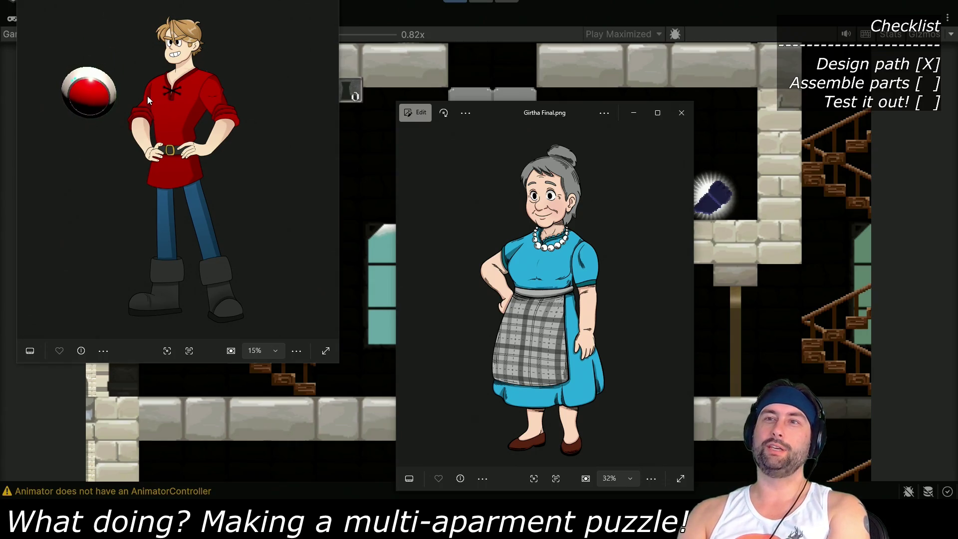
Move the grandmother artwork window aside and close the Photos windows showing the character art
mouse_move(480, 115)
mouse_down()
mouse_move(654, 99)
mouse_move(665, 90)
mouse_up()
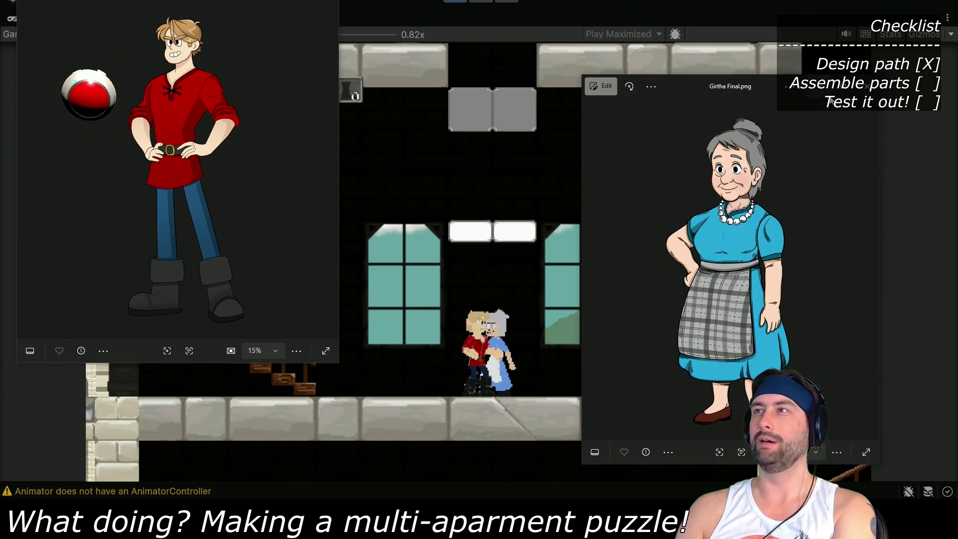
click(446, 206)
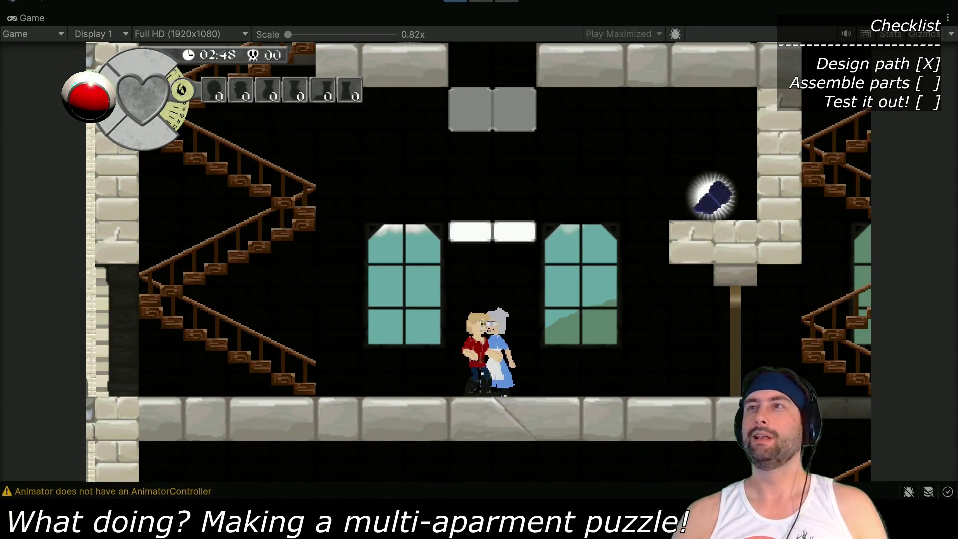
Walk and jump the boy right and left past the grandmother, then restore the editor panels
key(Right)
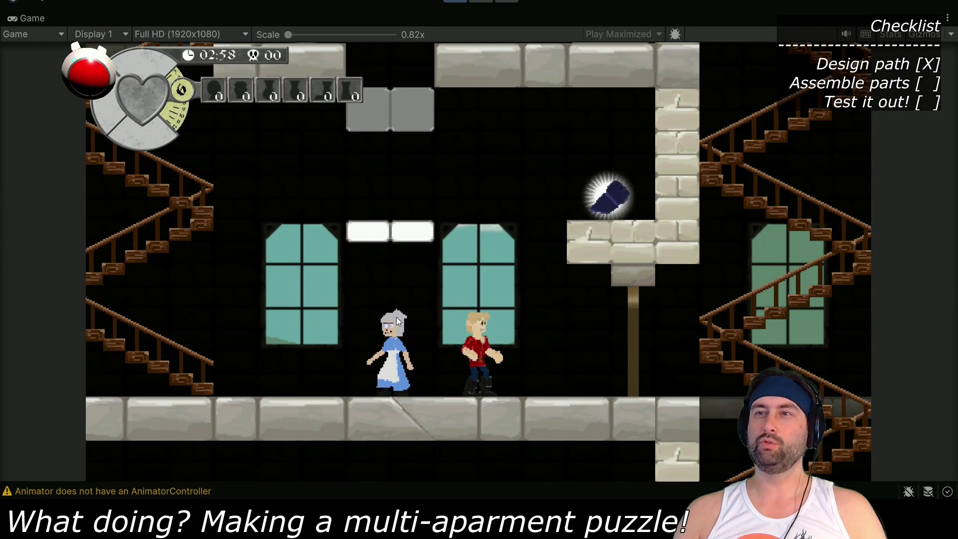
key(space)
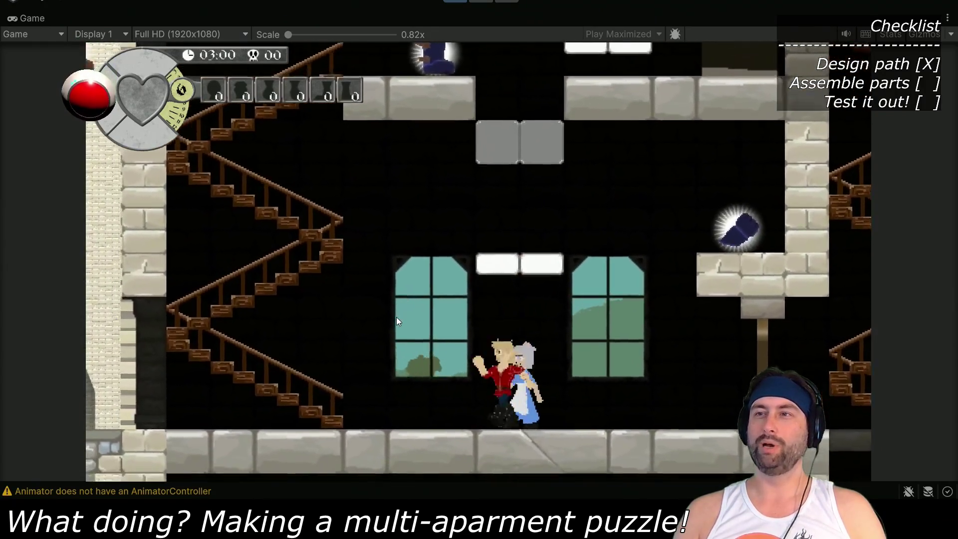
key(Left)
key(space)
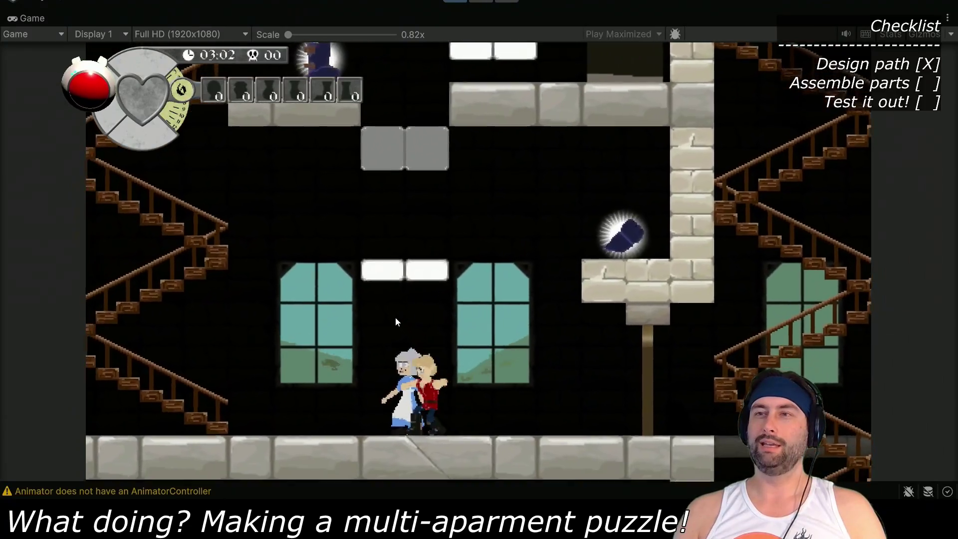
key(Left)
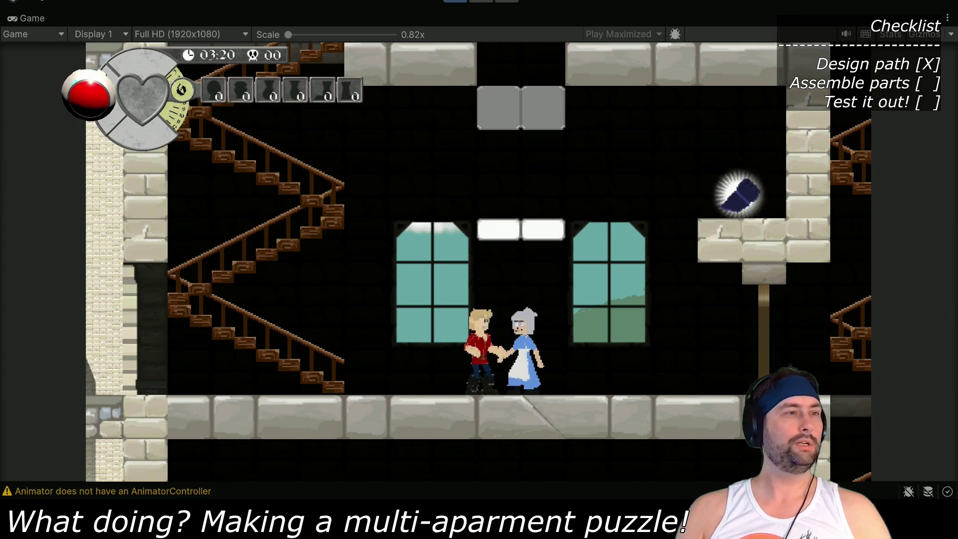
double_click(27, 16)
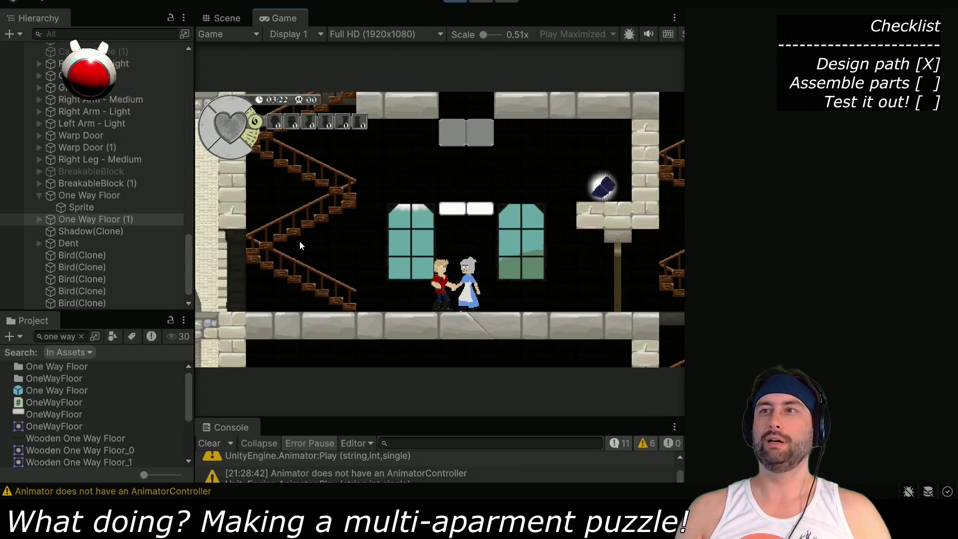
Lower One Way Floor (1) toward the characters in the Scene view, then jump the boy in-game
scroll(76, 300, down, 1)
click(101, 216)
click(101, 205)
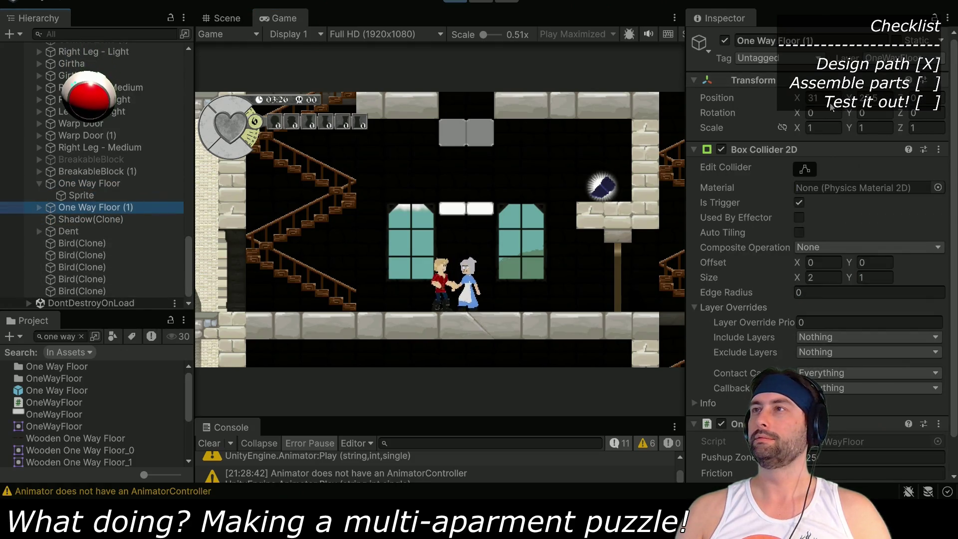
click(241, 20)
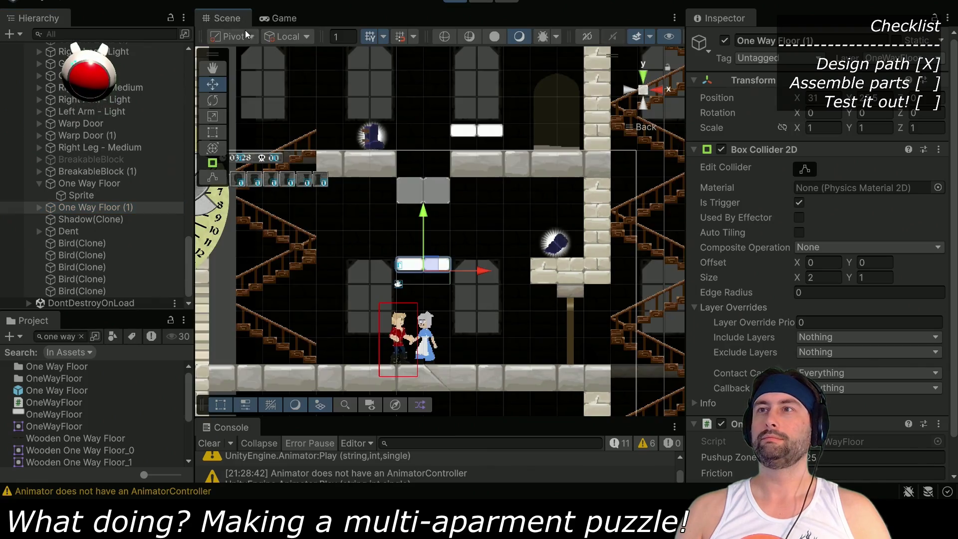
drag(426, 222, 428, 268)
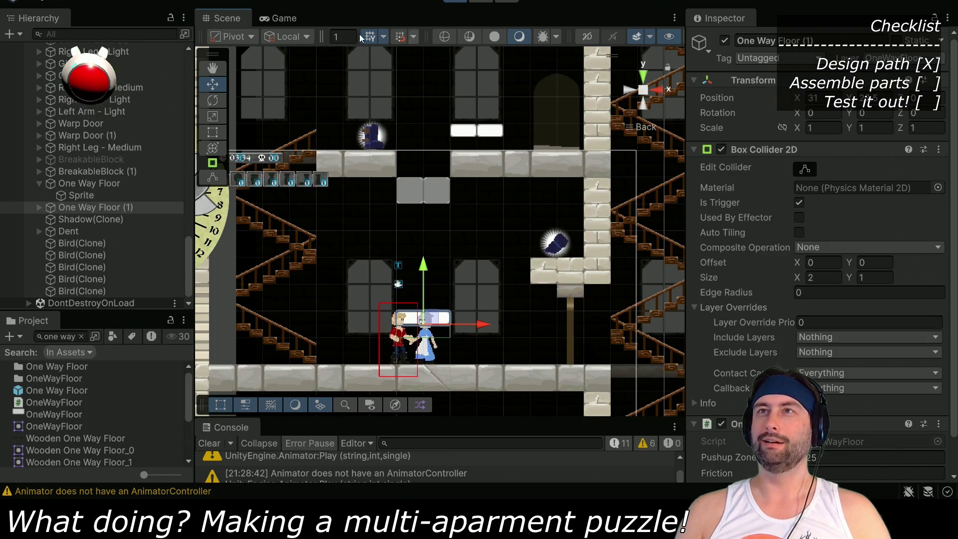
click(279, 18)
key(space)
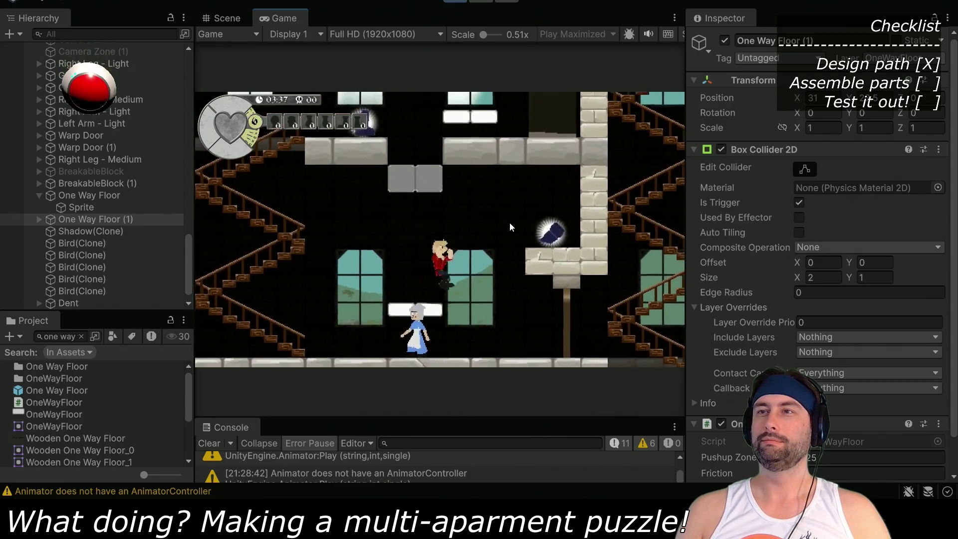
Walk the boy right and left and jump repeatedly on the stone platform
key(Right)
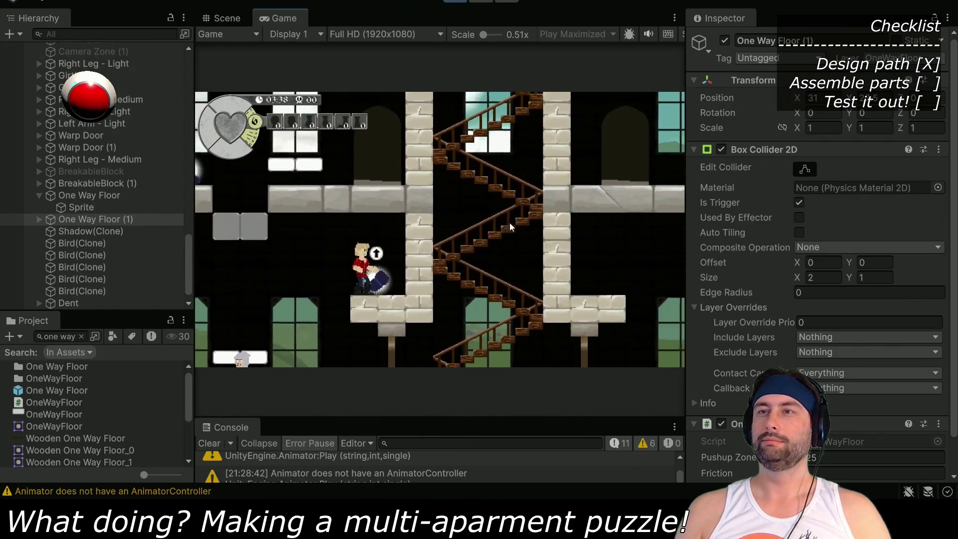
key(Left)
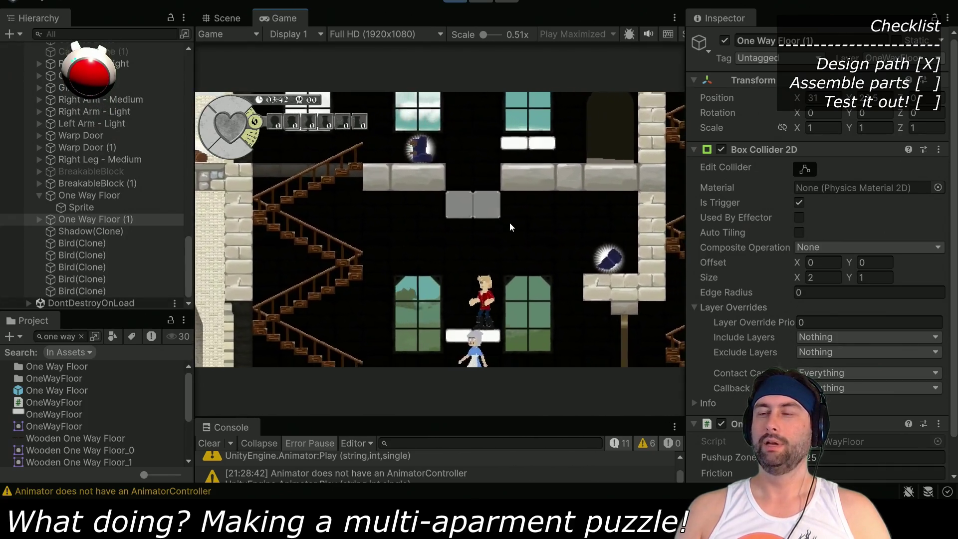
key(Right)
key(space)
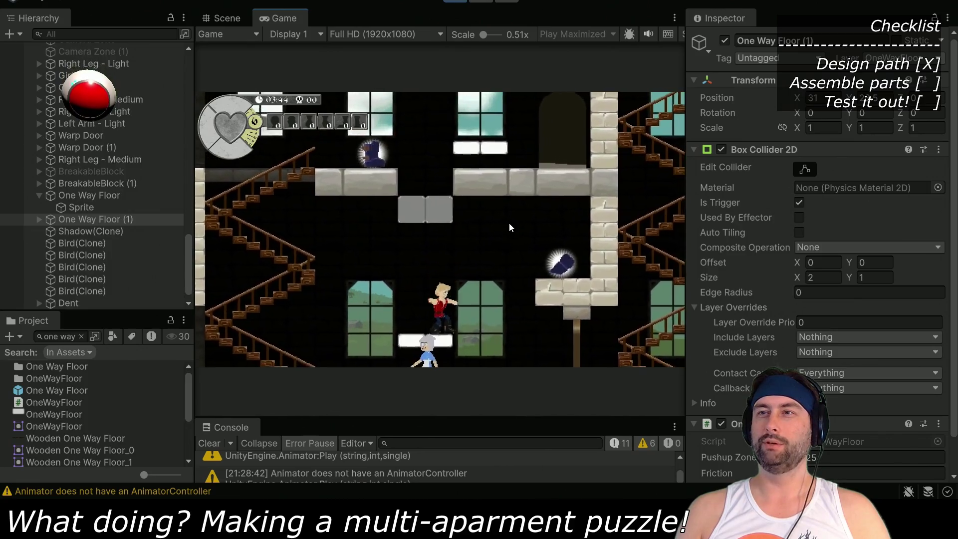
key(space)
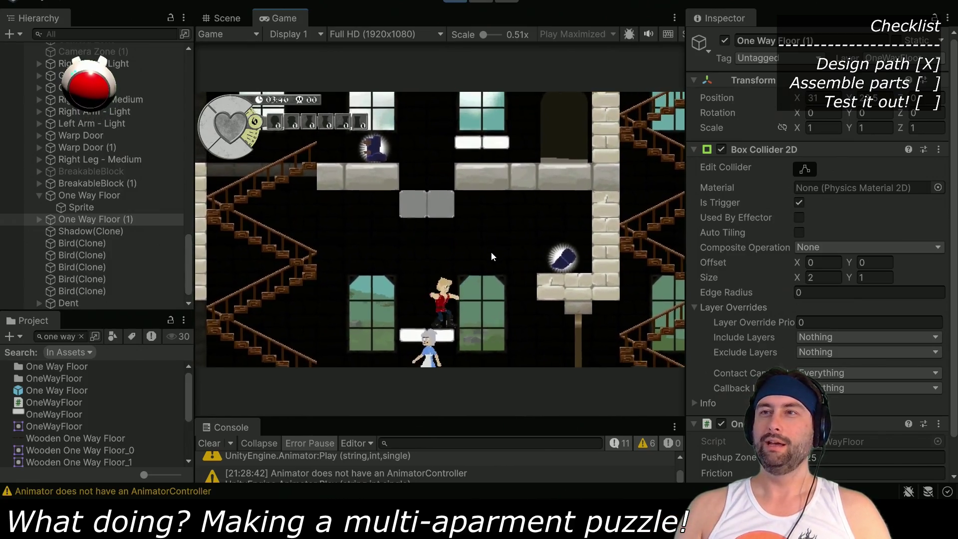
key(space)
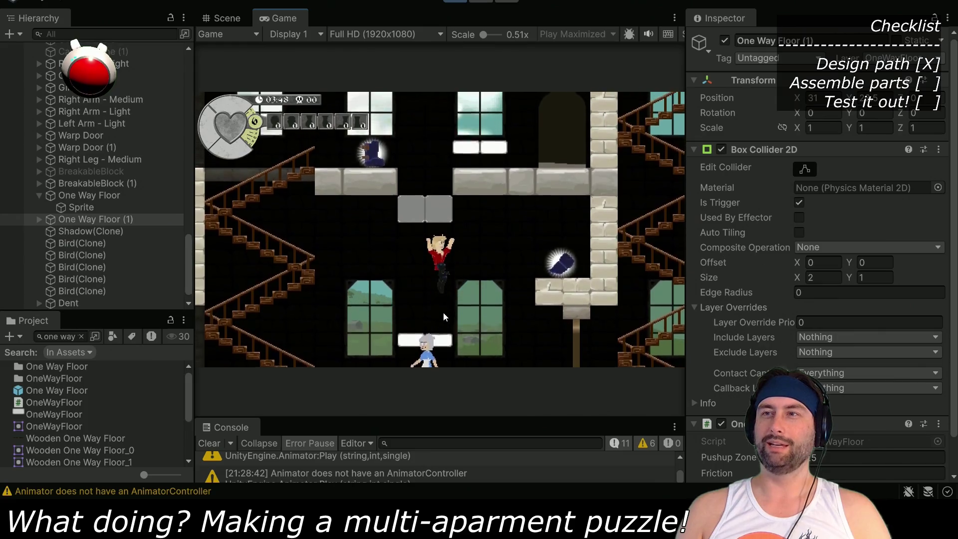
Jump up through the one-way floor, drop back below it, and stop play mode
key(d)
key(space)
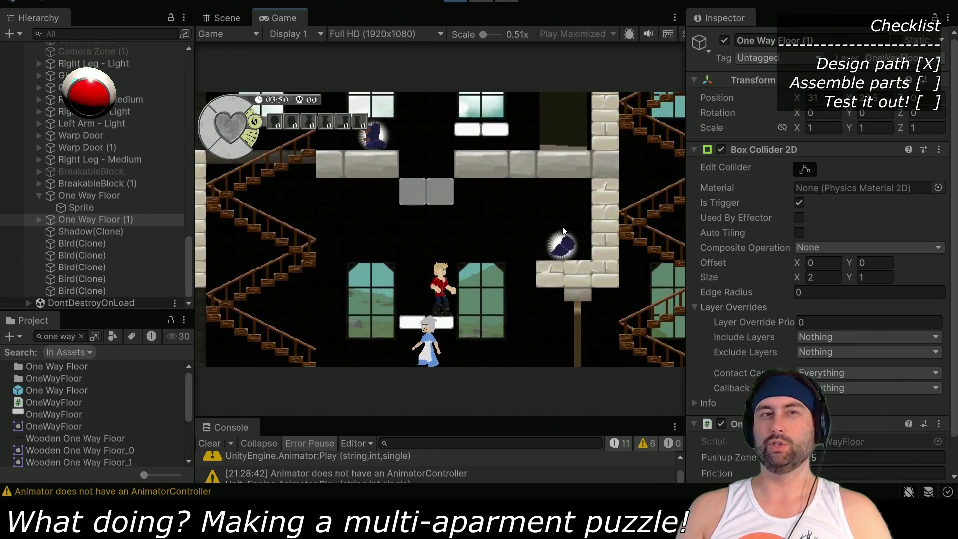
key(a)
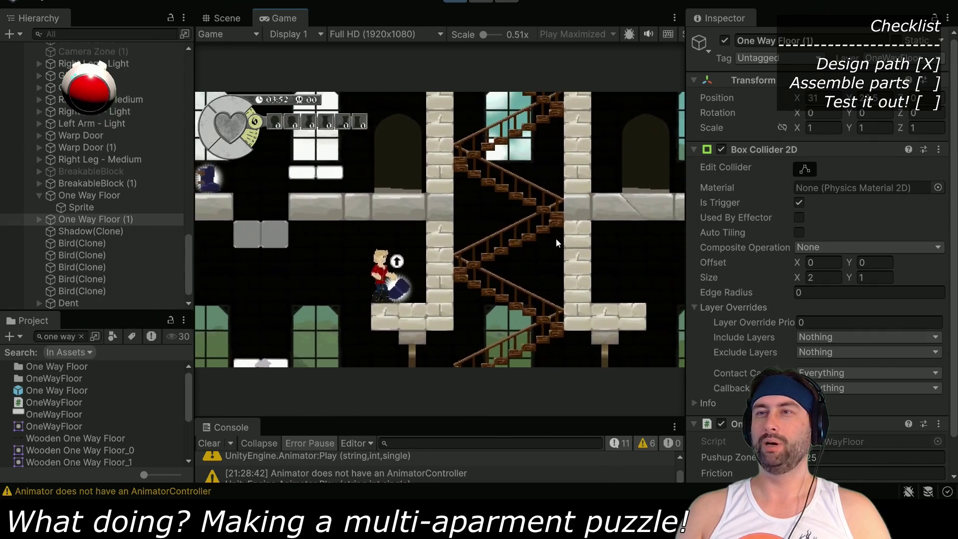
key(d)
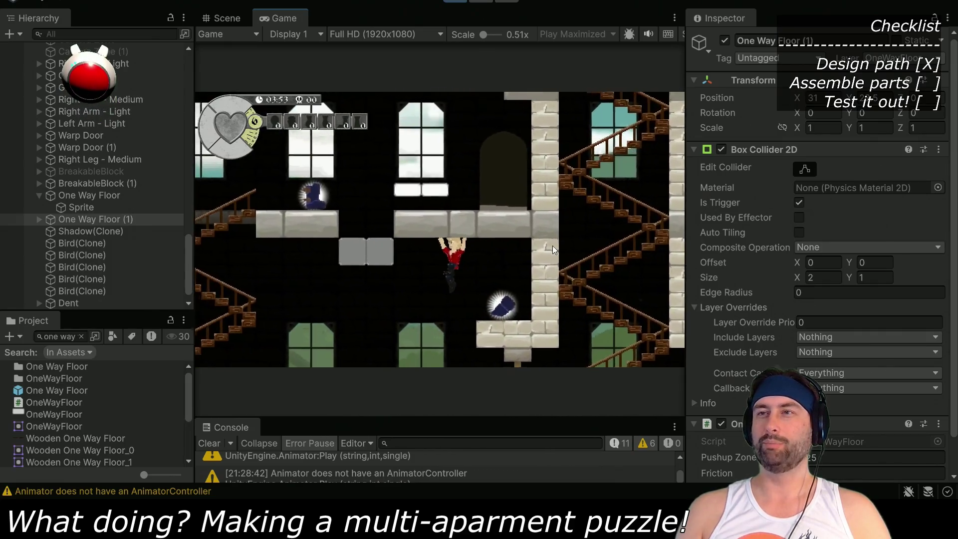
key(a)
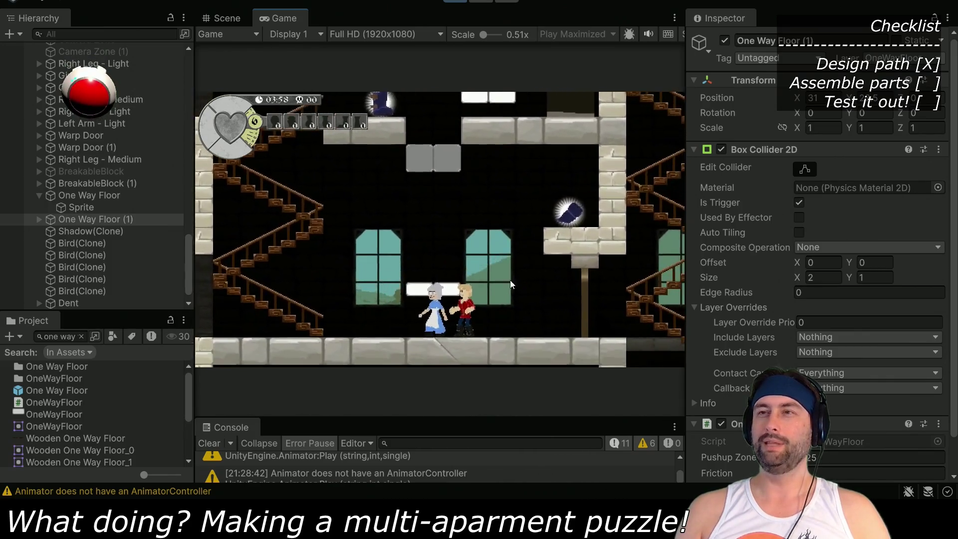
key(d)
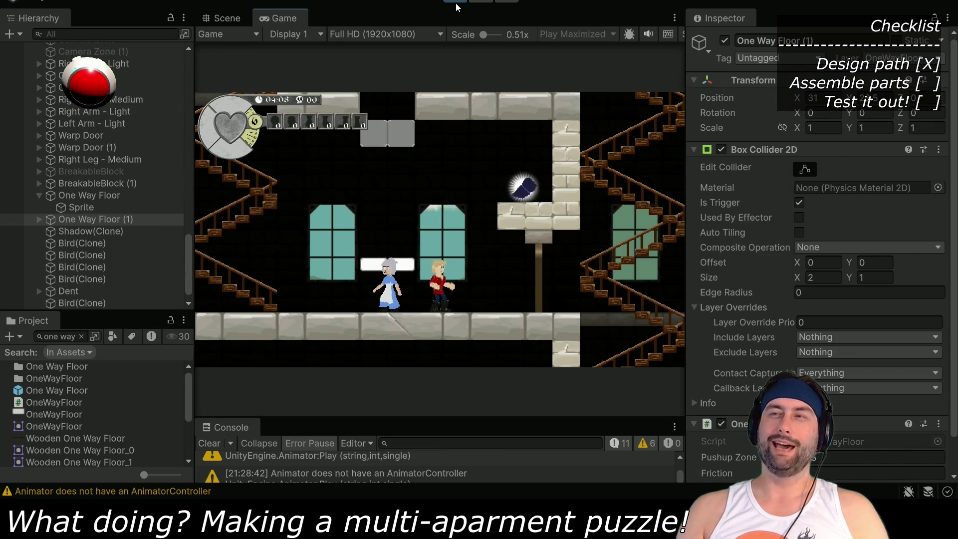
key(ctrl+p)
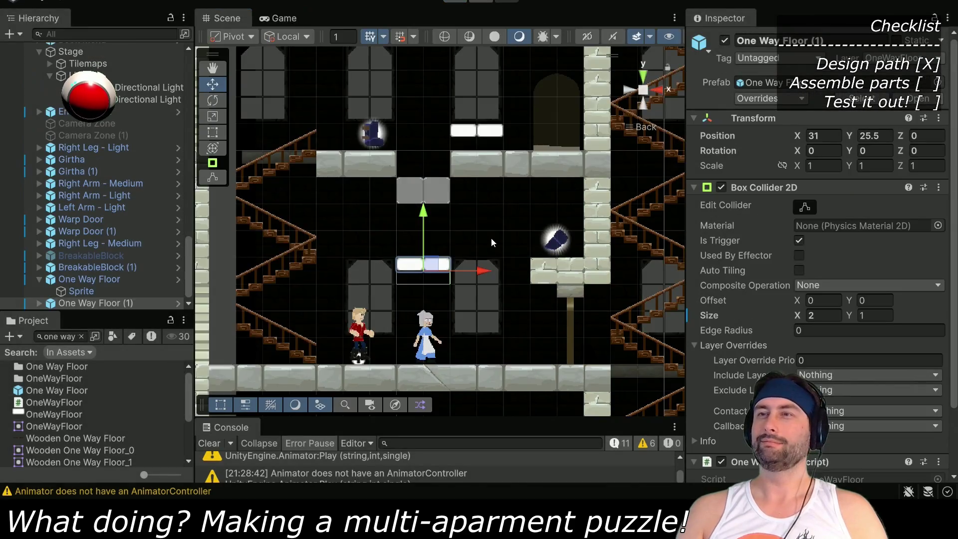
mouse_move(600, 324)
mouse_down()
mouse_move(351, 257)
mouse_move(440, 273)
mouse_up()
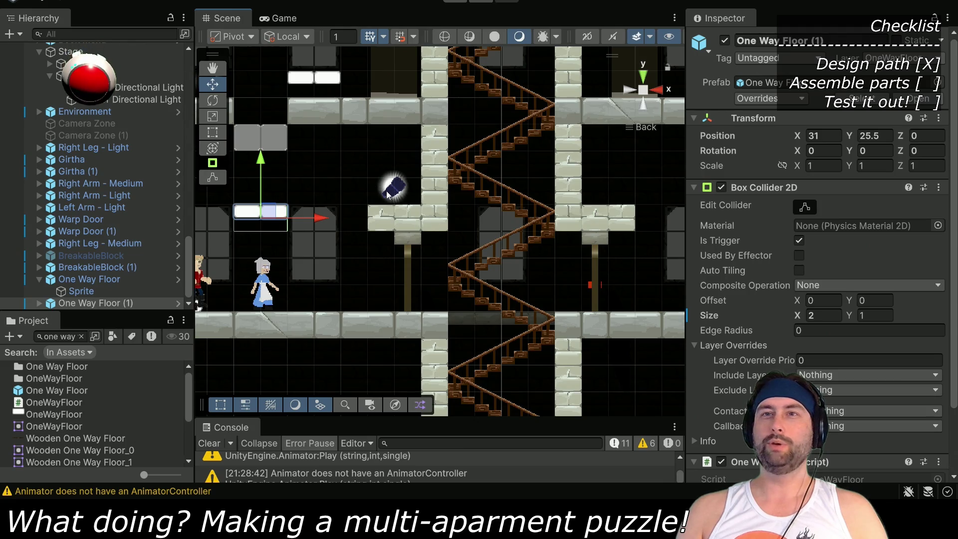
click(91, 244)
click(91, 183)
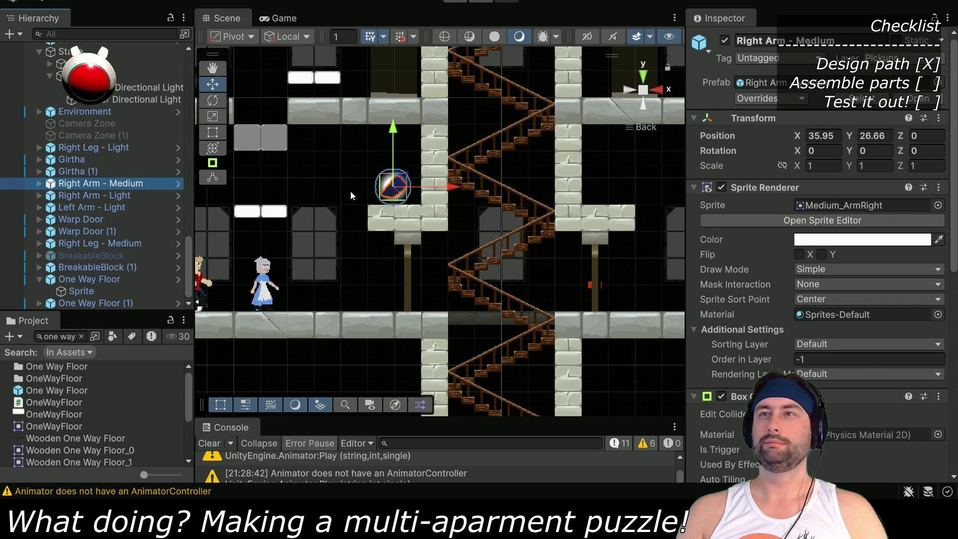
mouse_move(555, 368)
mouse_down()
mouse_move(434, 344)
mouse_move(350, 289)
mouse_move(348, 351)
mouse_up()
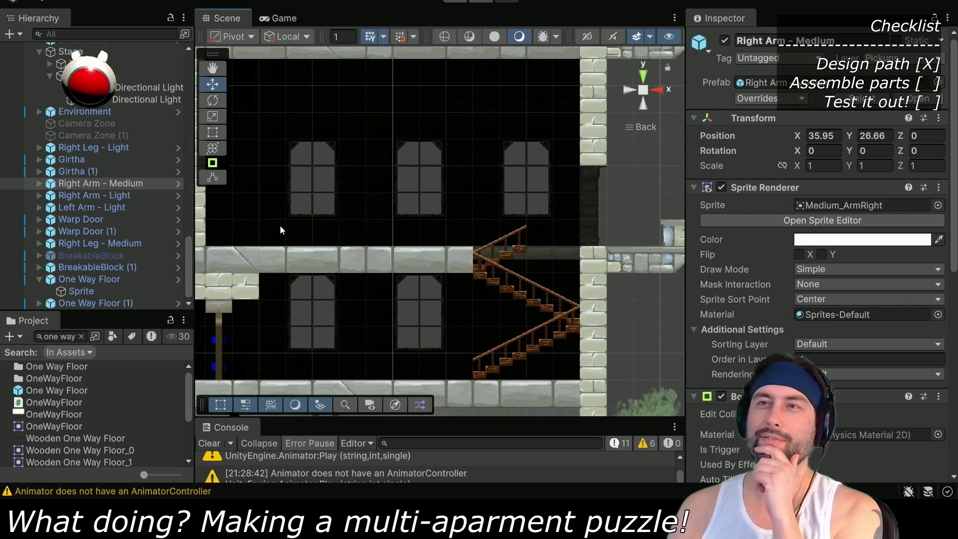
drag(277, 247, 432, 199)
drag(354, 325, 450, 238)
mouse_move(499, 182)
mouse_down()
mouse_move(445, 233)
mouse_move(427, 279)
mouse_up()
scroll(426, 274, down, 2)
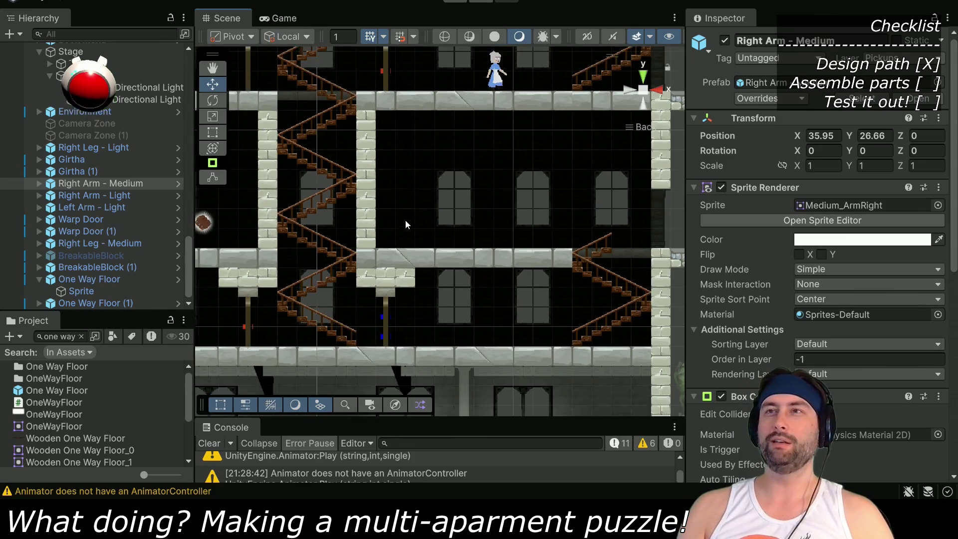
click(83, 232)
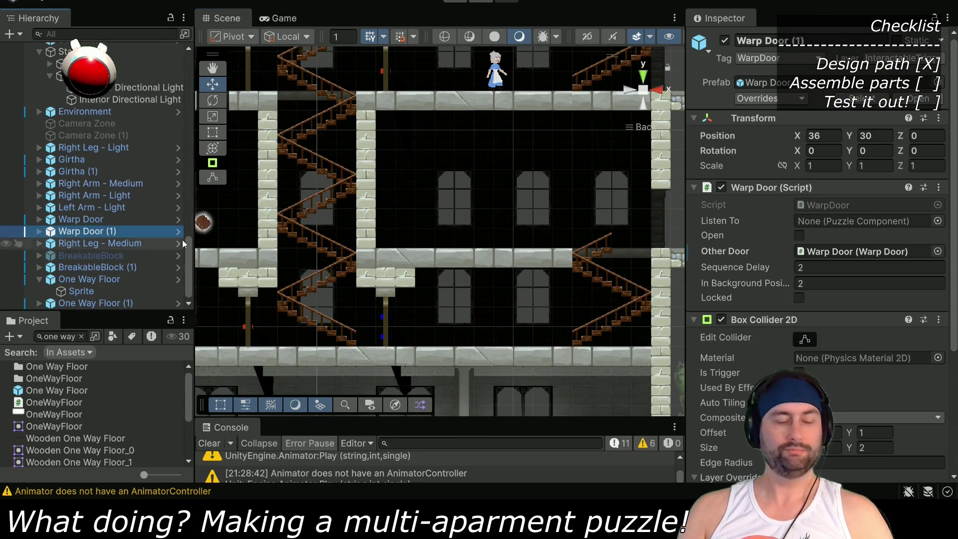
key(ctrl+d)
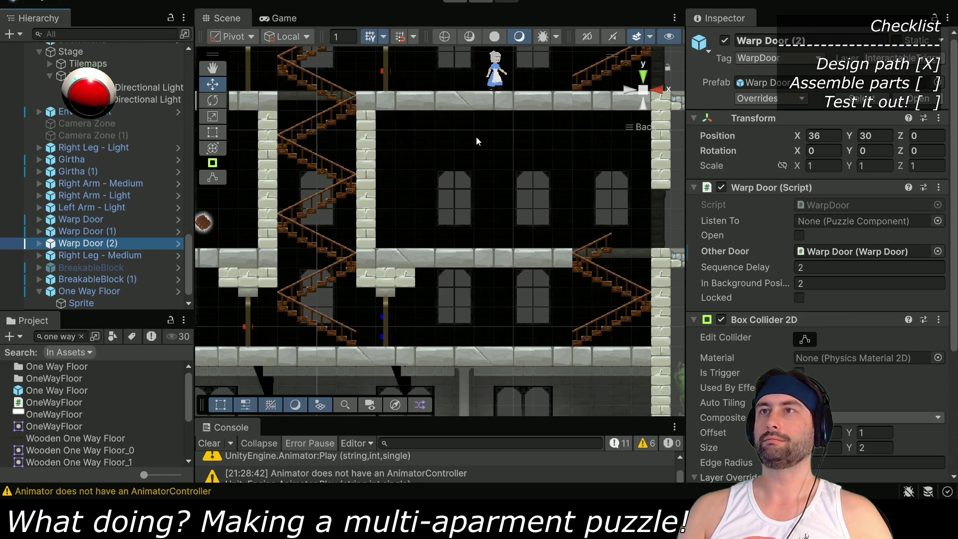
scroll(476, 141, up, 5)
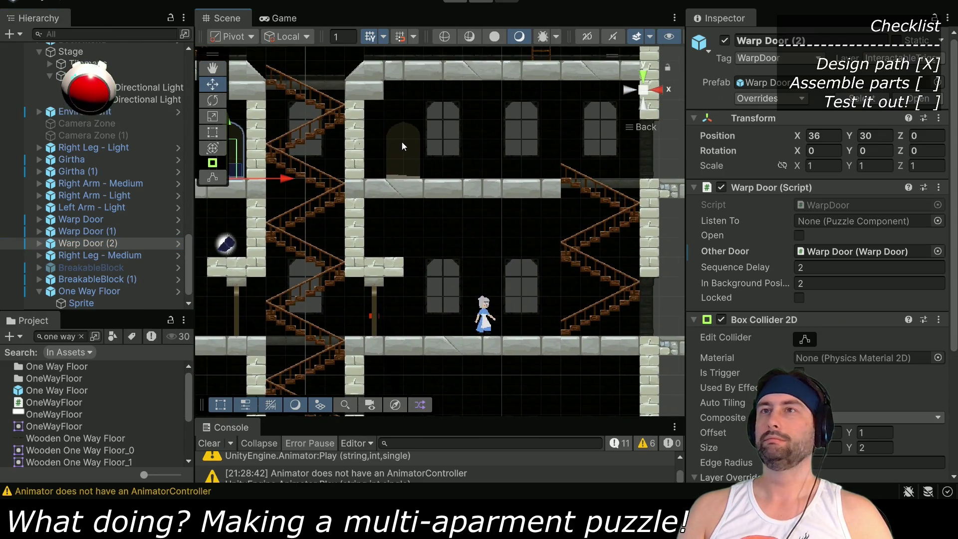
mouse_move(242, 173)
mouse_down()
mouse_move(338, 265)
mouse_move(437, 414)
mouse_up()
scroll(418, 199, down, 4)
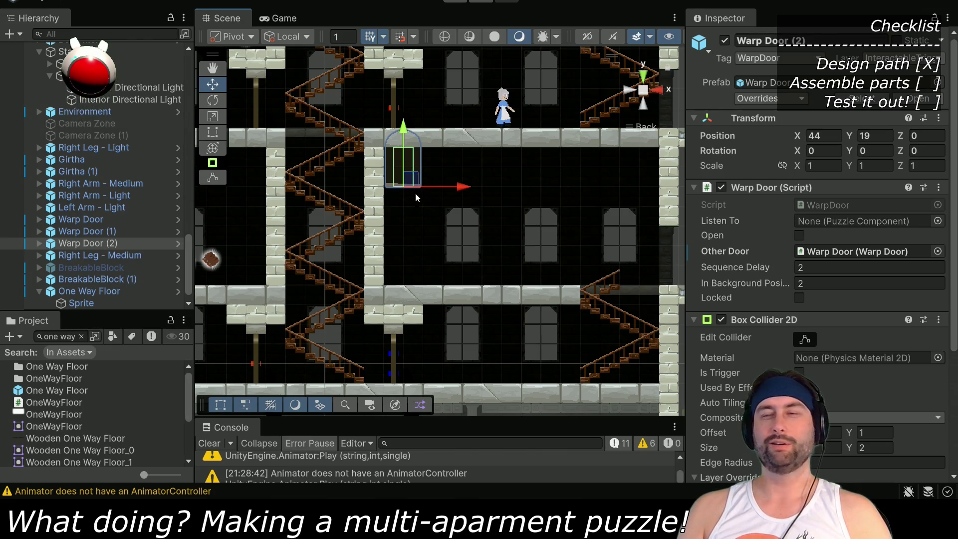
drag(404, 135, 407, 236)
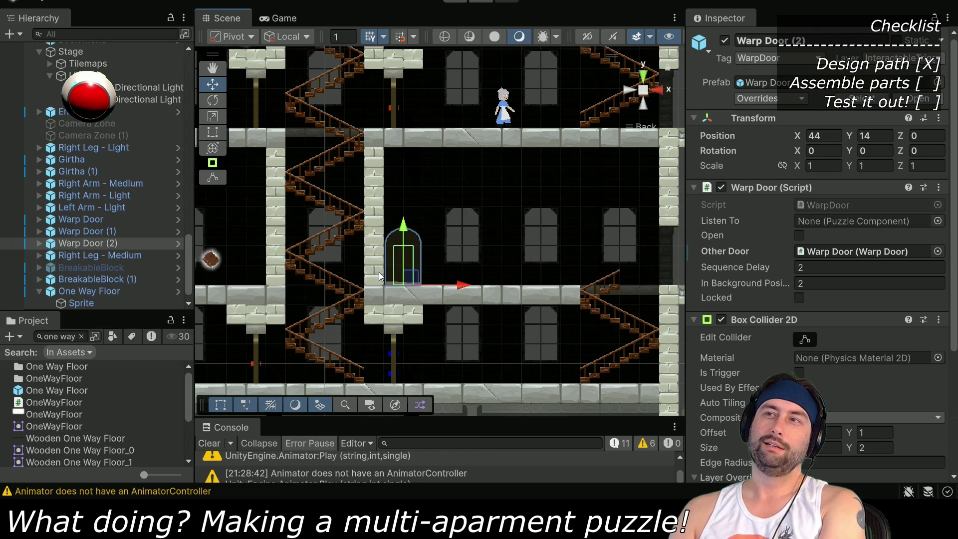
scroll(423, 304, down, 5)
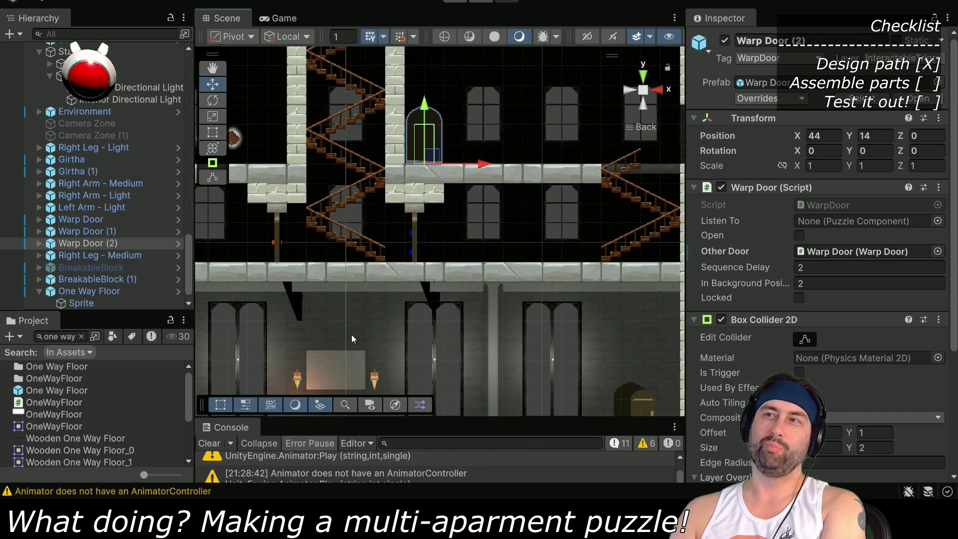
scroll(417, 313, up, 4)
scroll(417, 313, right, 4)
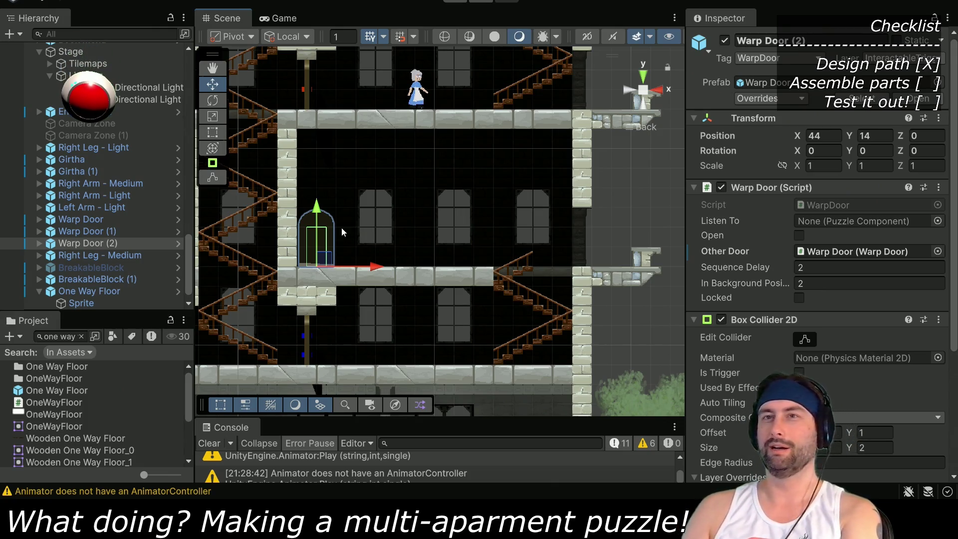
mouse_move(329, 241)
mouse_down()
mouse_move(469, 244)
mouse_move(439, 246)
mouse_up()
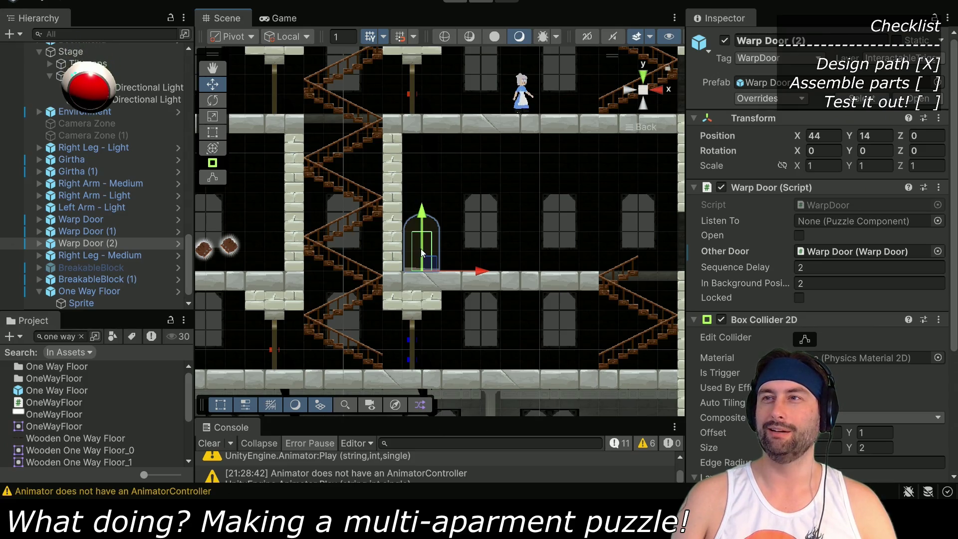
drag(546, 231, 485, 236)
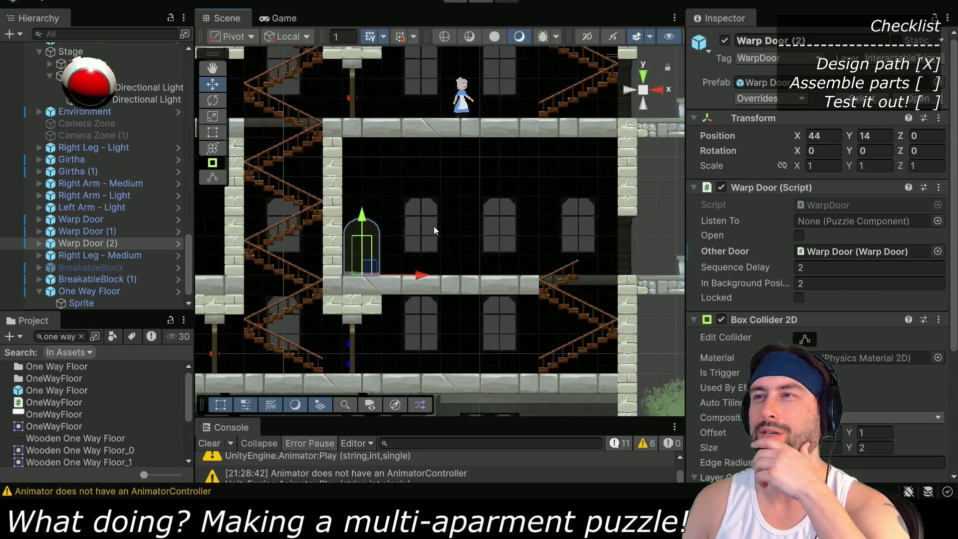
mouse_move(589, 252)
mouse_down()
mouse_move(464, 259)
mouse_move(538, 261)
mouse_up()
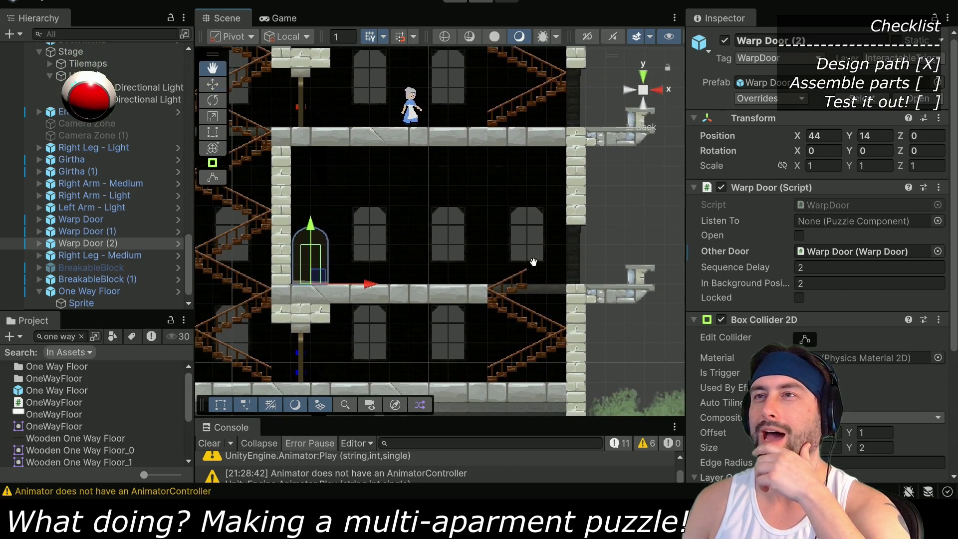
drag(432, 352, 467, 334)
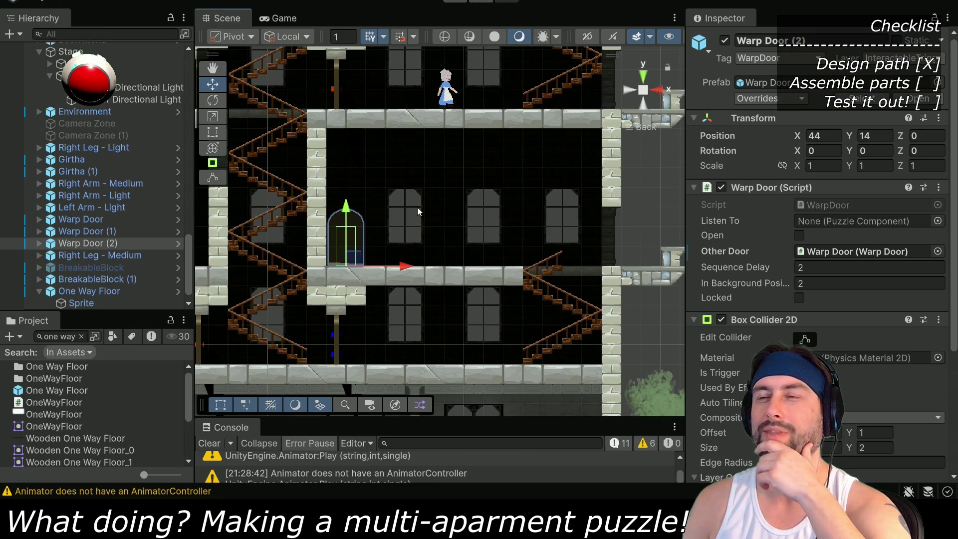
drag(405, 213, 682, 217)
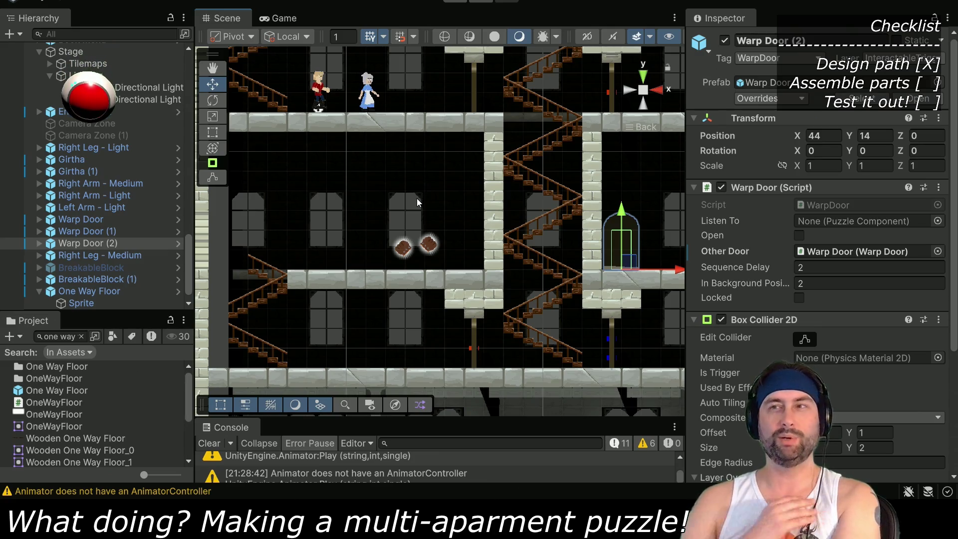
drag(551, 279, 379, 292)
drag(240, 253, 435, 258)
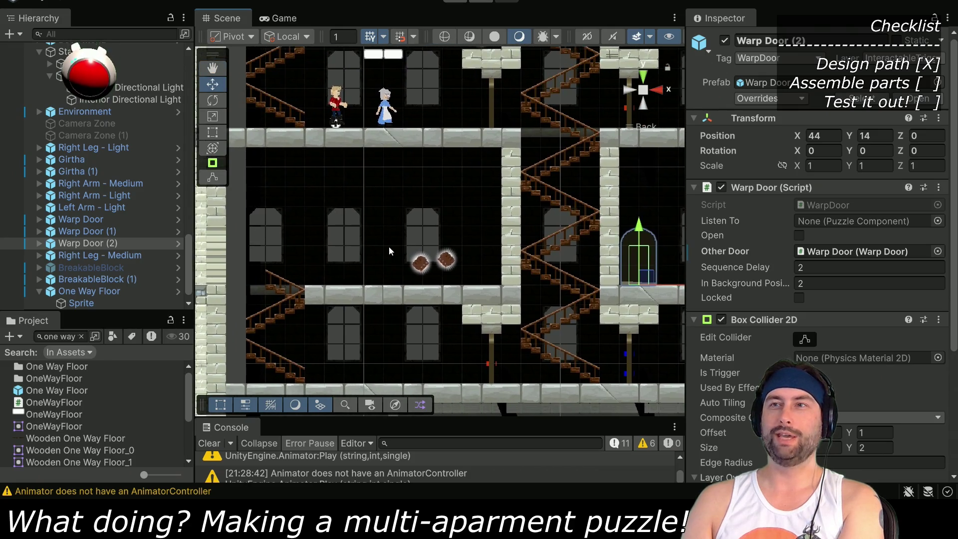
drag(438, 141, 385, 250)
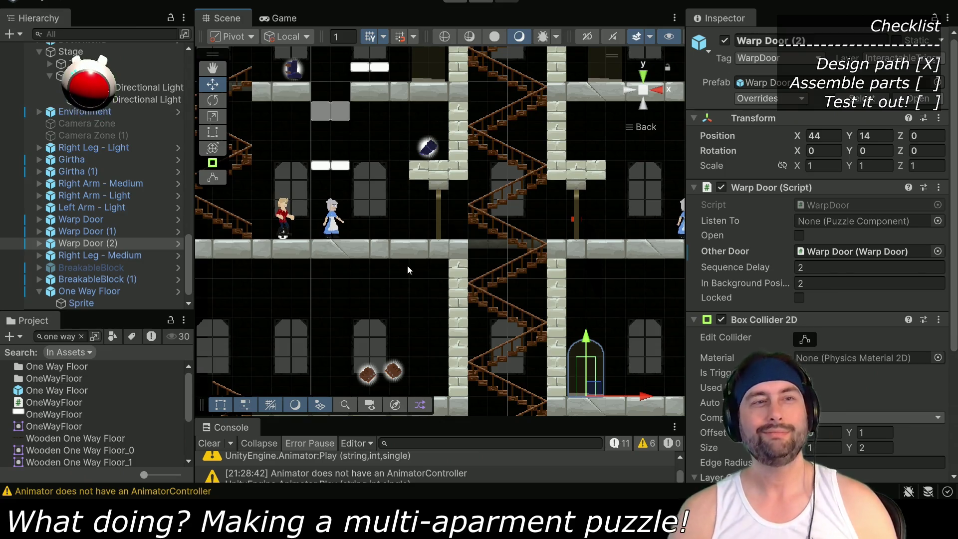
drag(463, 331, 394, 223)
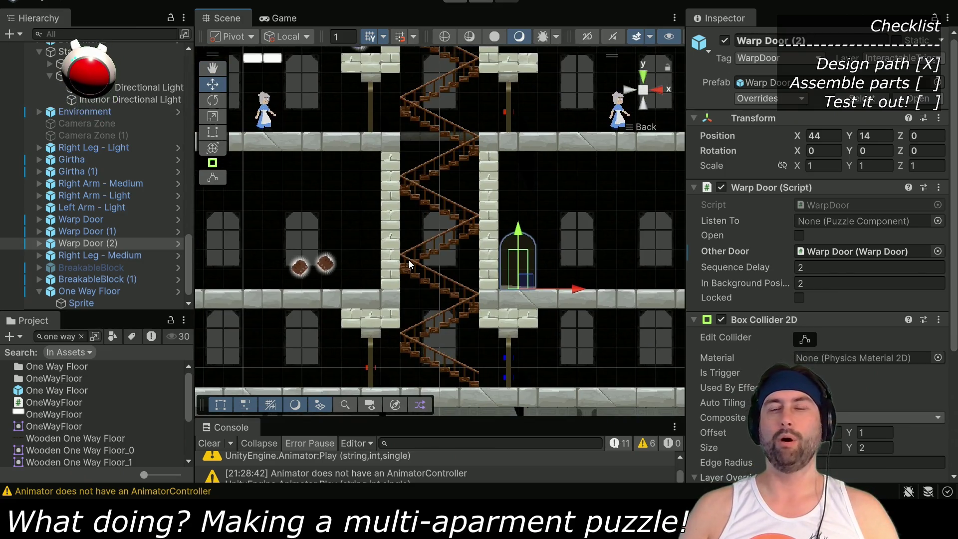
mouse_move(472, 327)
mouse_down()
mouse_move(348, 300)
mouse_move(353, 315)
mouse_up()
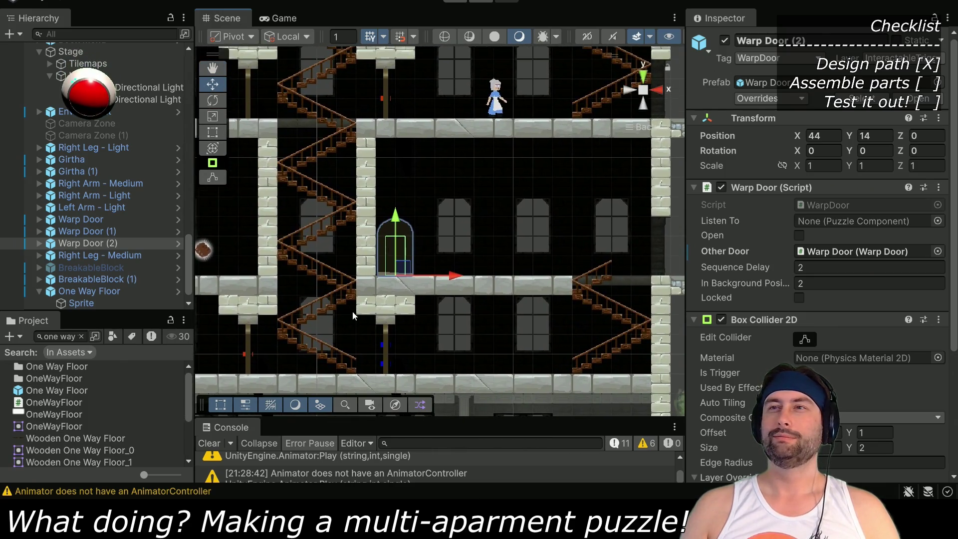
key(Down)
key(Left)
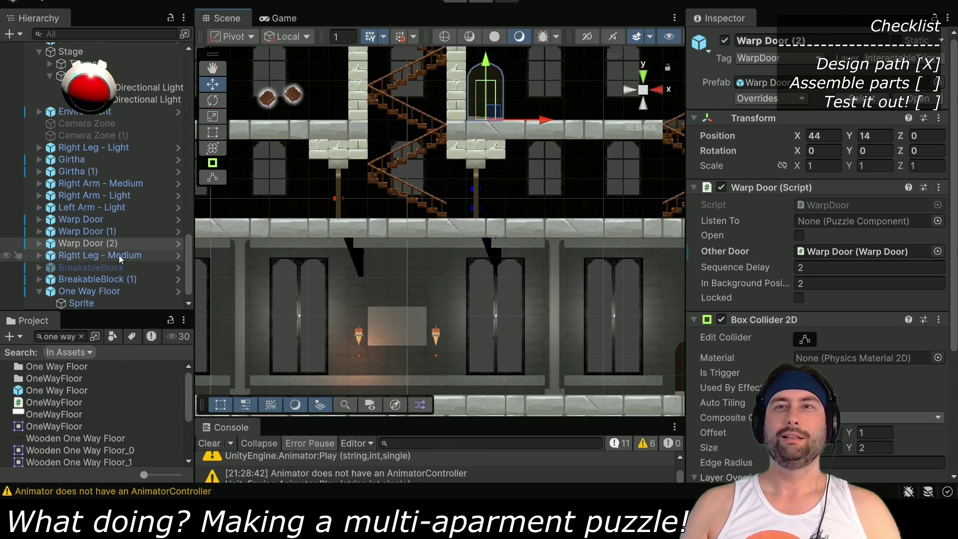
Duplicate Warp Door (2), move the copy to the lower floor, and point Warp Door (2) at it
key(ctrl+d)
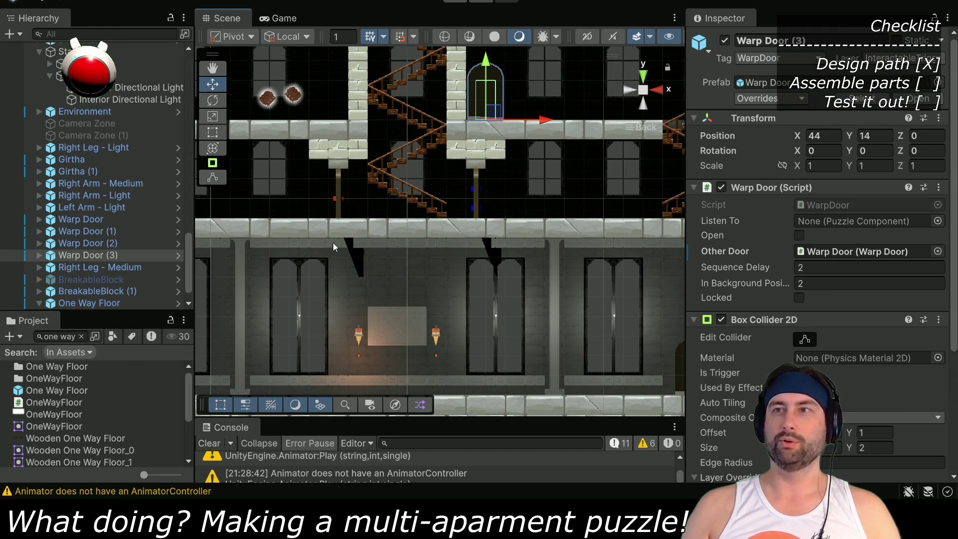
mouse_move(498, 114)
mouse_down()
mouse_move(419, 288)
mouse_move(400, 288)
mouse_move(415, 288)
mouse_up()
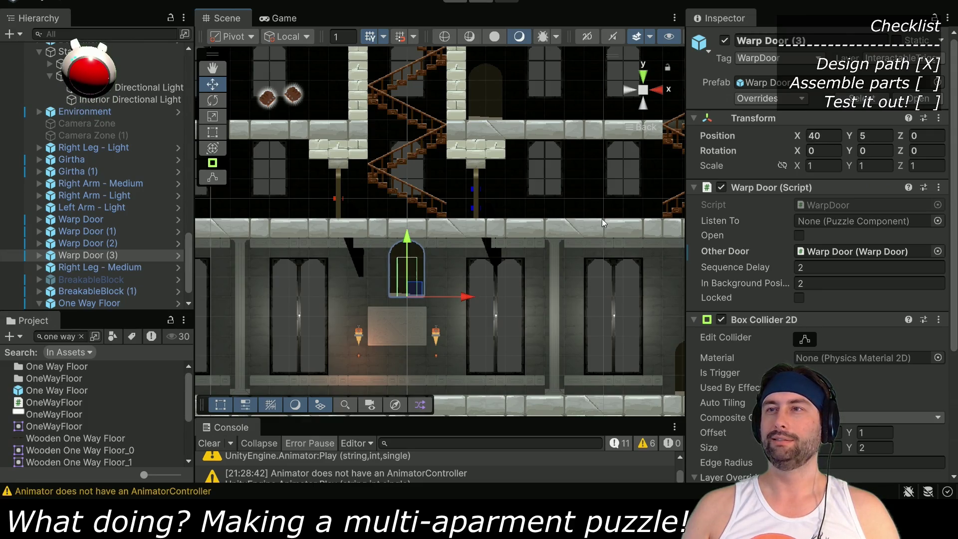
click(114, 247)
drag(94, 257, 815, 253)
Set Warp Door (3)'s Other Door field to lead back to Warp Door (2)
double_click(815, 252)
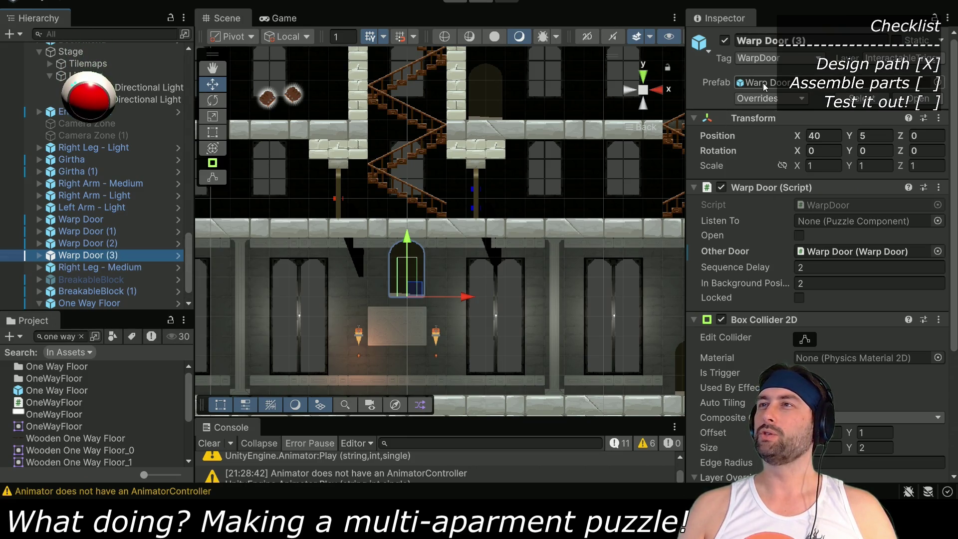
click(99, 247)
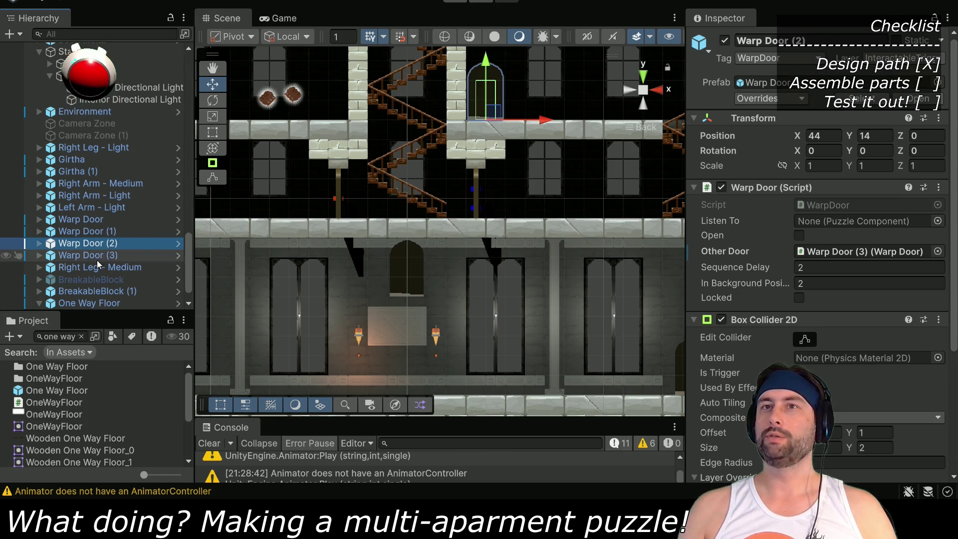
click(96, 255)
drag(80, 219, 866, 255)
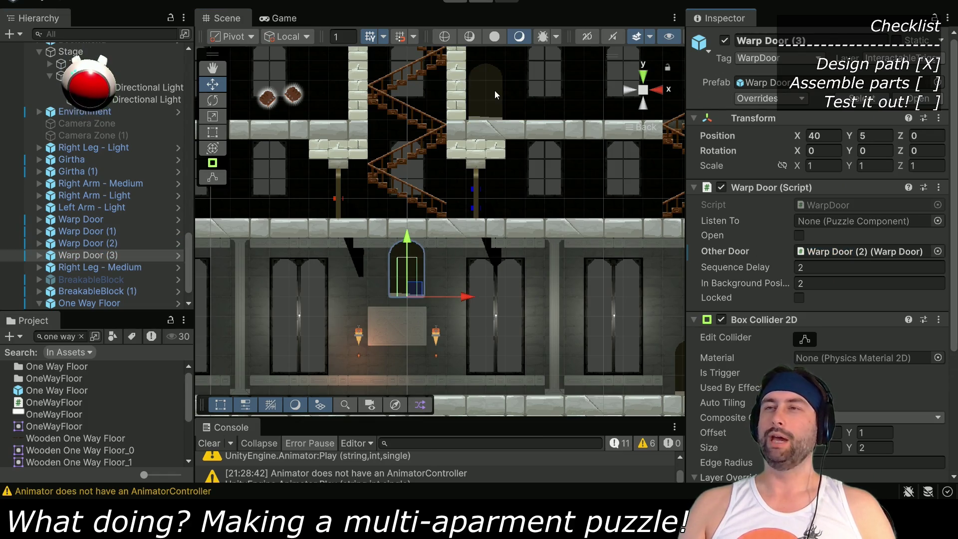
Raise Warp Door (3) by one unit to sit at X 40, Y 6 on the lower floor
mouse_move(450, 371)
mouse_down()
mouse_move(450, 270)
mouse_move(464, 344)
mouse_move(476, 340)
mouse_up()
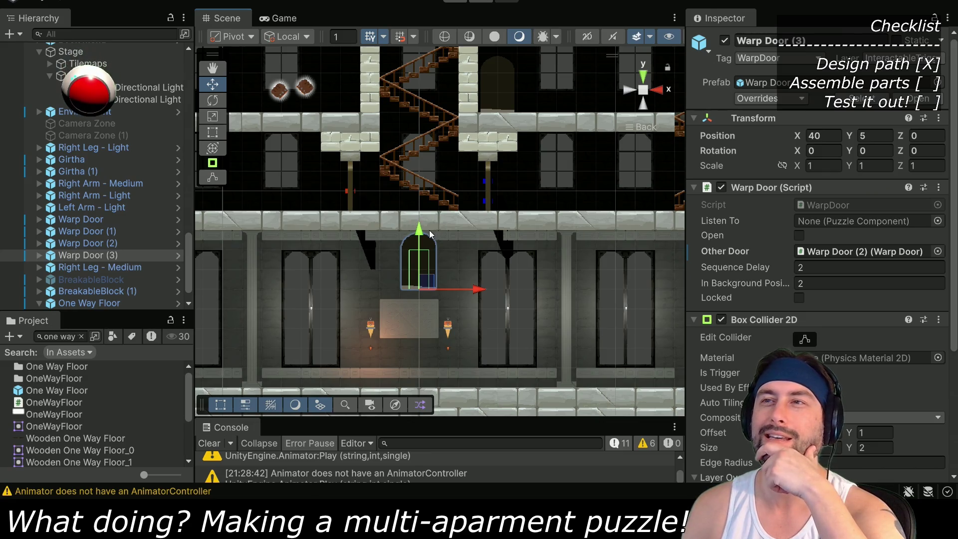
drag(418, 238, 418, 220)
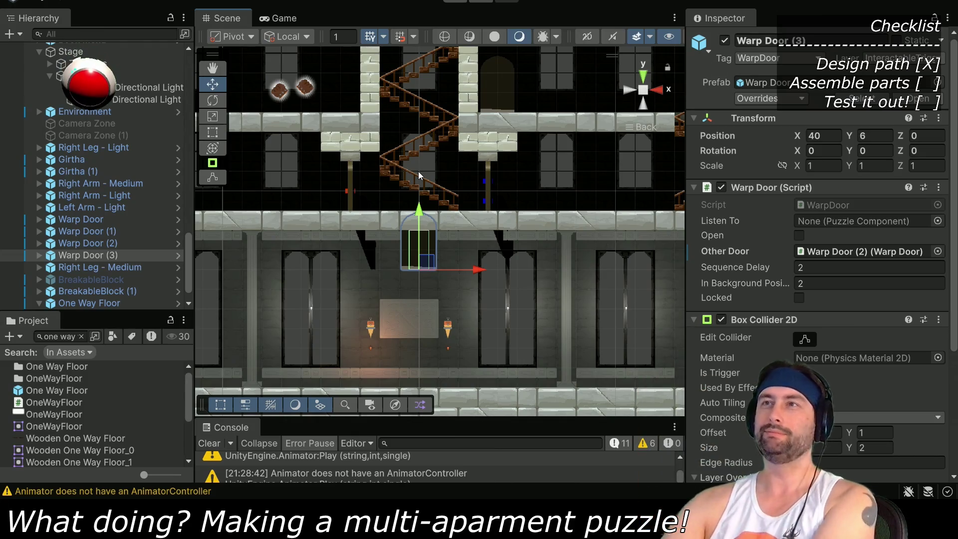
scroll(434, 250, down, 5)
click(452, 329)
drag(452, 329, 453, 296)
drag(489, 171, 488, 305)
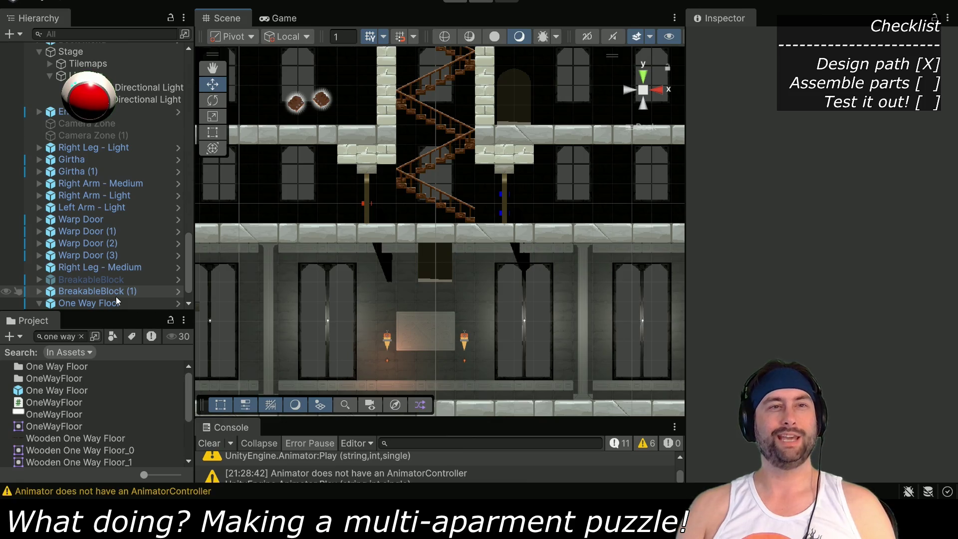
Pan across the level, then select the Collider tilemap under the stage in the Hierarchy
drag(547, 124, 469, 275)
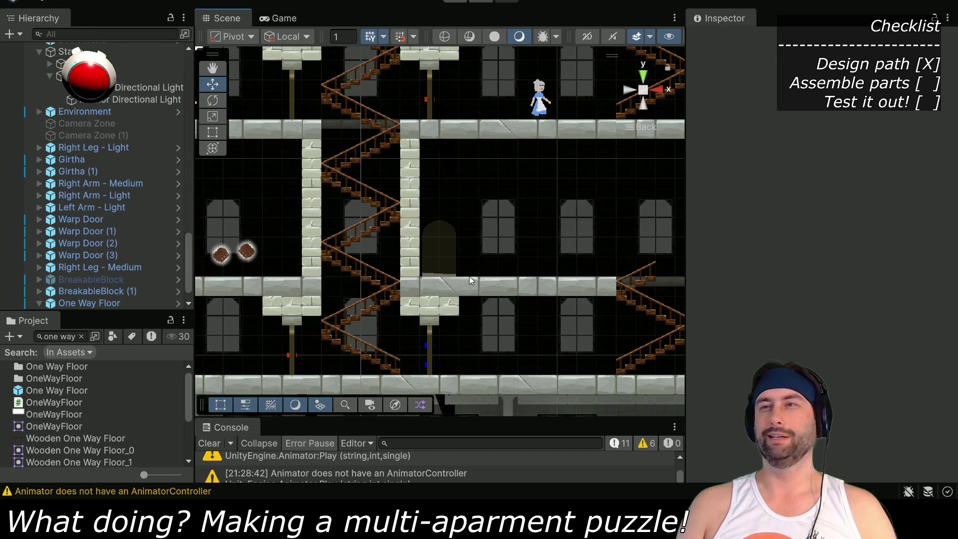
mouse_move(536, 202)
mouse_down()
mouse_move(518, 328)
mouse_move(483, 286)
mouse_move(377, 252)
mouse_move(498, 256)
mouse_move(319, 257)
mouse_move(473, 268)
mouse_up()
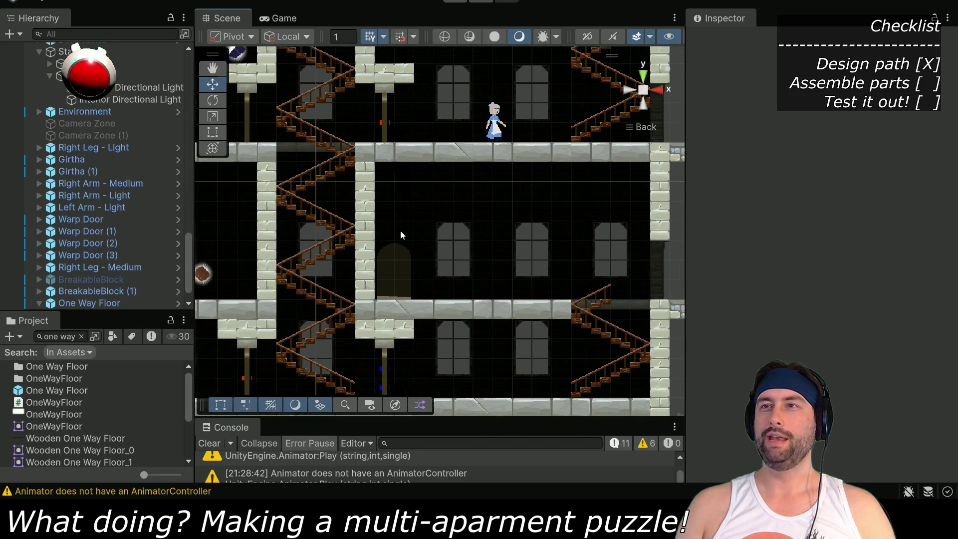
mouse_move(312, 178)
mouse_down()
mouse_move(542, 282)
mouse_move(551, 350)
mouse_up()
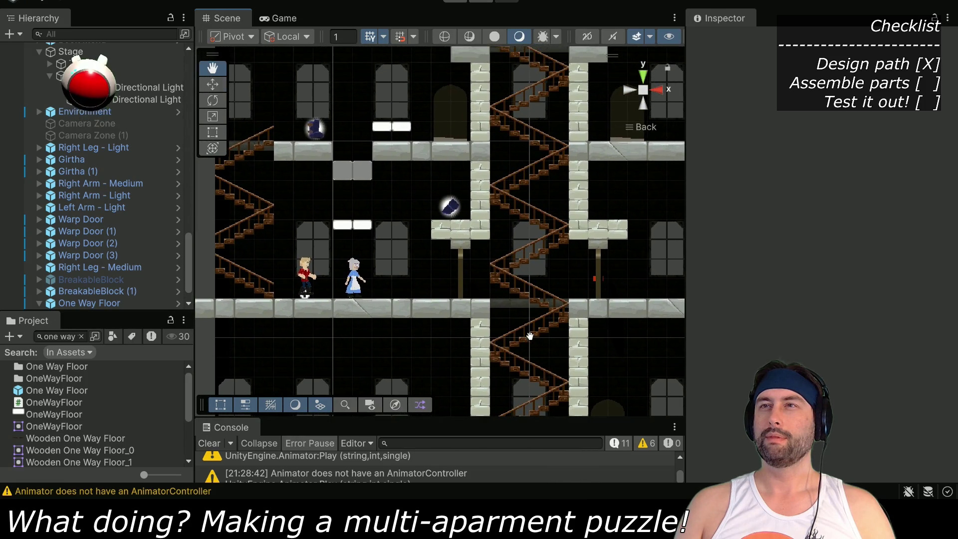
drag(491, 288, 349, 134)
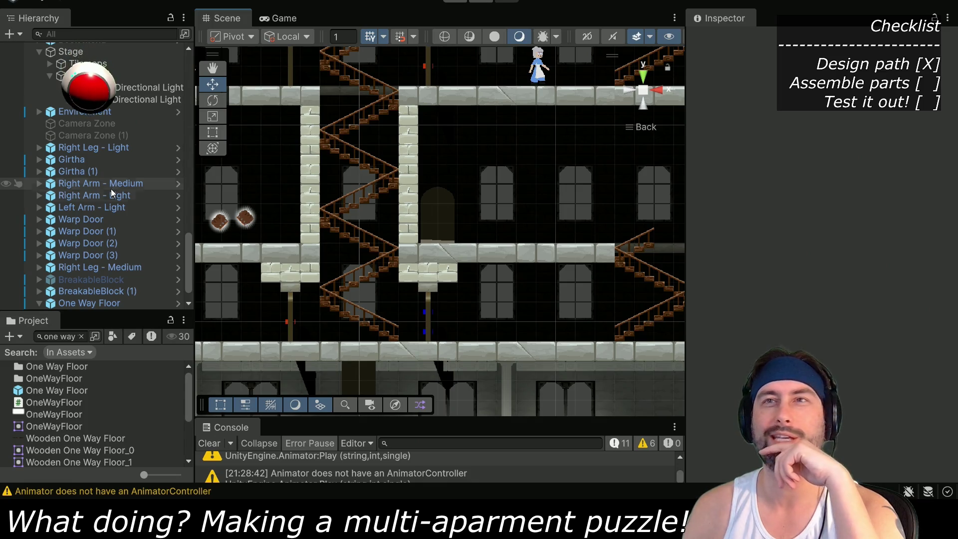
scroll(88, 232, up, 5)
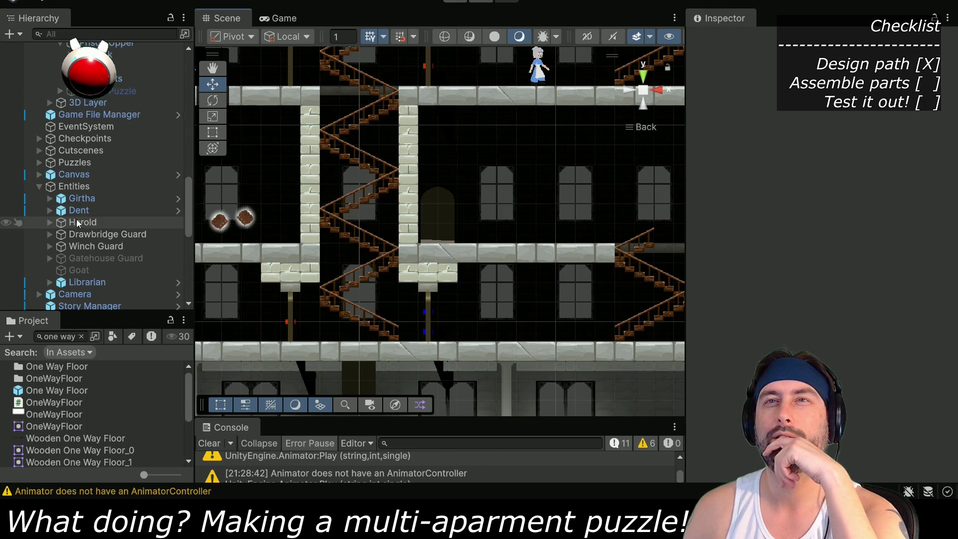
scroll(77, 219, up, 10)
click(91, 133)
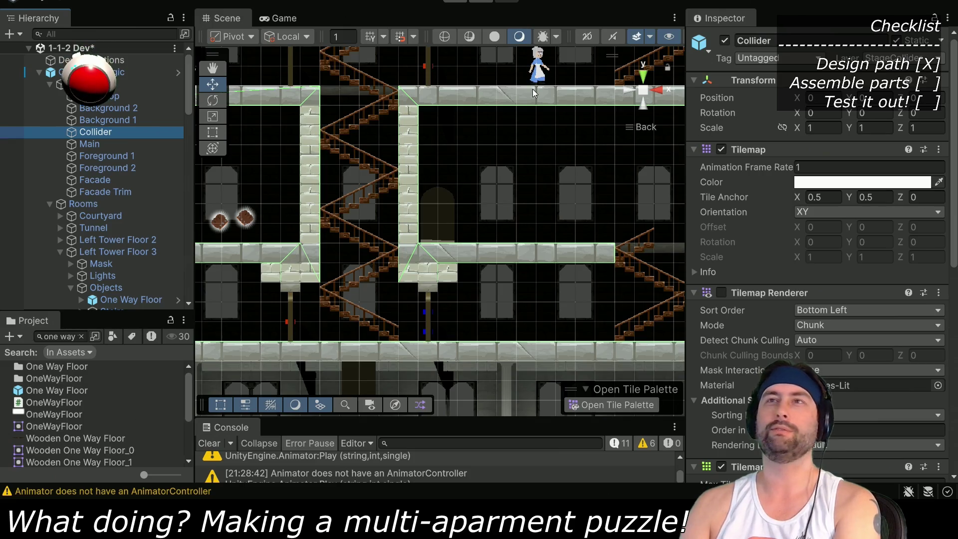
Open the Tile Palette, target the Foreground 2 tilemap, and switch to the Castle palette
click(195, 0)
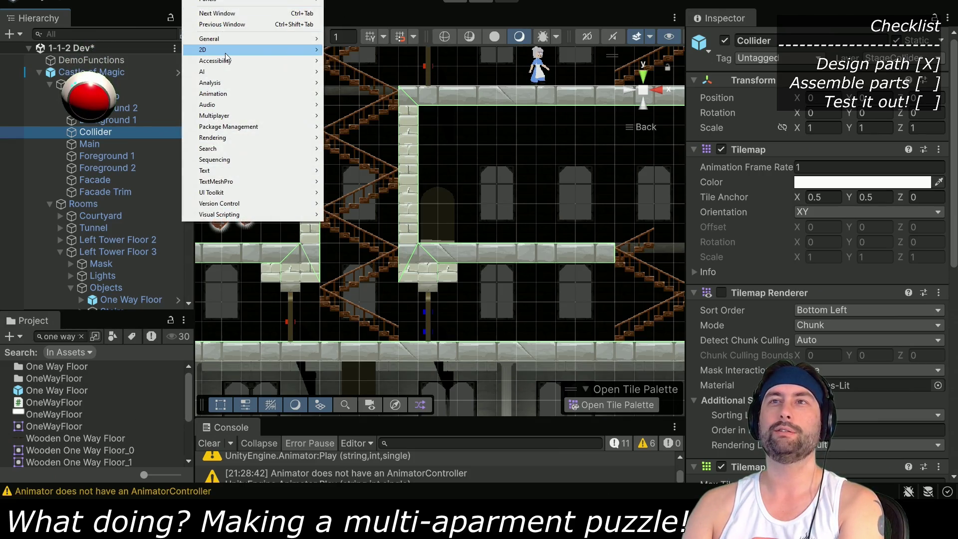
mouse_move(249, 49)
click(354, 60)
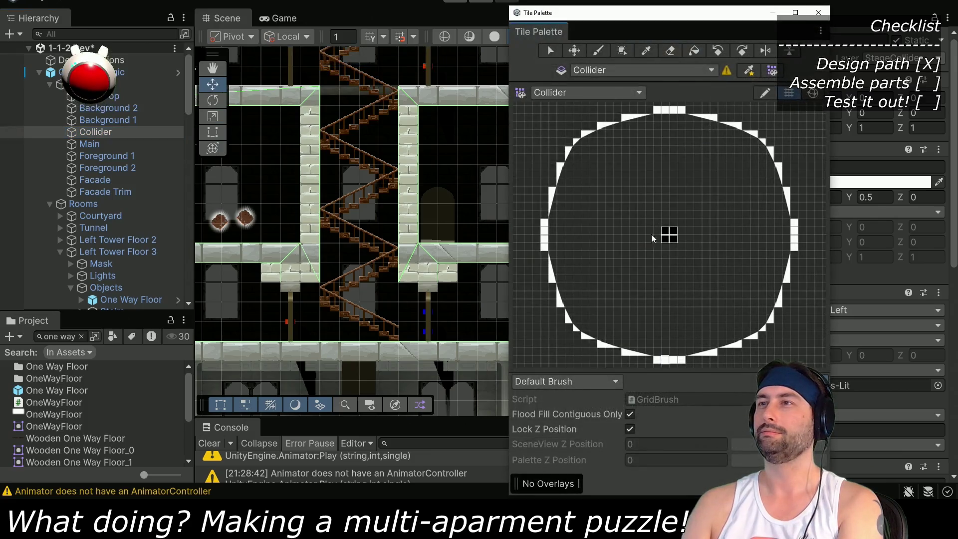
click(661, 363)
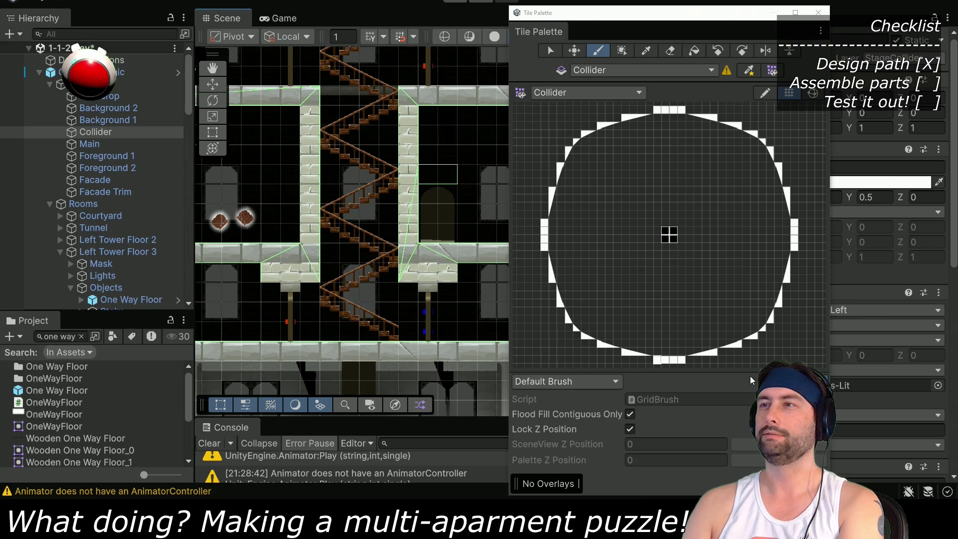
click(106, 169)
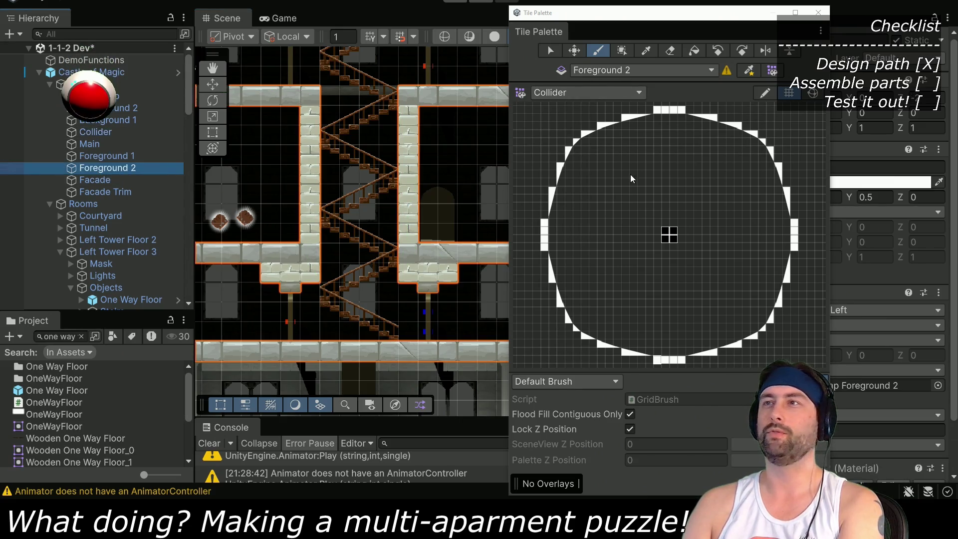
click(590, 94)
click(578, 160)
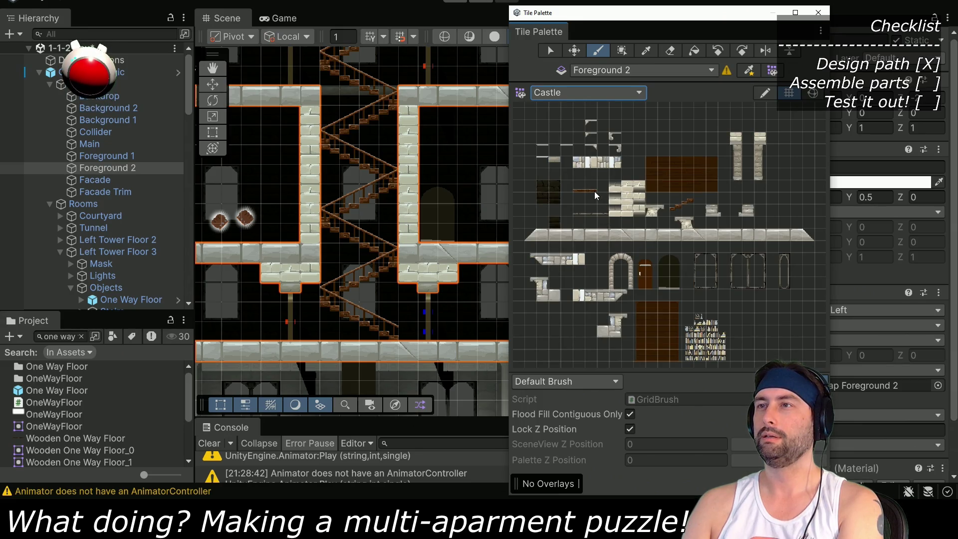
Paint a row of Castle ledge tiles on the tower wall with a sloped end and support tile
drag(579, 294, 606, 298)
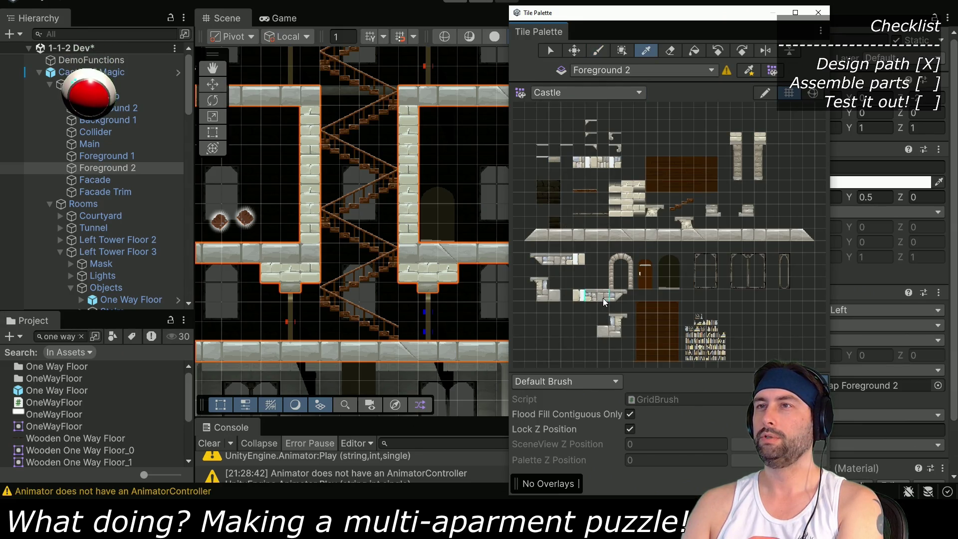
click(451, 185)
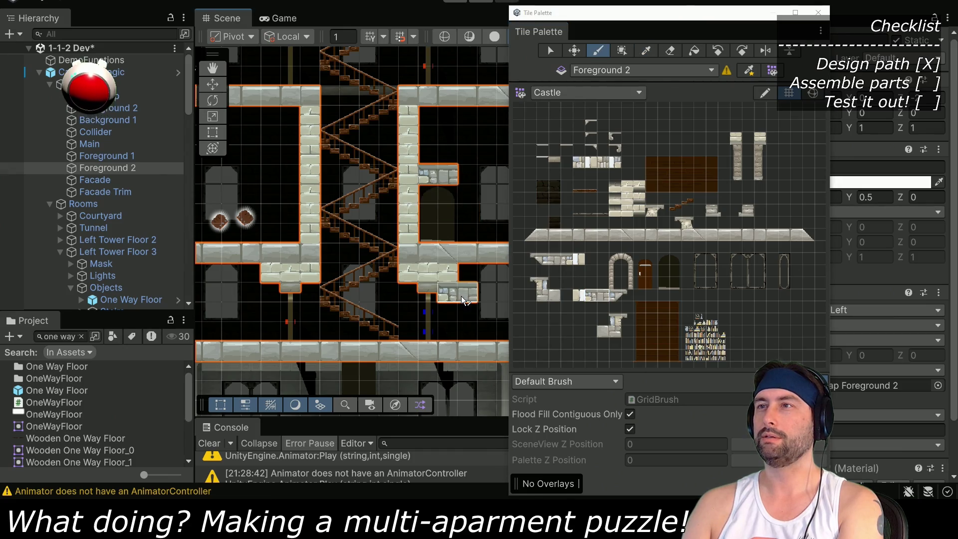
click(620, 296)
click(621, 297)
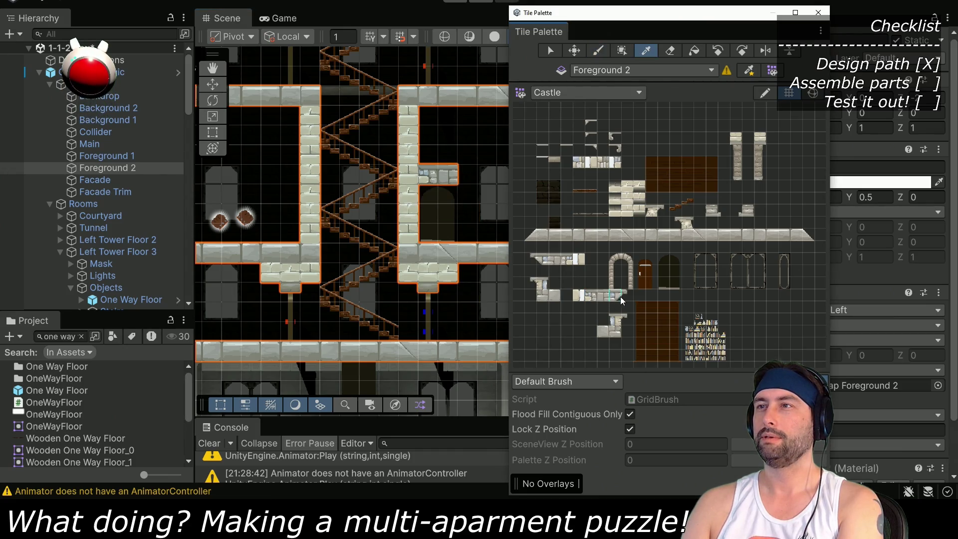
click(472, 175)
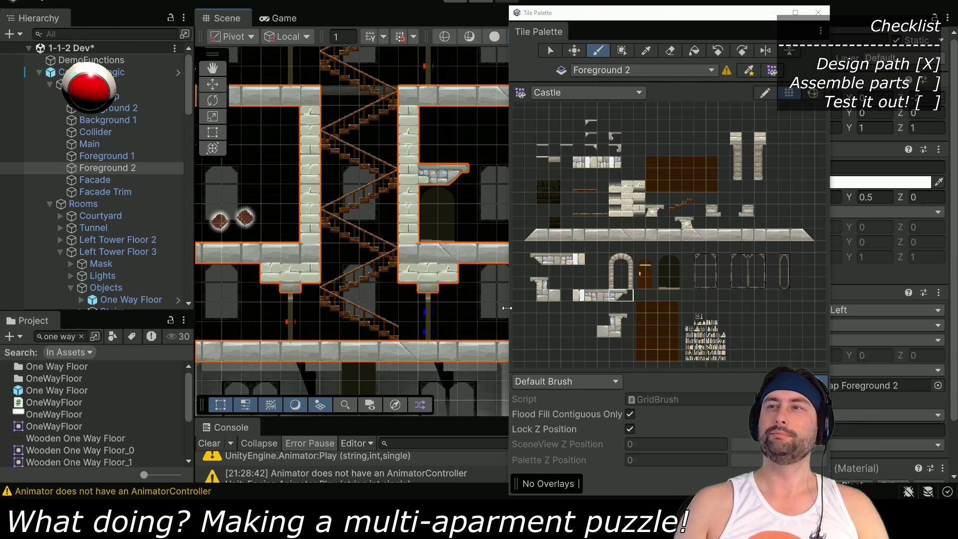
click(532, 281)
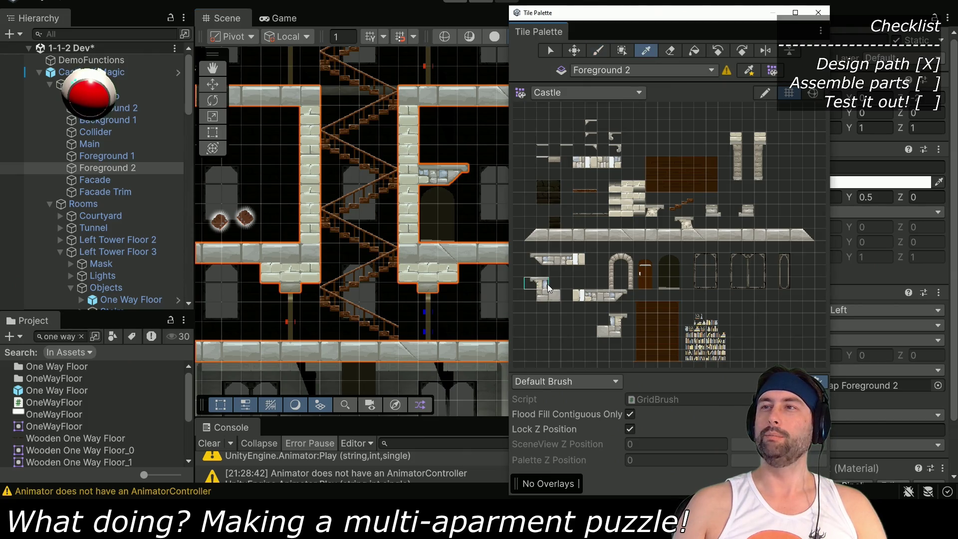
click(620, 319)
click(469, 176)
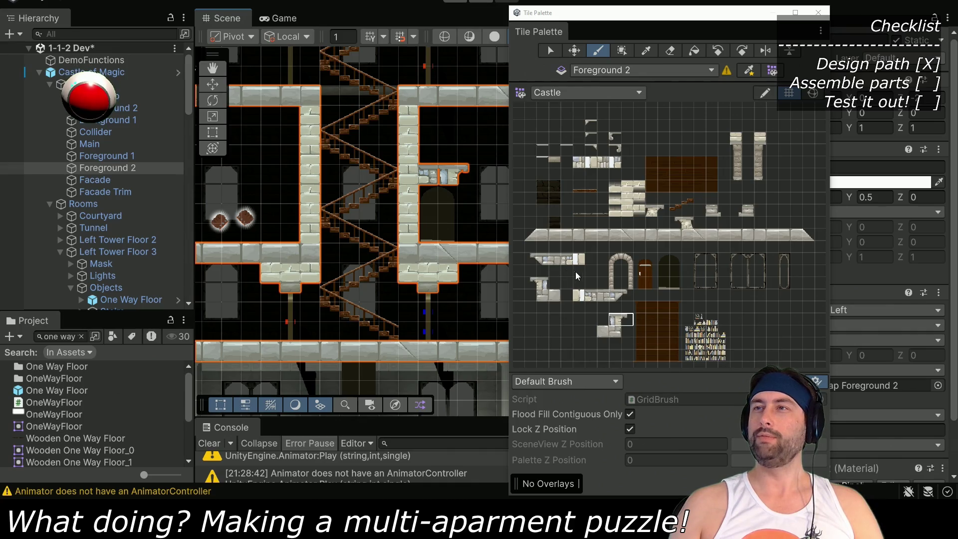
Add further ledge tiles and an end cap, then close the Tile Palette
click(593, 297)
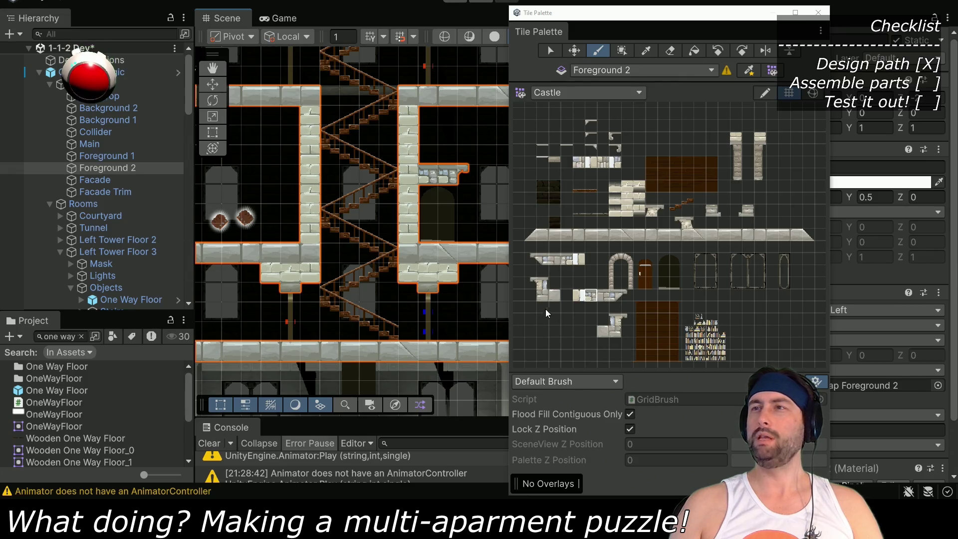
click(604, 298)
click(447, 178)
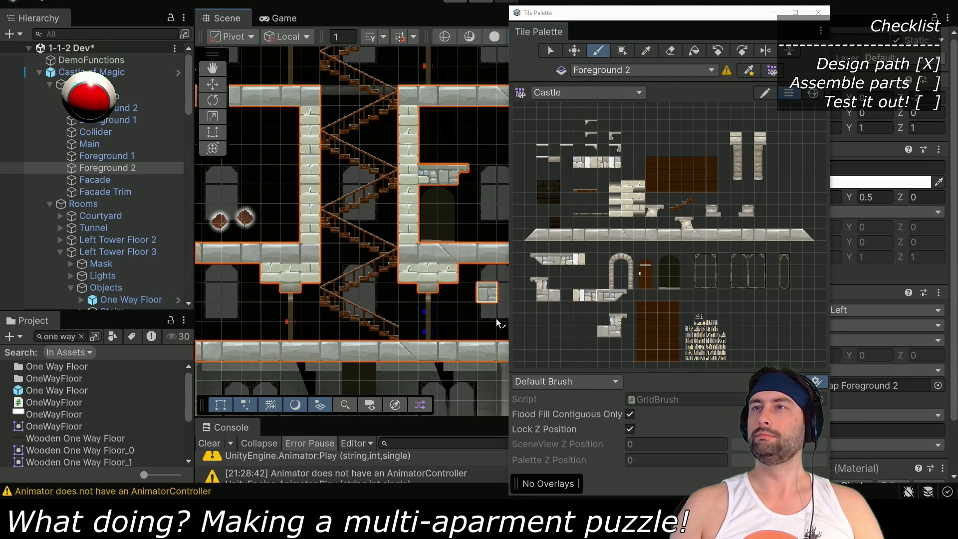
click(616, 297)
click(628, 297)
click(474, 173)
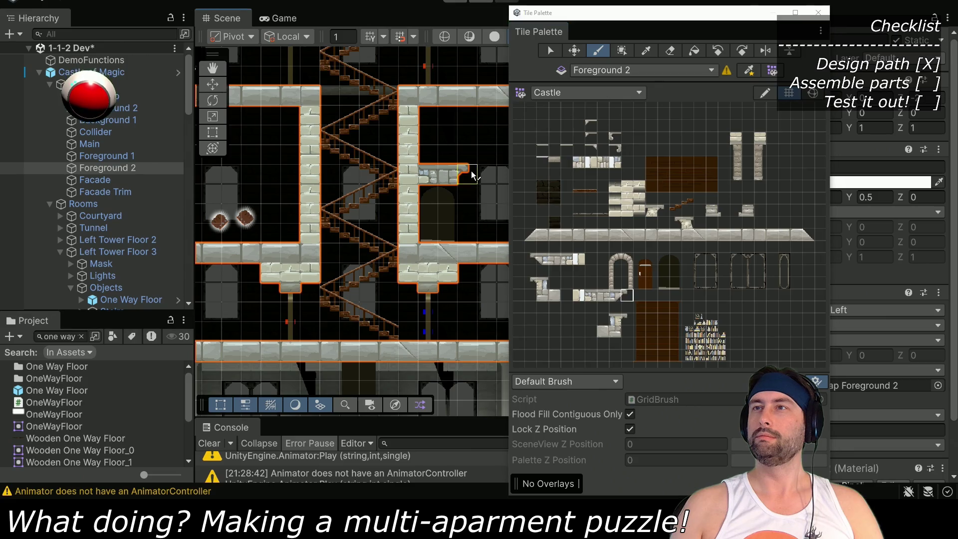
drag(441, 205, 297, 239)
click(818, 13)
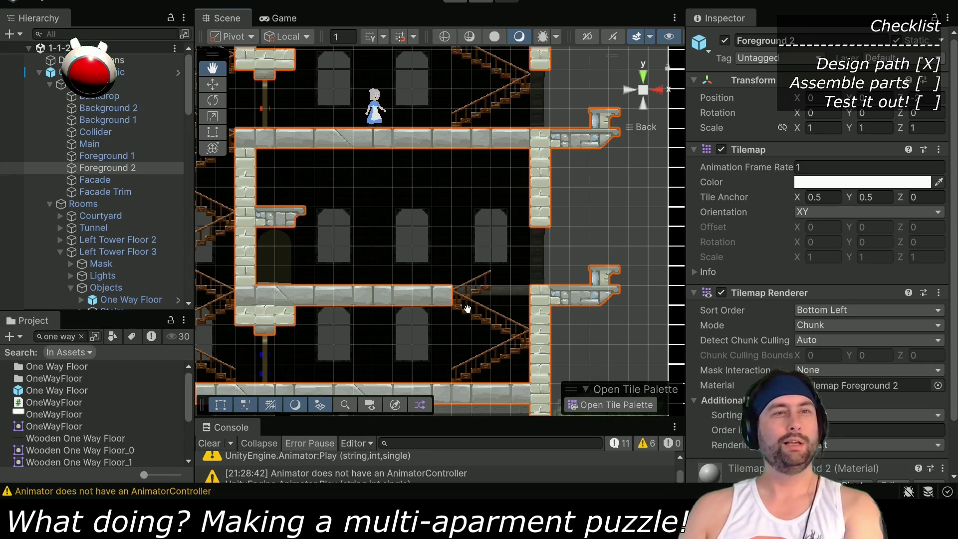
drag(335, 254, 405, 249)
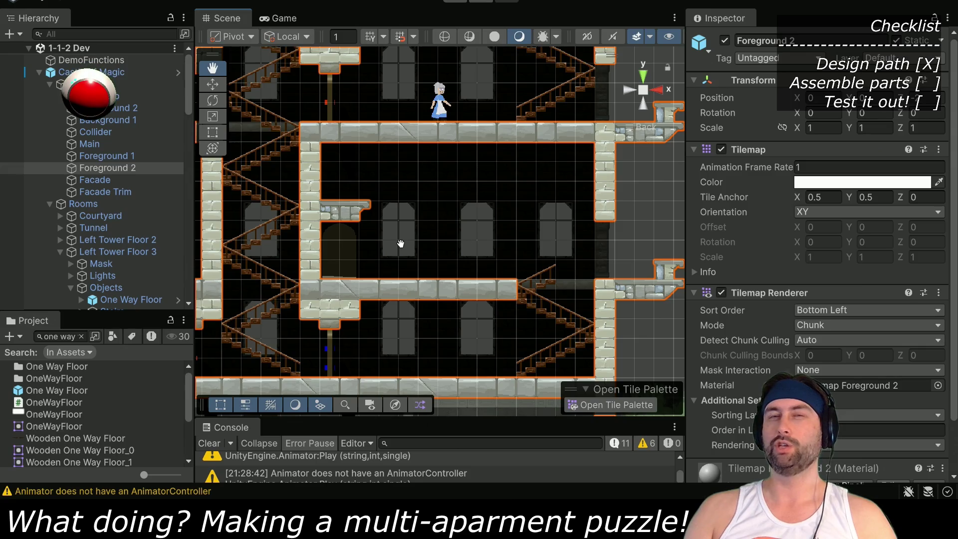
drag(405, 230, 579, 239)
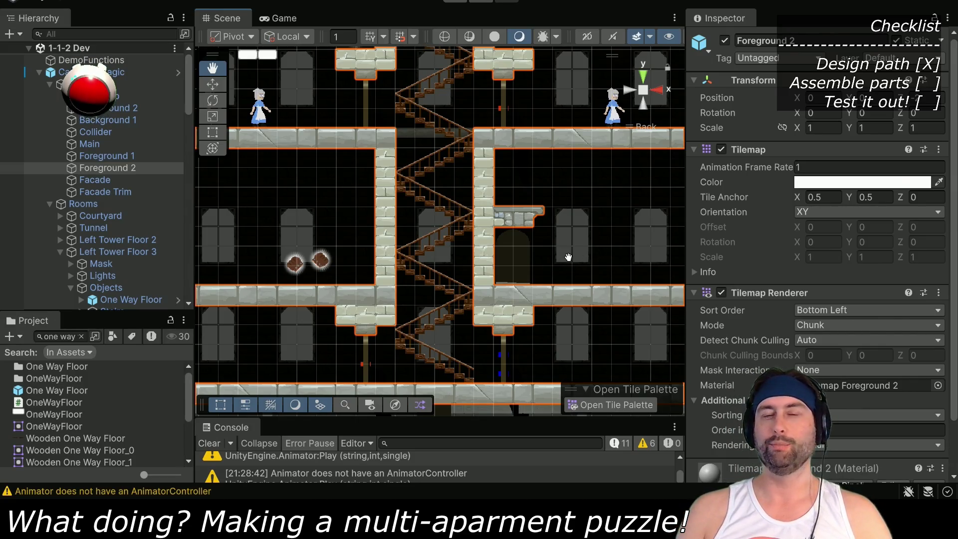
mouse_move(594, 246)
mouse_down()
mouse_move(582, 255)
mouse_move(406, 246)
mouse_move(439, 165)
mouse_move(469, 270)
mouse_up()
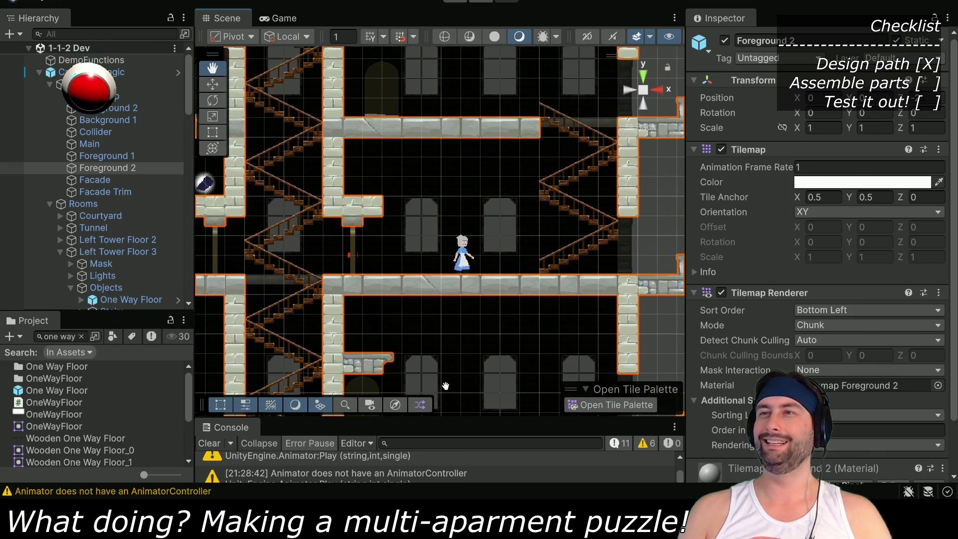
drag(451, 332, 462, 143)
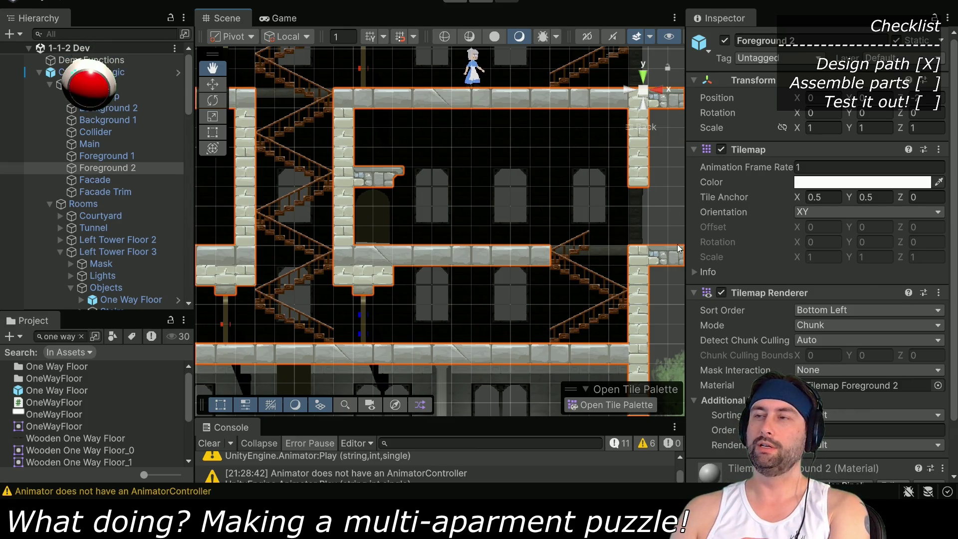
Search the Project for 'pressu' and drag the Pressure Plate Switch prefab above the new ledge
scroll(95, 245, down, 5)
scroll(84, 237, down, 1)
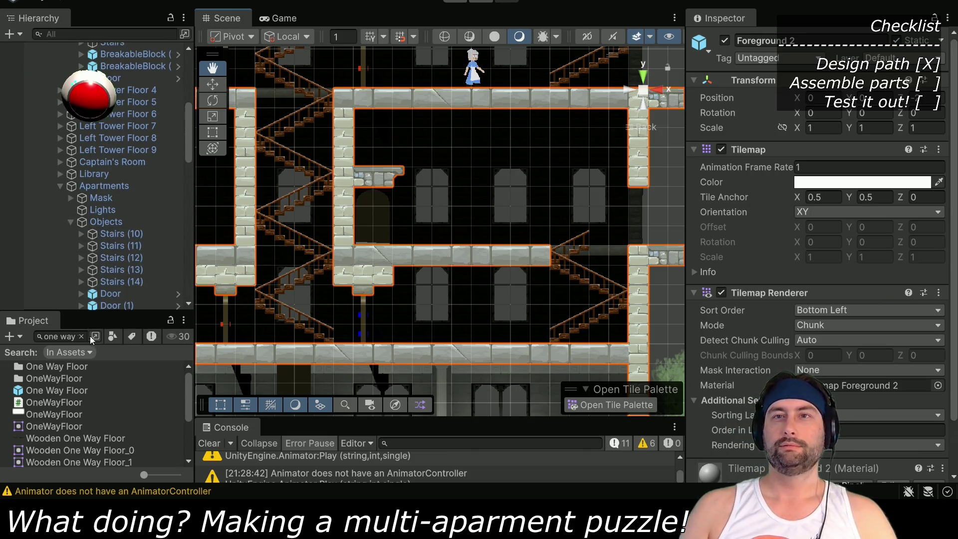
click(81, 336)
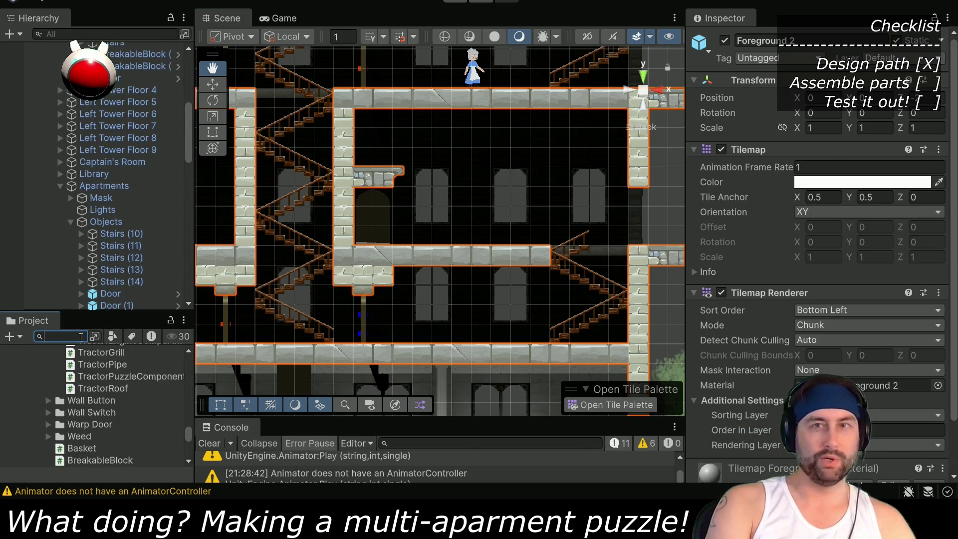
text(pressu)
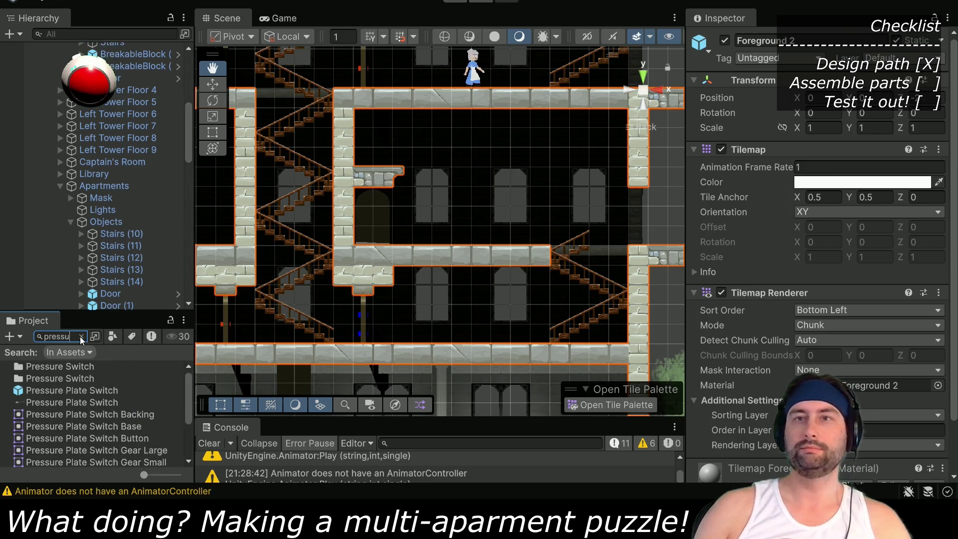
mouse_move(70, 392)
mouse_down()
mouse_move(280, 282)
mouse_move(381, 148)
mouse_move(373, 159)
mouse_up()
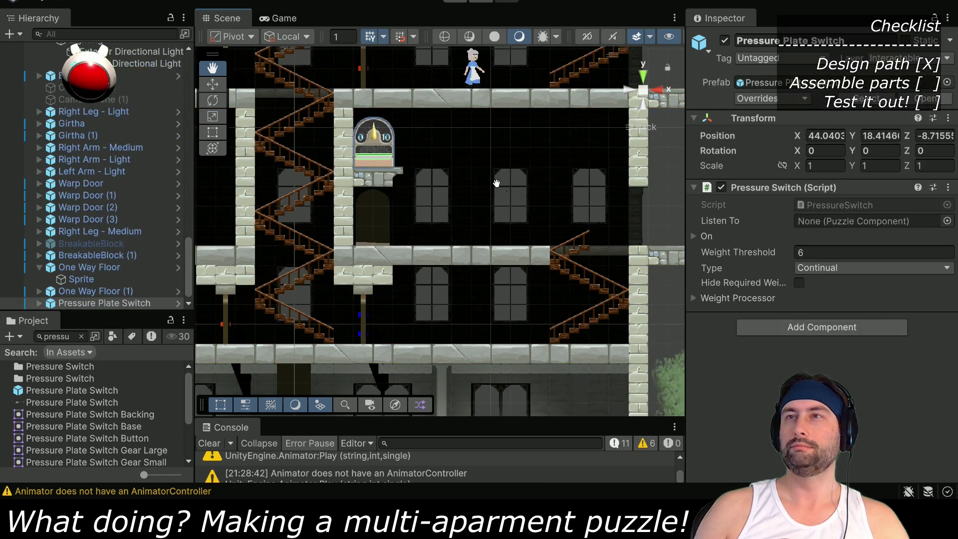
Set the switch's Transform Position to X 44, Y 18, Z 0 and frame it in view
click(949, 135)
text(0)
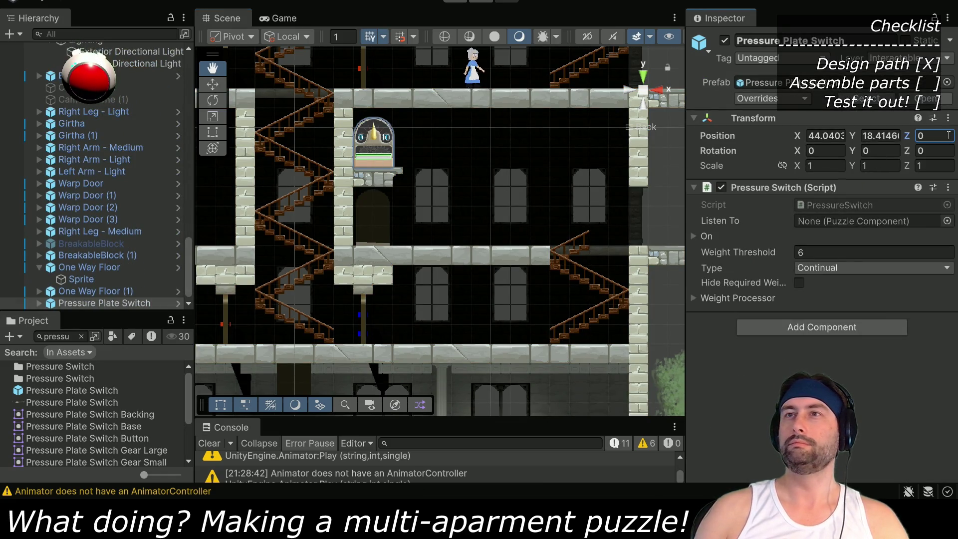
click(842, 134)
text(44)
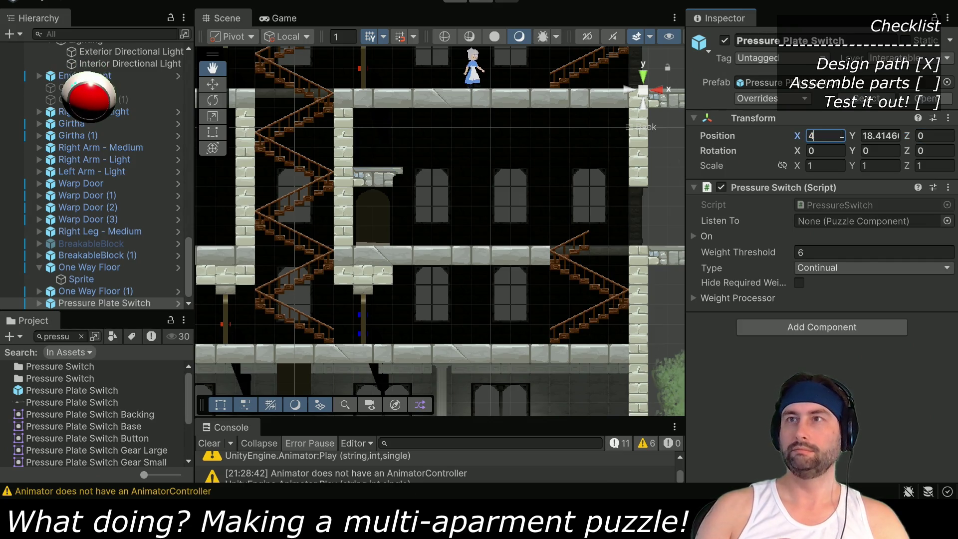
click(888, 136)
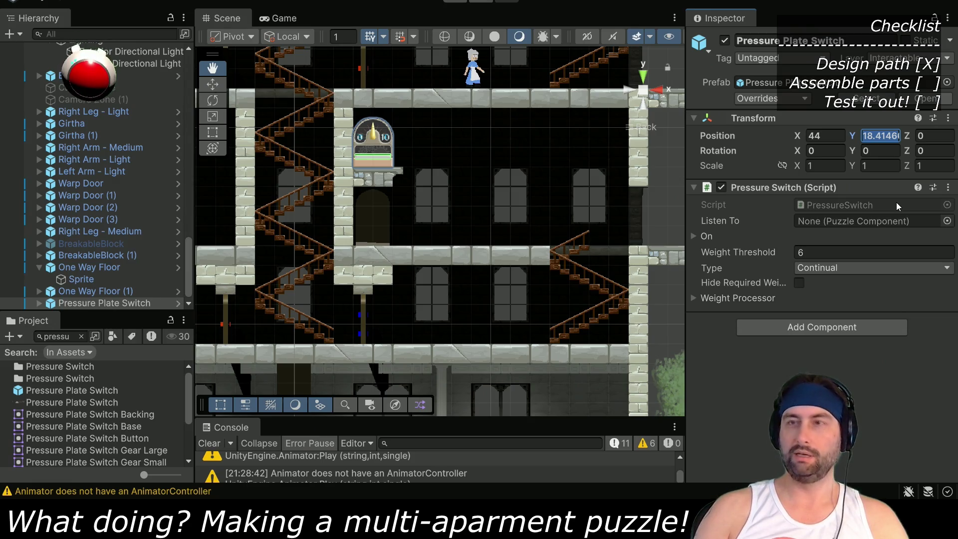
text(18)
scroll(467, 283, up, 5)
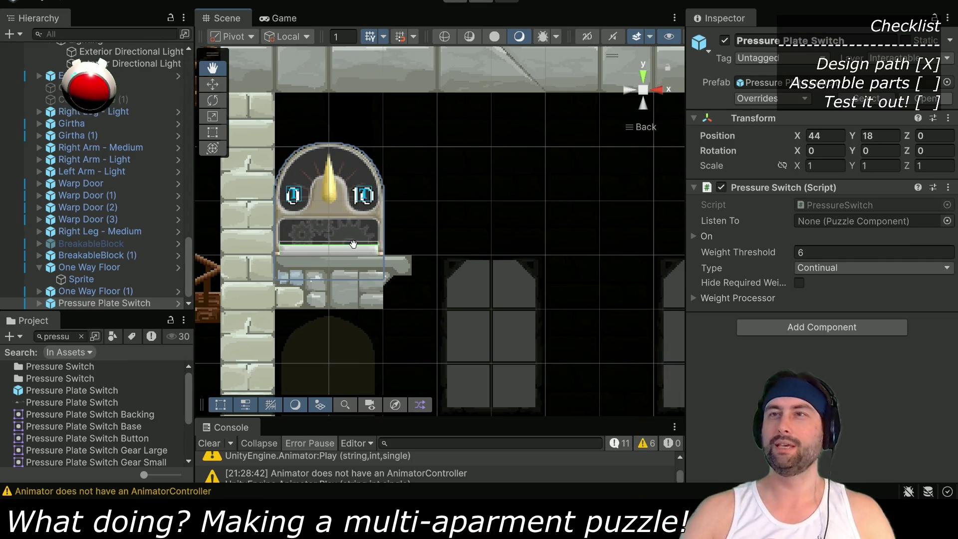
drag(492, 239, 507, 230)
scroll(507, 230, down, 3)
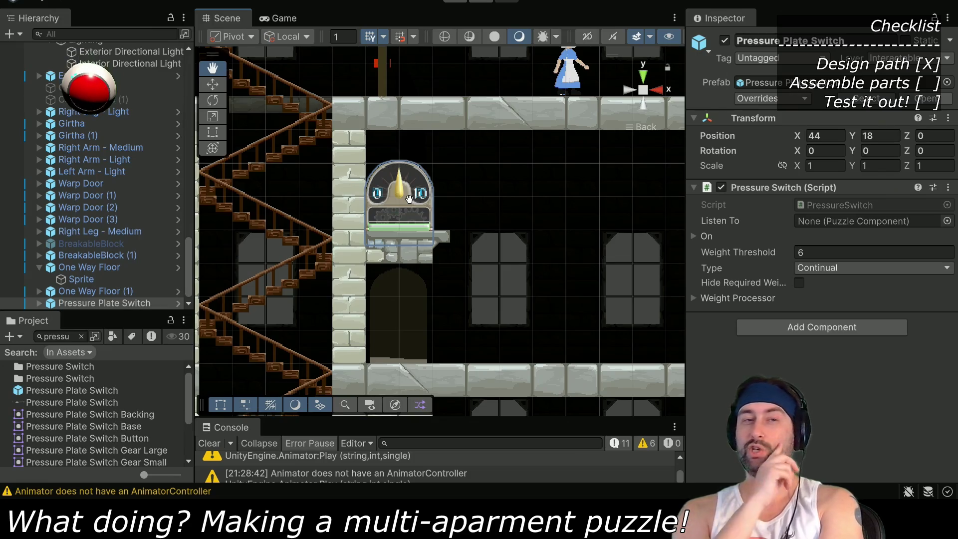
drag(543, 271, 375, 278)
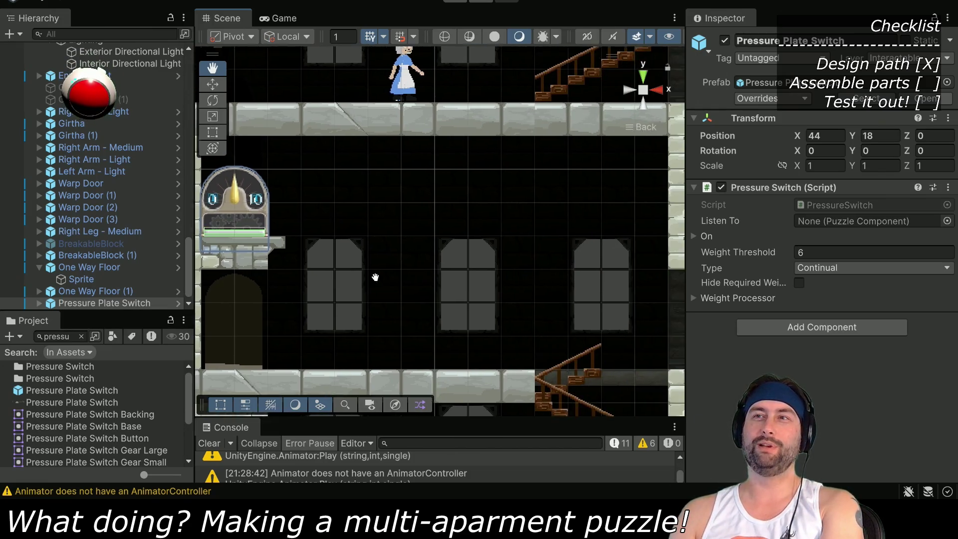
scroll(448, 175, down, 2)
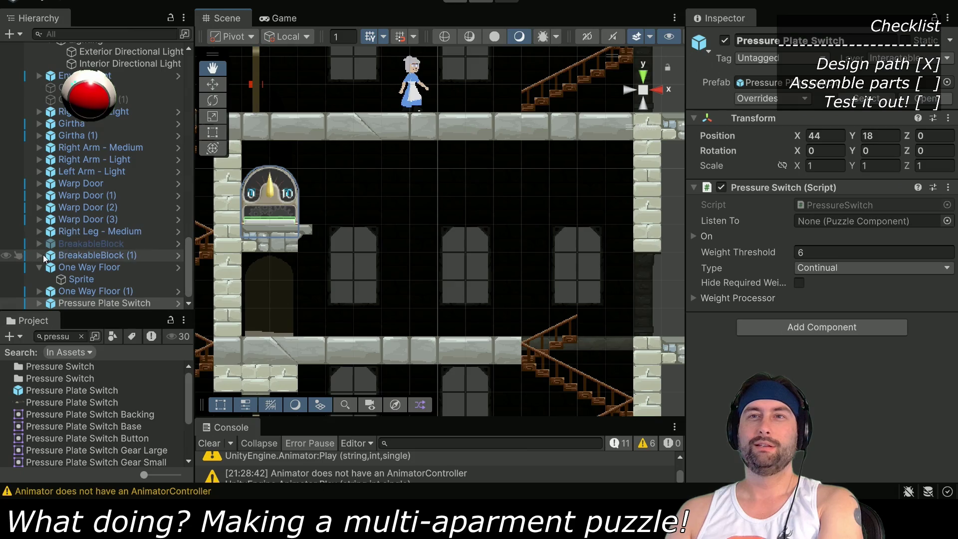
Lock Warp Door (2), set its Listen To to Pressure Plate Switch, and ping the WarpDoor script
click(101, 222)
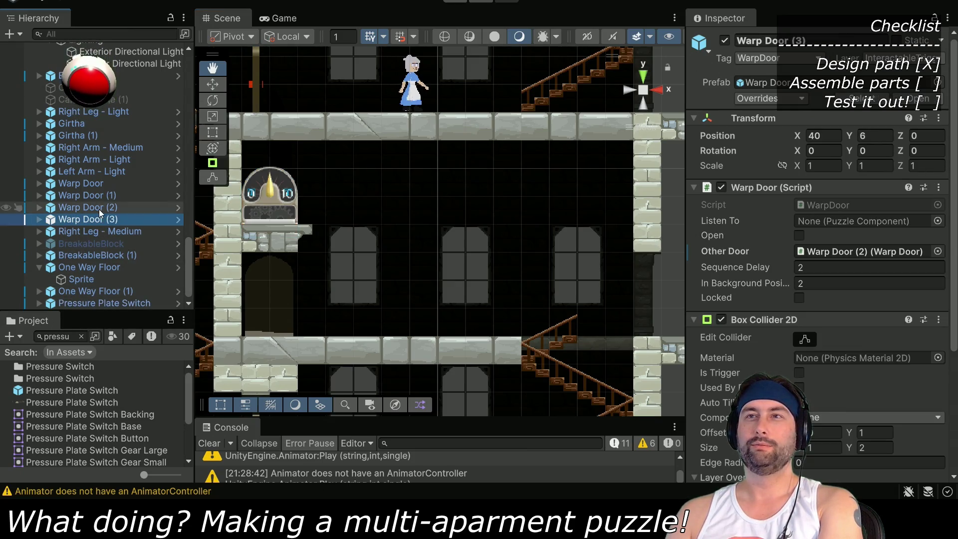
click(98, 208)
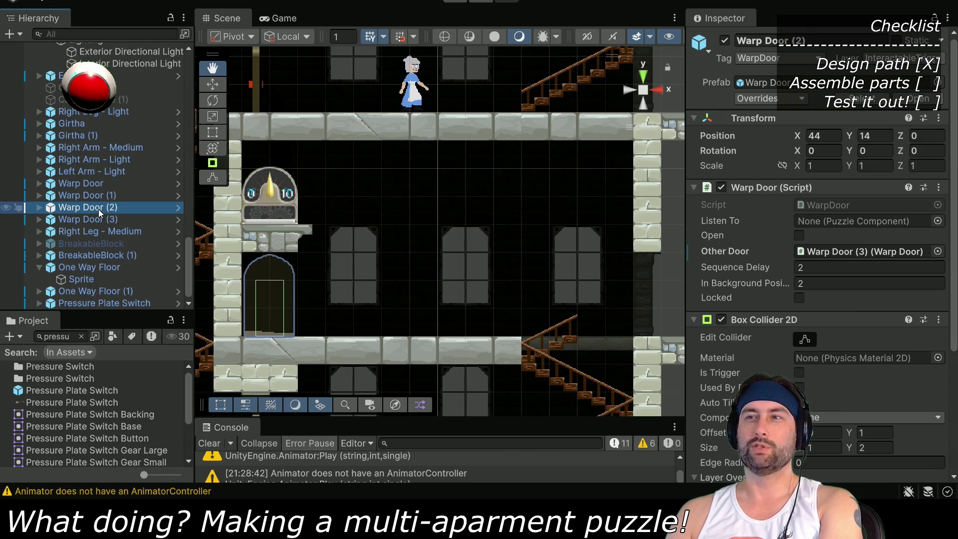
click(799, 297)
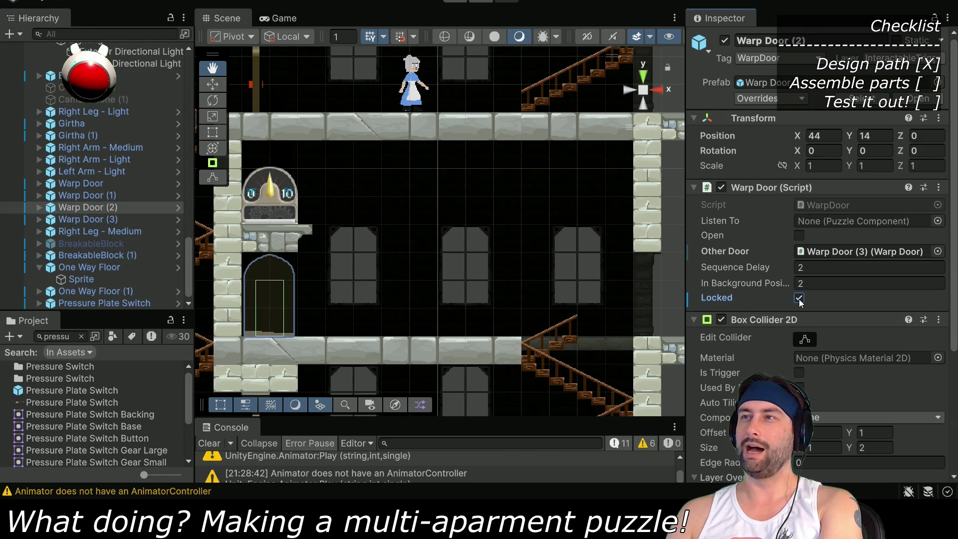
click(86, 304)
mouse_move(86, 308)
mouse_down()
mouse_move(406, 250)
mouse_move(825, 225)
mouse_up()
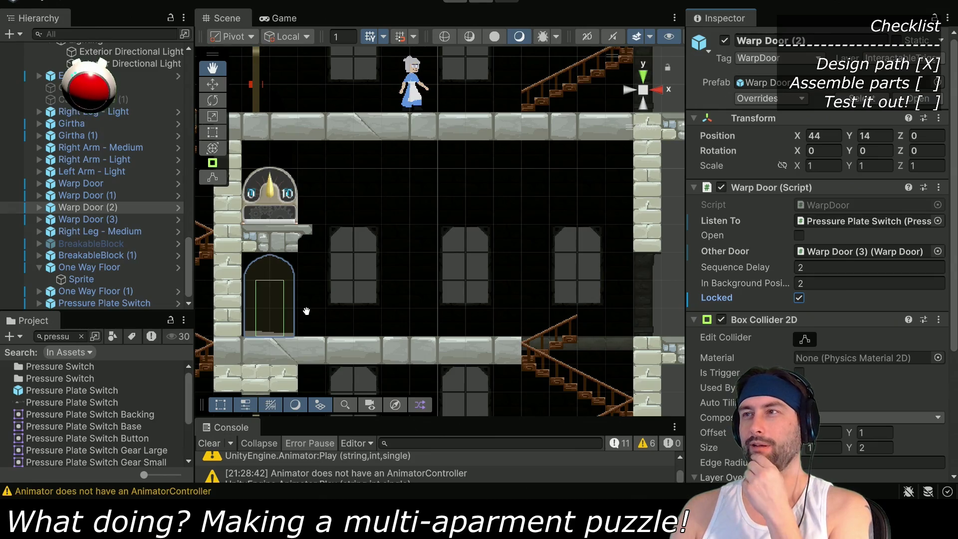
click(845, 204)
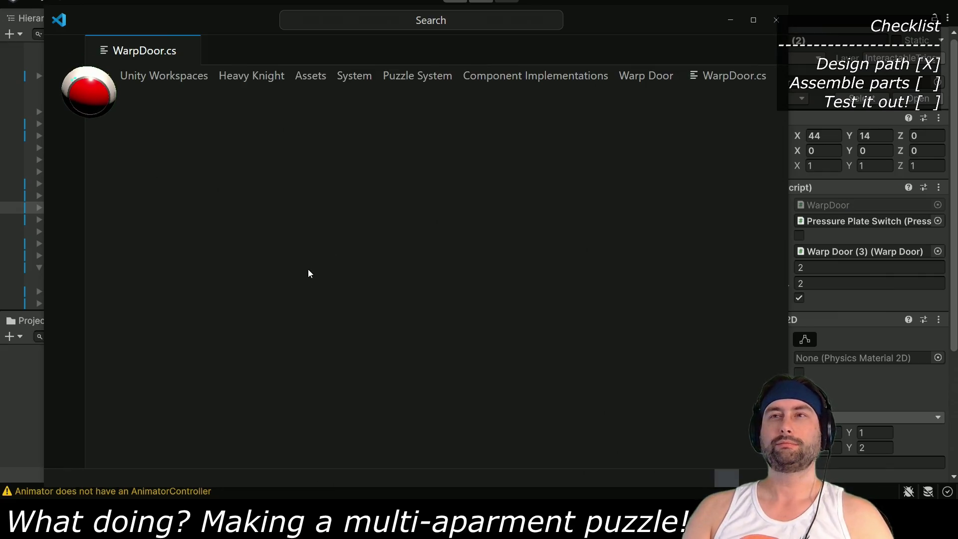
scroll(325, 243, down, 1)
scroll(325, 242, down, 3)
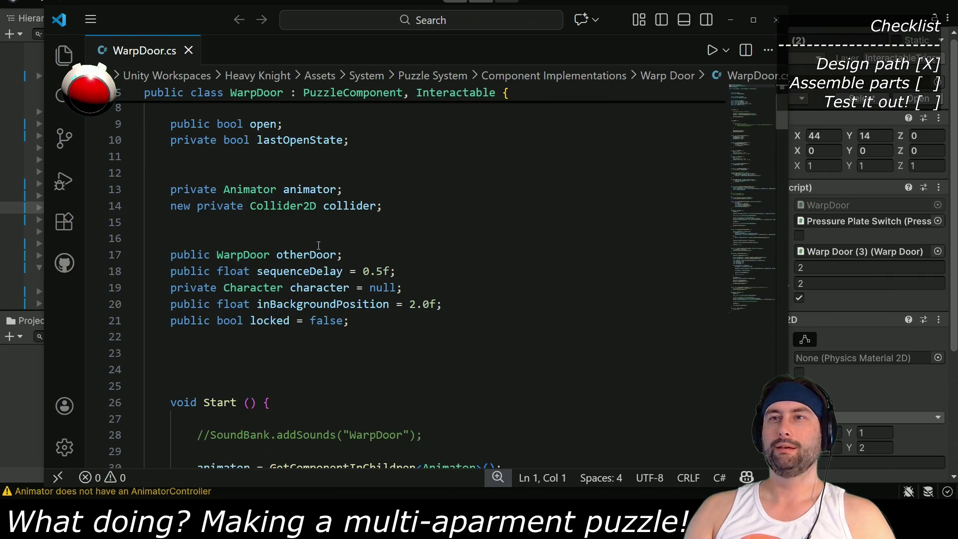
click(269, 221)
double_click(269, 222)
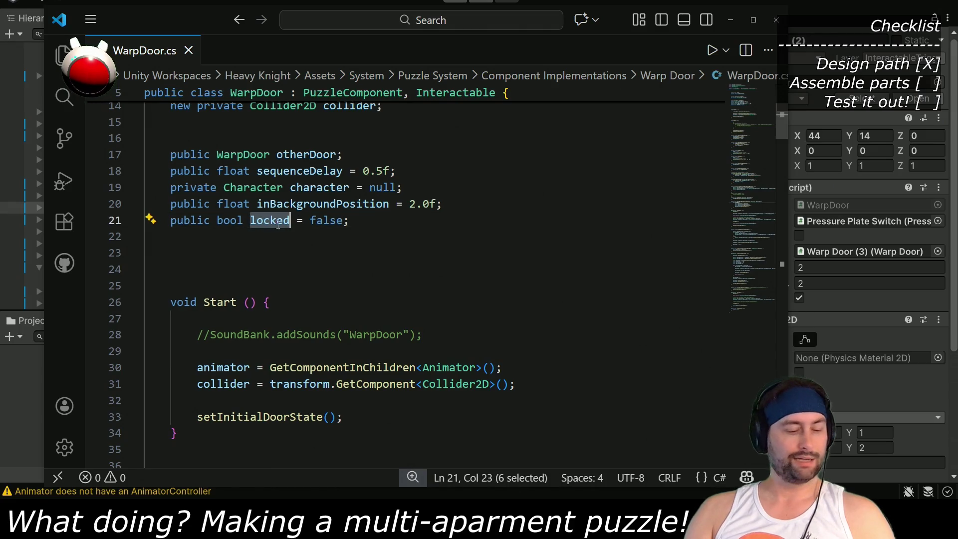
key(ctrl+f)
click(656, 98)
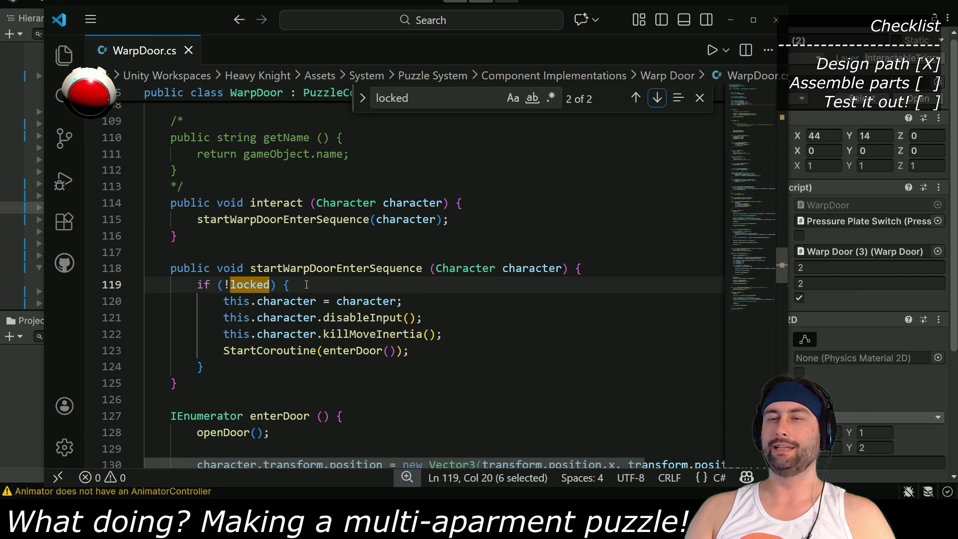
click(636, 98)
scroll(310, 355, down, 2)
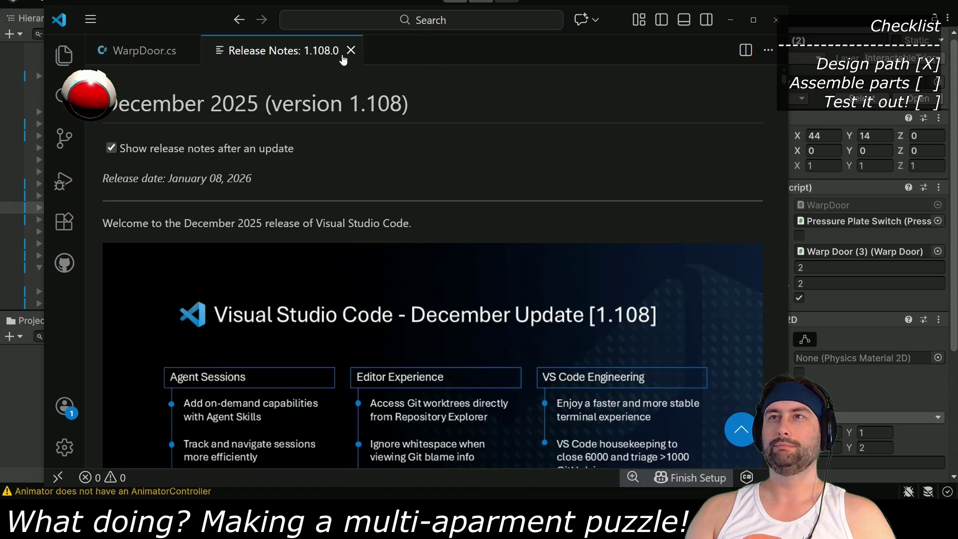
click(350, 51)
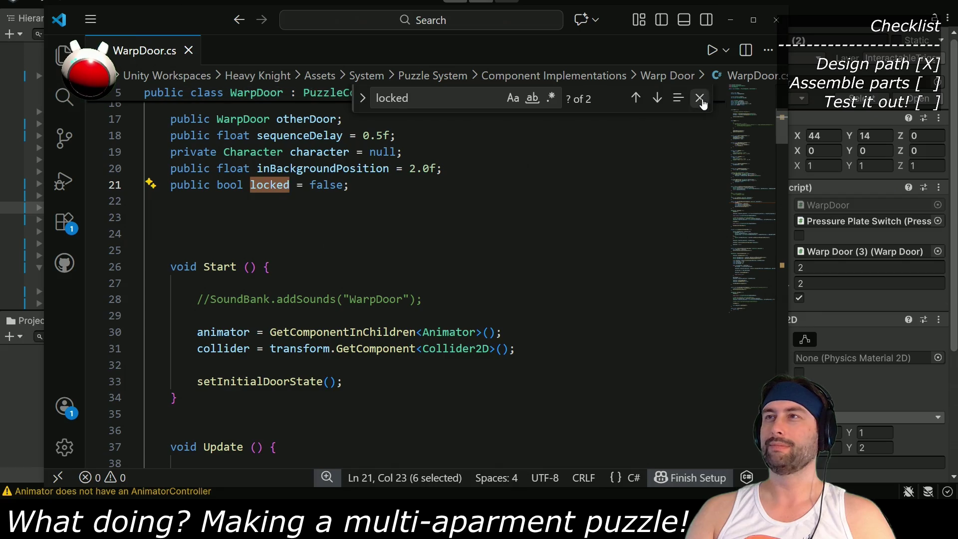
click(698, 98)
scroll(345, 278, down, 7)
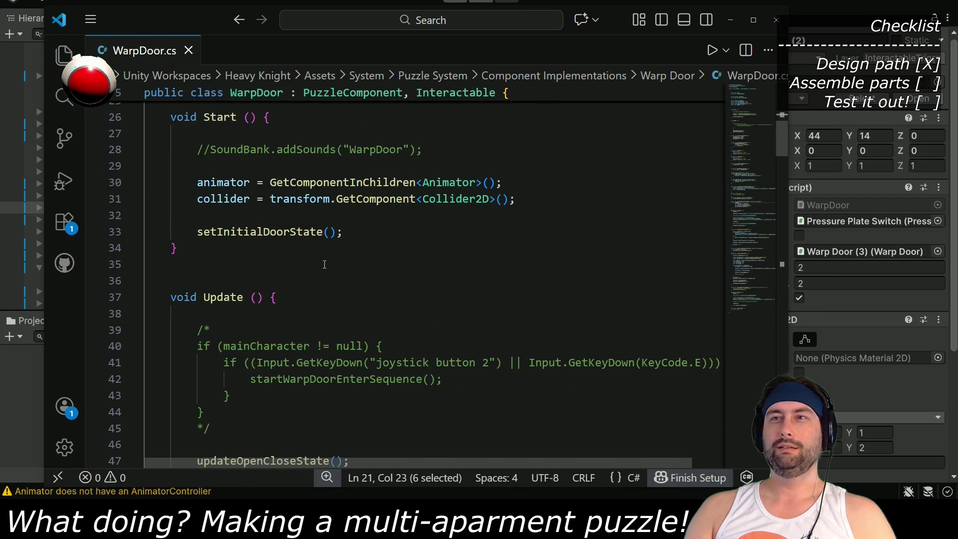
scroll(317, 260, down, 7)
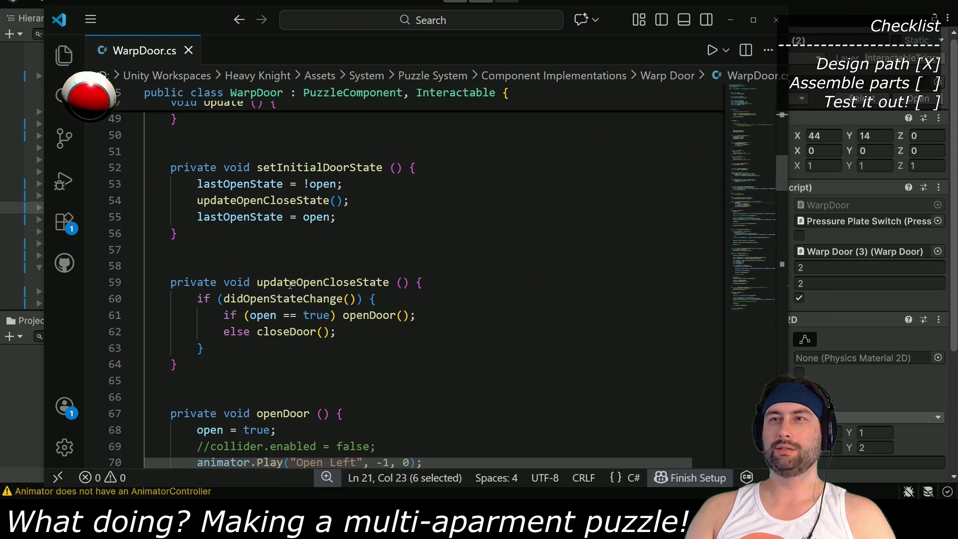
scroll(289, 284, down, 10)
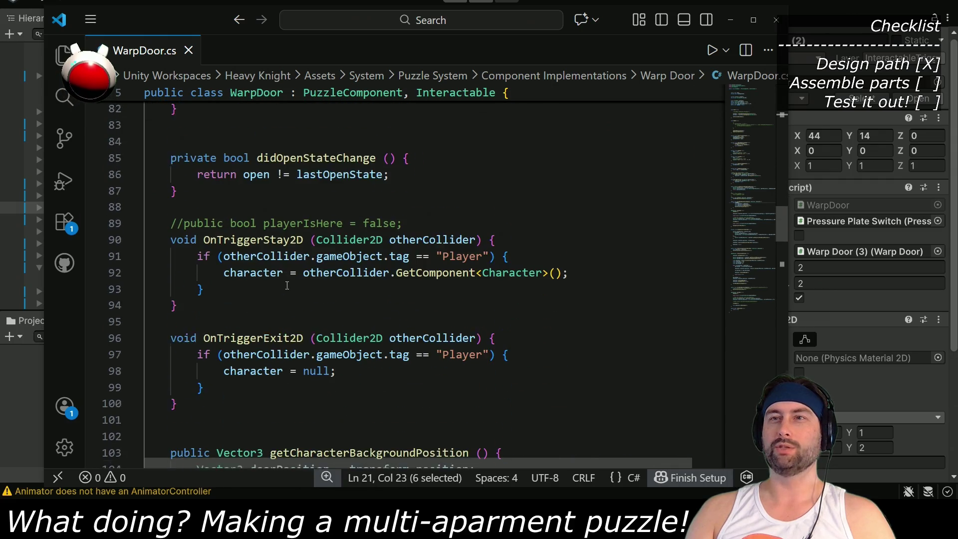
scroll(287, 283, down, 6)
scroll(286, 280, down, 3)
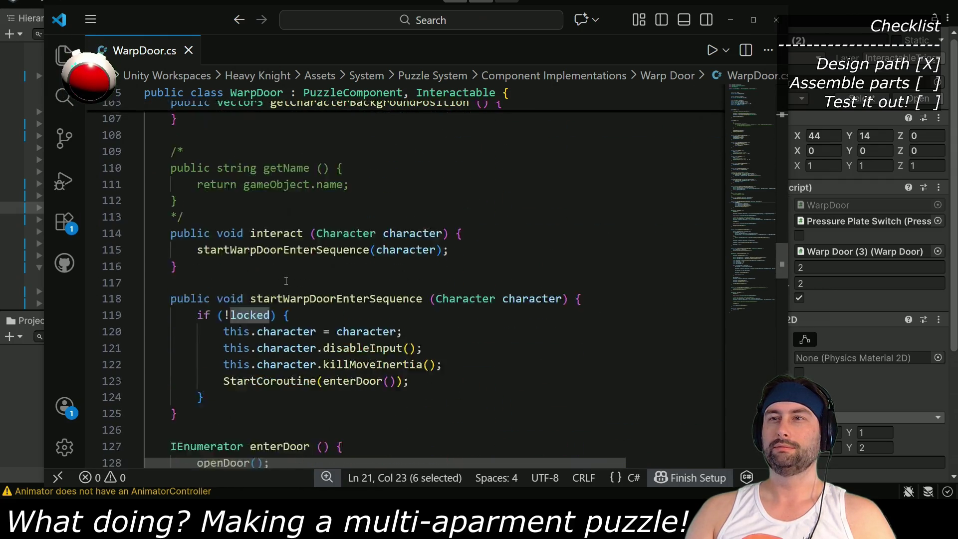
scroll(286, 280, down, 20)
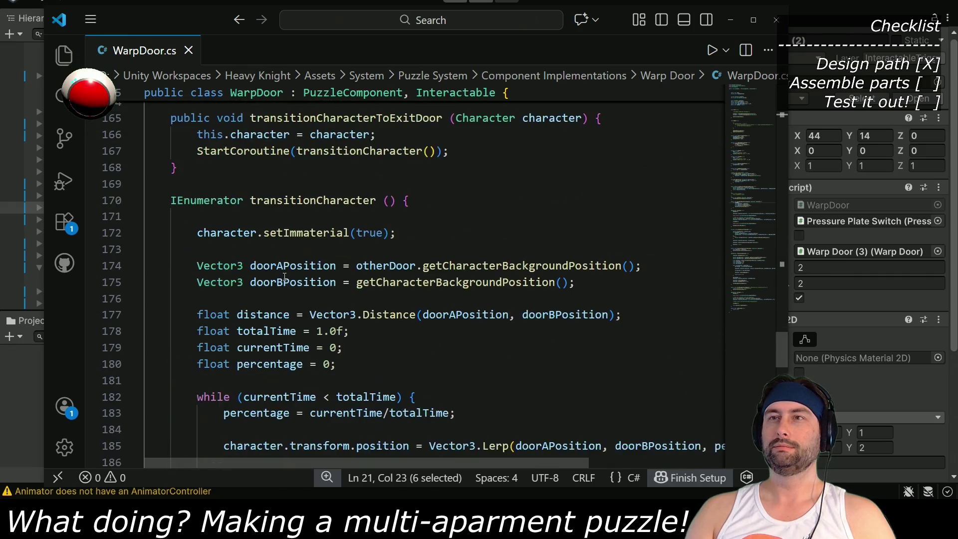
scroll(284, 278, down, 10)
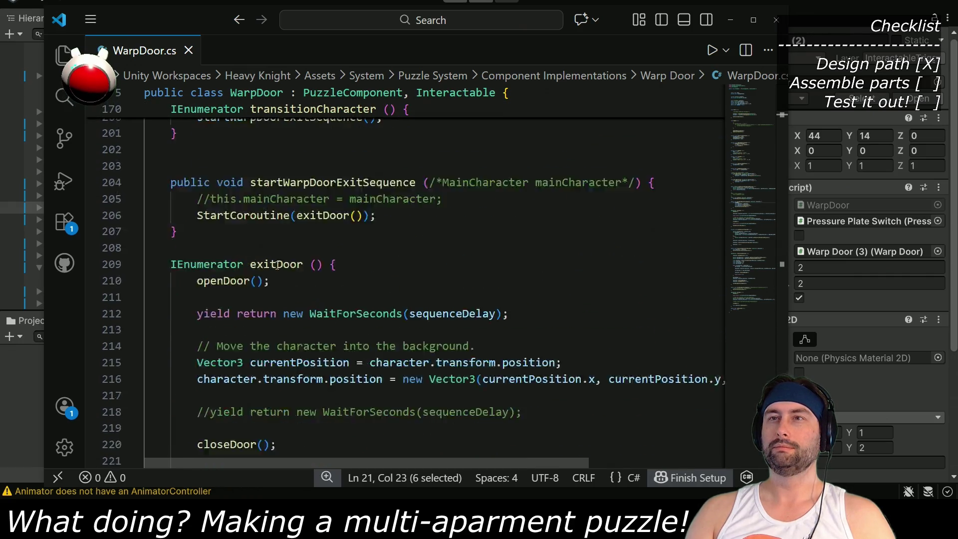
scroll(277, 264, down, 4)
scroll(277, 265, up, 8)
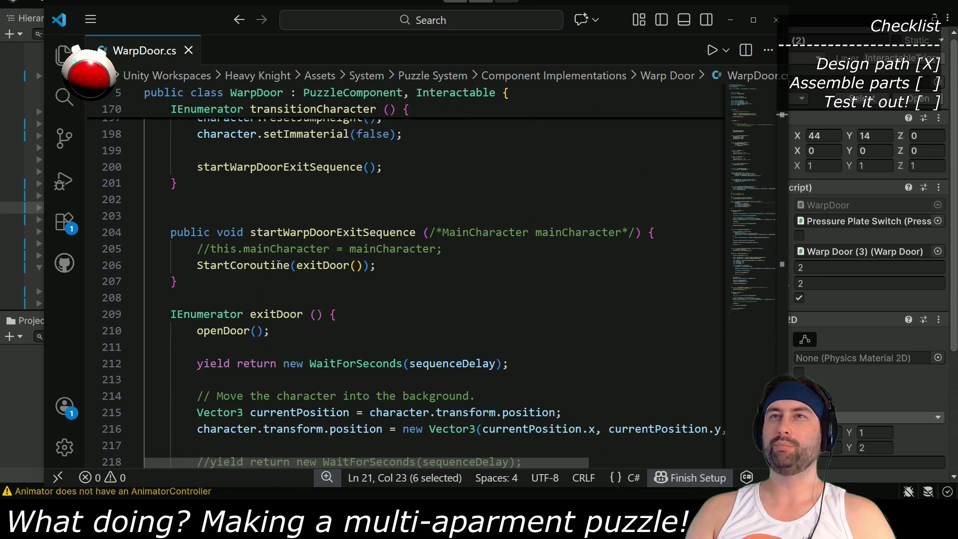
key(alt+Tab)
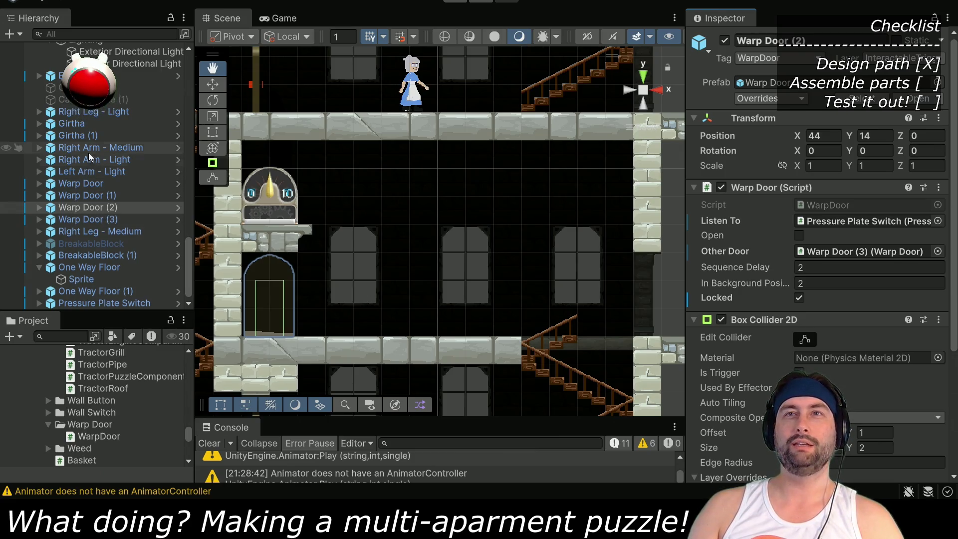
Open PressureSwitch.cs from the Pressure Plate Switch's Script field in the Inspector
click(97, 302)
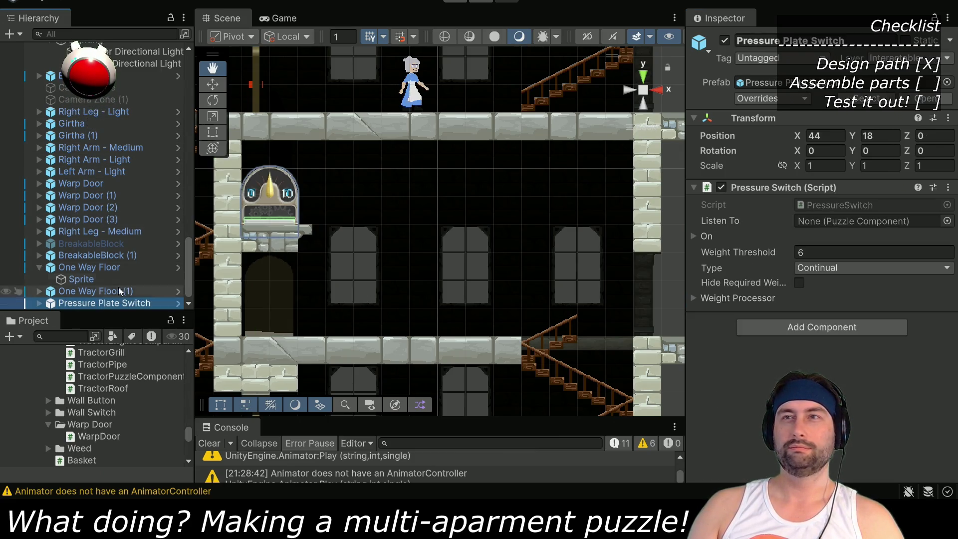
double_click(856, 206)
scroll(292, 239, down, 1)
scroll(293, 239, down, 3)
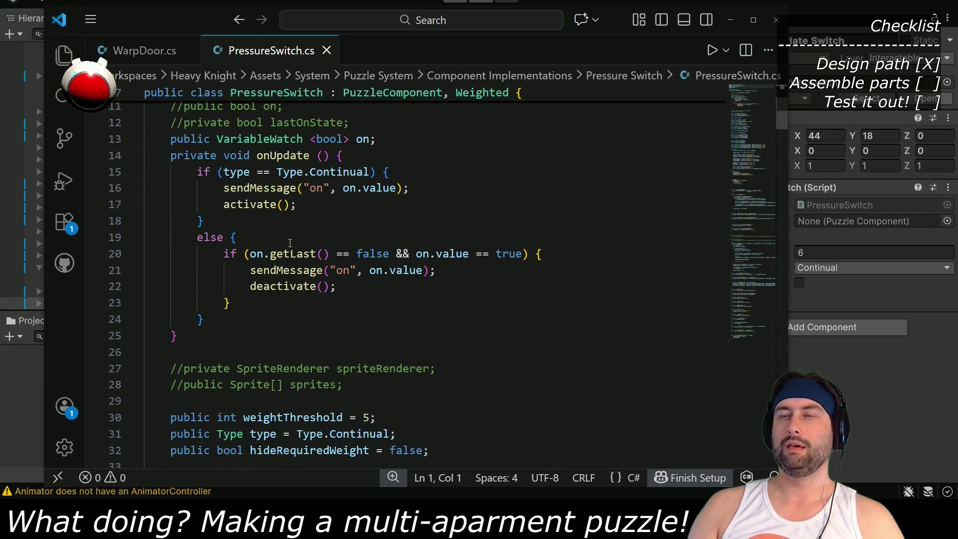
Copy PressureSwitch.cs lines 13–25, the VariableWatch on field and onUpdate method, back into WarpDoor.cs view
click(171, 139)
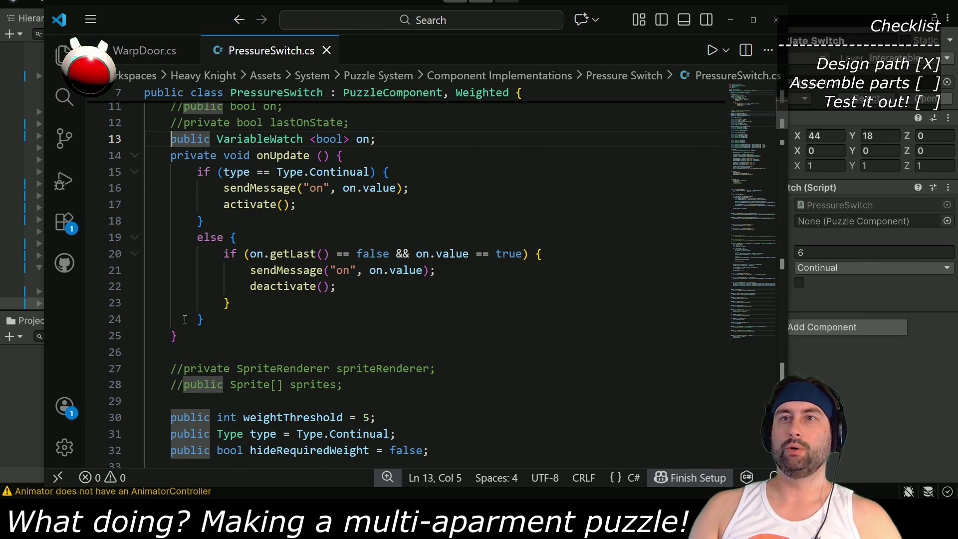
shift+click(190, 338)
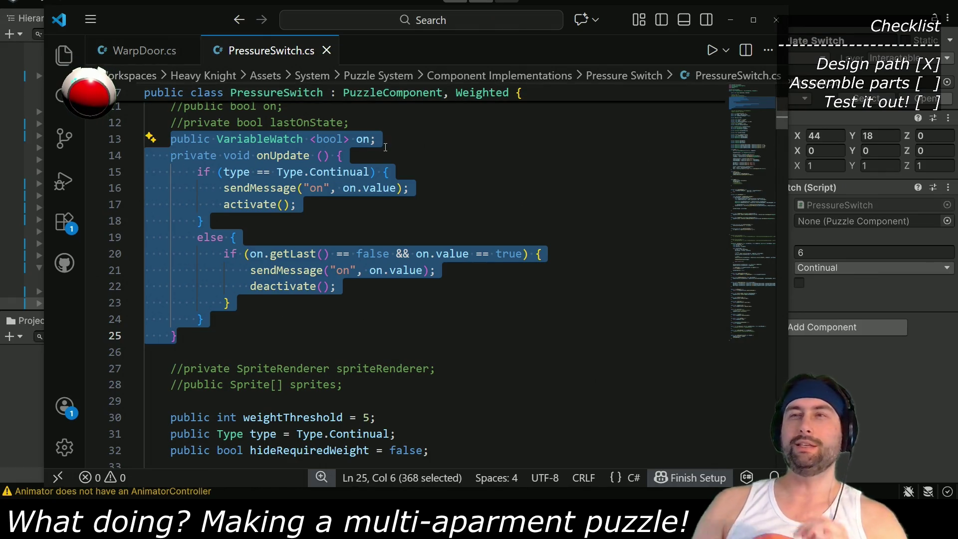
double_click(296, 139)
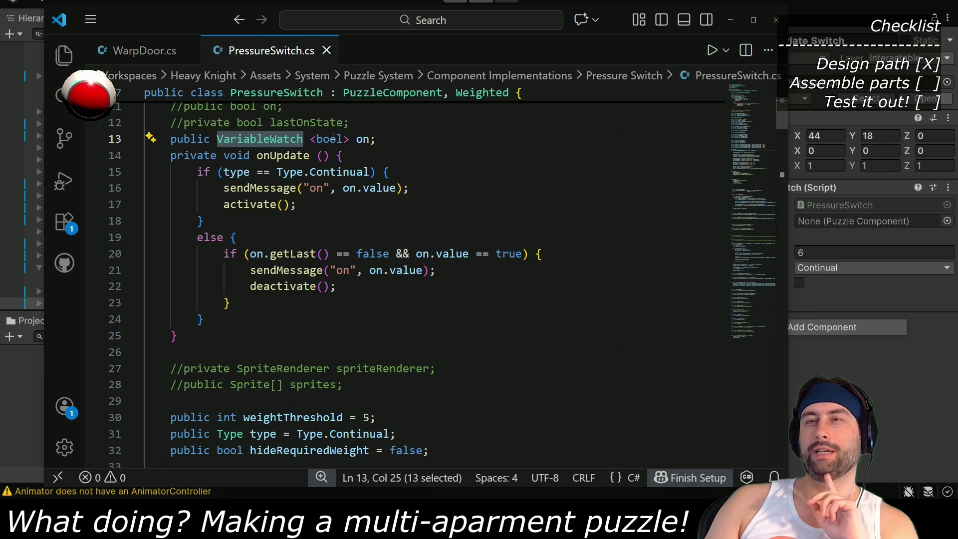
scroll(337, 137, up, 2)
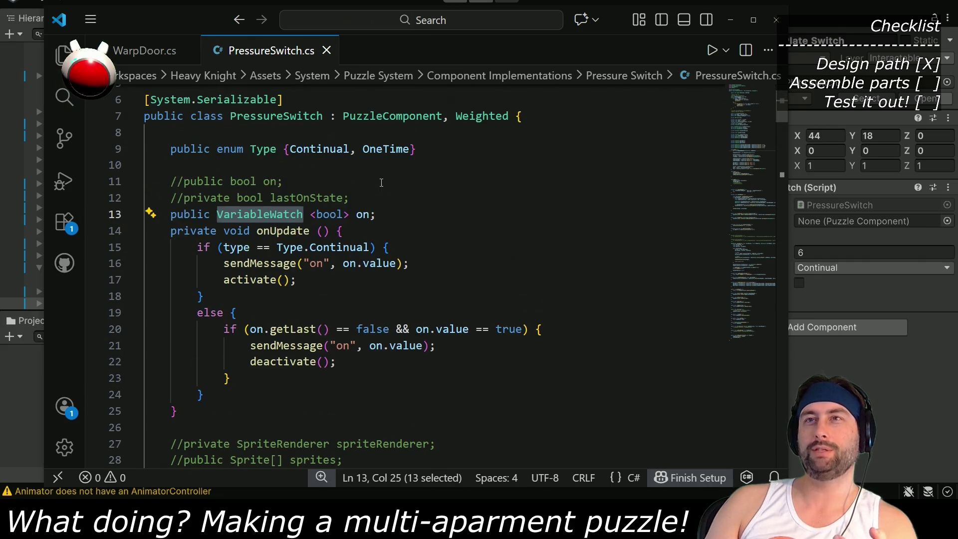
double_click(329, 214)
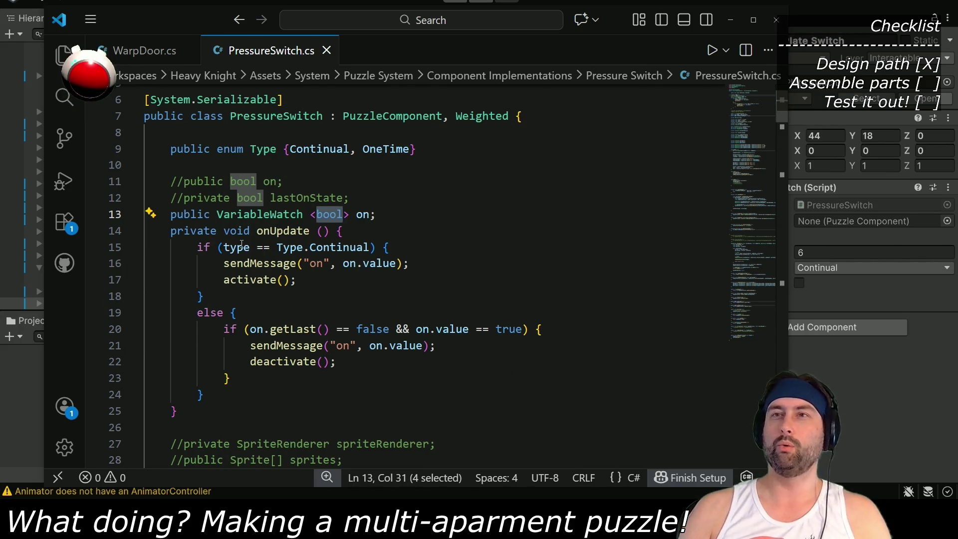
mouse_move(171, 214)
mouse_down()
mouse_move(209, 394)
mouse_move(178, 410)
mouse_up()
key(ctrl+c)
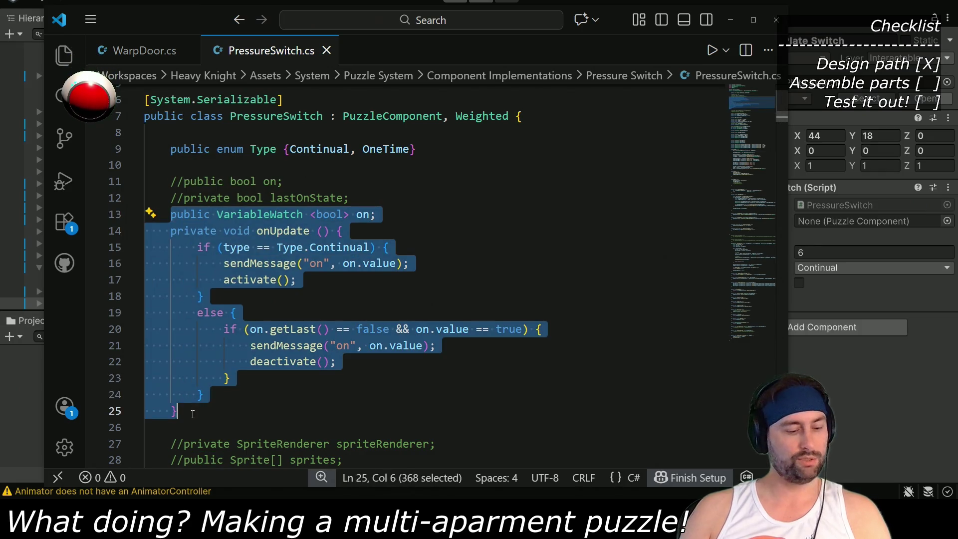
click(132, 50)
scroll(326, 291, up, 10)
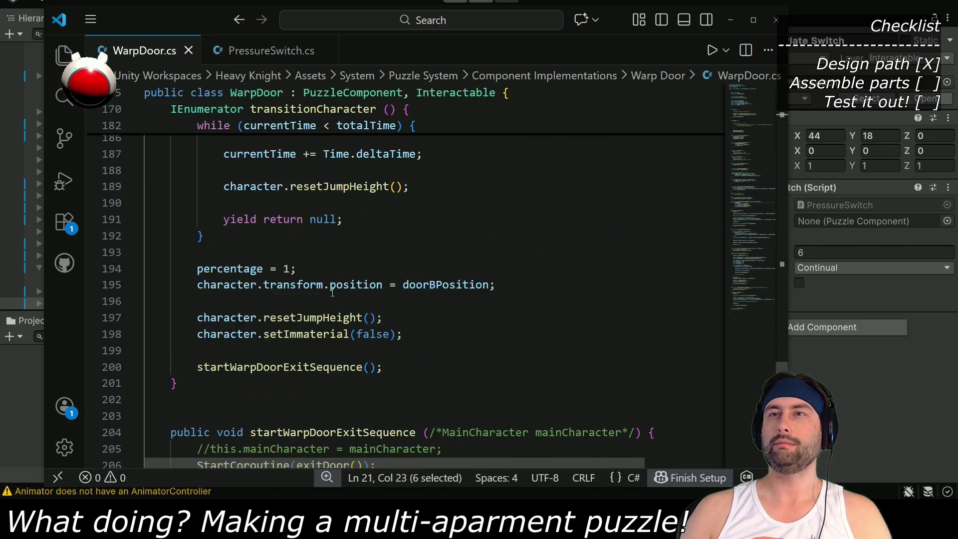
Paste the copied VariableWatch block into WarpDoor.cs below the locked declaration
scroll(326, 291, up, 5)
drag(781, 322, 776, 118)
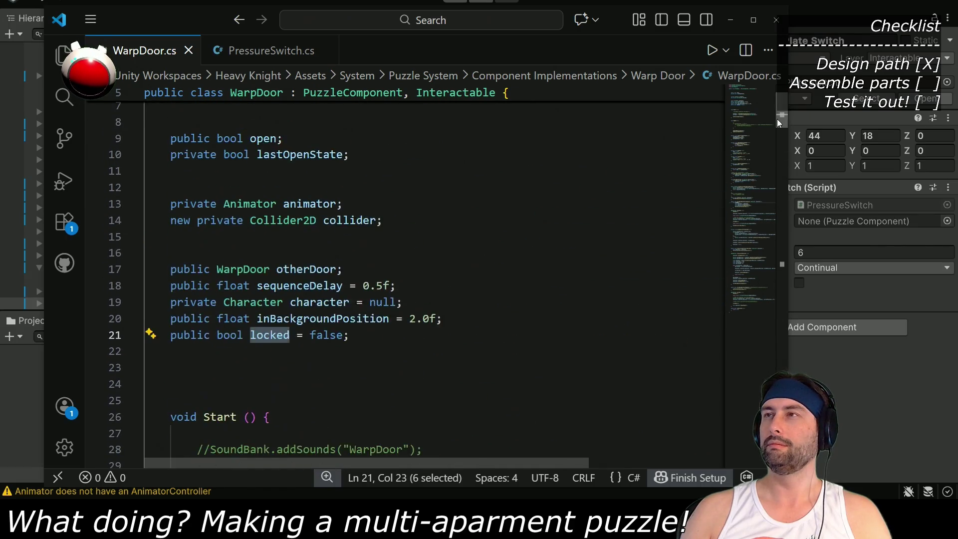
scroll(339, 302, down, 1)
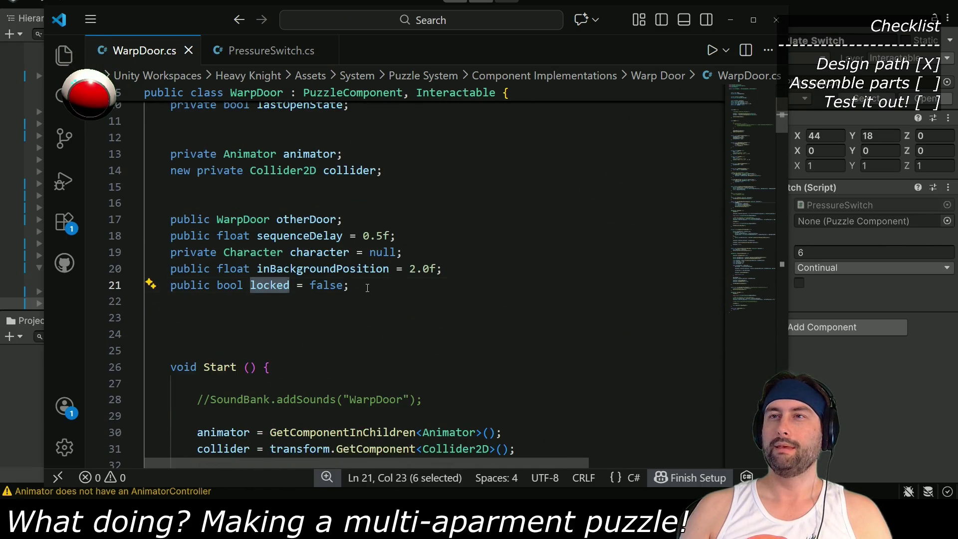
click(368, 285)
key(Return)
key(Return)
key(ctrl+v)
Rename the pasted variable to locked and comment out the old bool locked field
scroll(272, 273, up, 3)
double_click(271, 273)
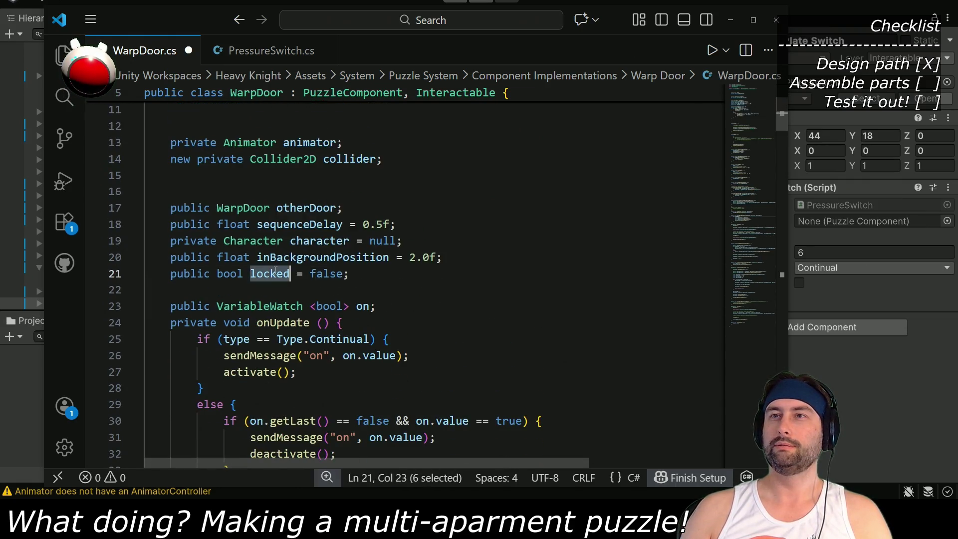
key(ctrl+c)
double_click(361, 307)
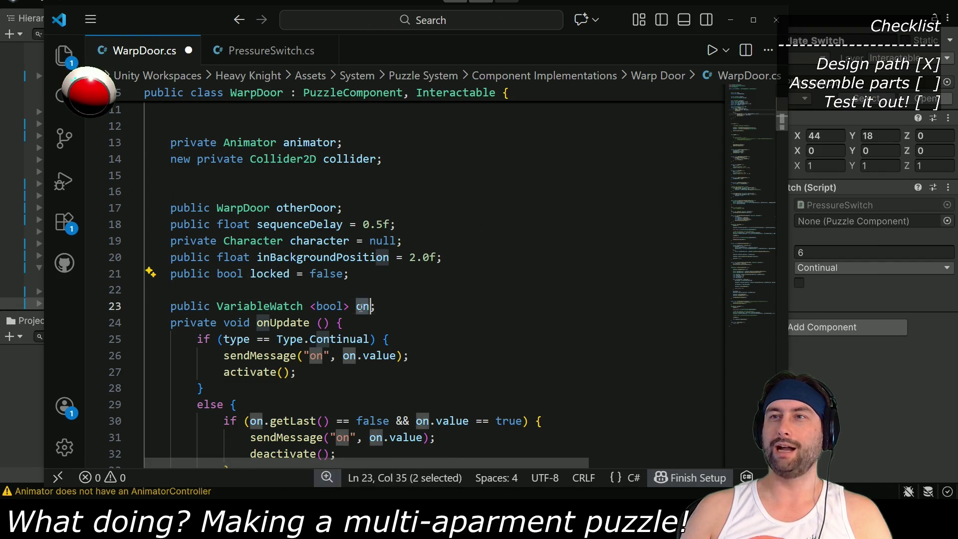
key(ctrl+v)
click(170, 274)
text(//)
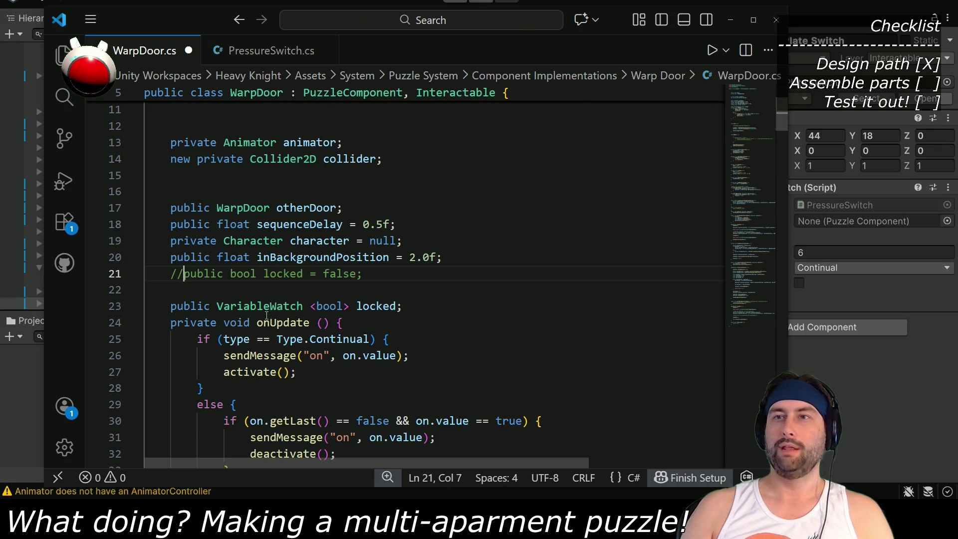
scroll(293, 305, down, 2)
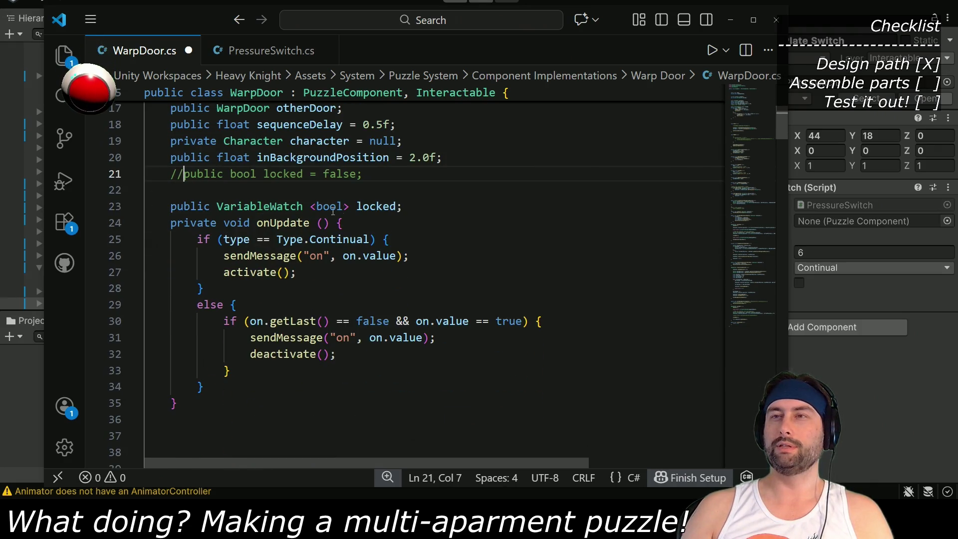
Copy the VariableWatch statement from PressureSwitch's Awake and return to WarpDoor.cs
key(ctrl+Tab)
scroll(269, 308, down, 8)
scroll(270, 308, down, 10)
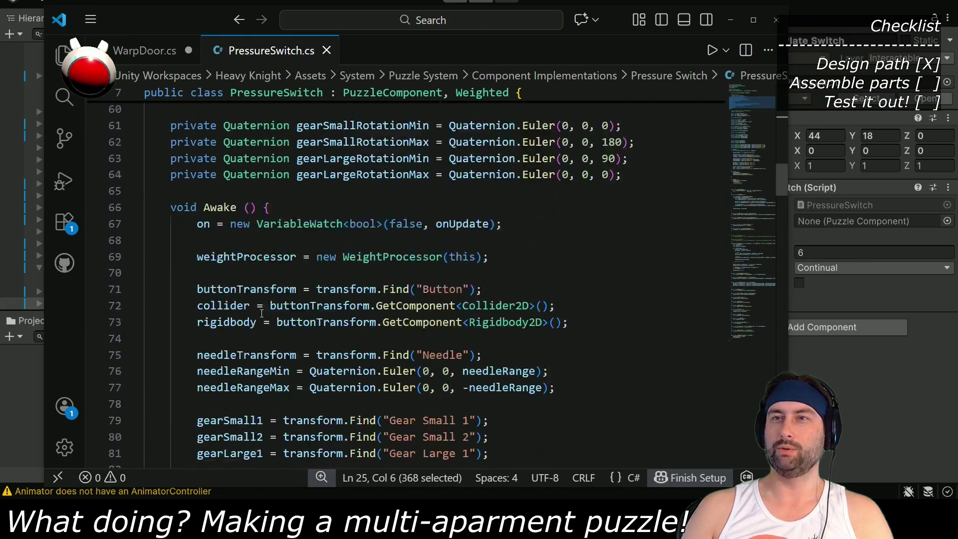
drag(198, 175, 501, 174)
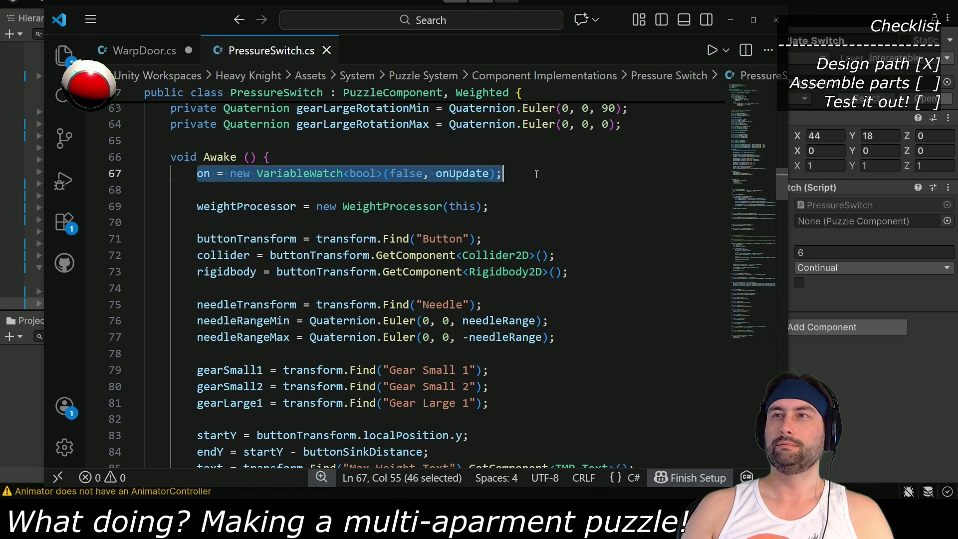
key(ctrl+Tab)
scroll(280, 296, down, 6)
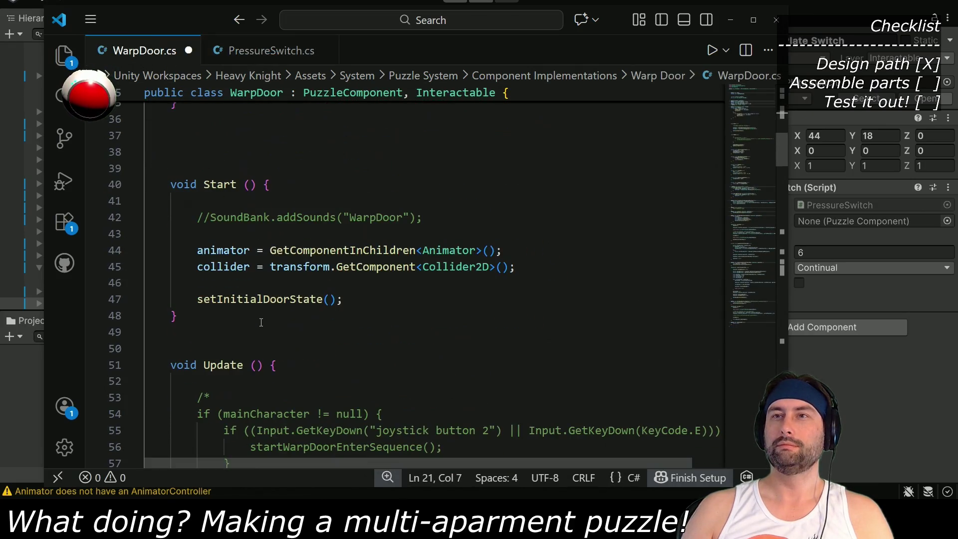
Paste the VariableWatch statement into Start() and rename its variable to locked
click(306, 200)
key(ctrl+v)
double_click(201, 201)
text(locked)
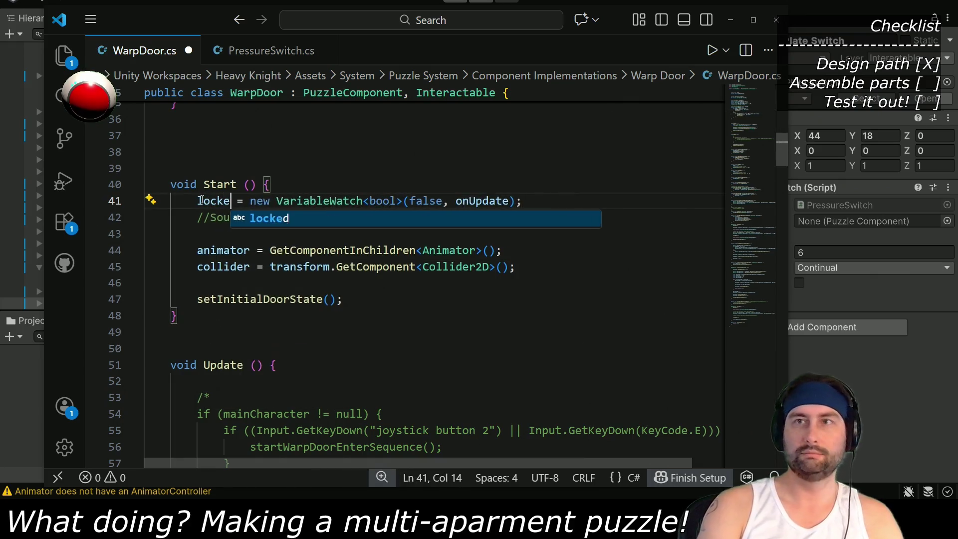
click(443, 184)
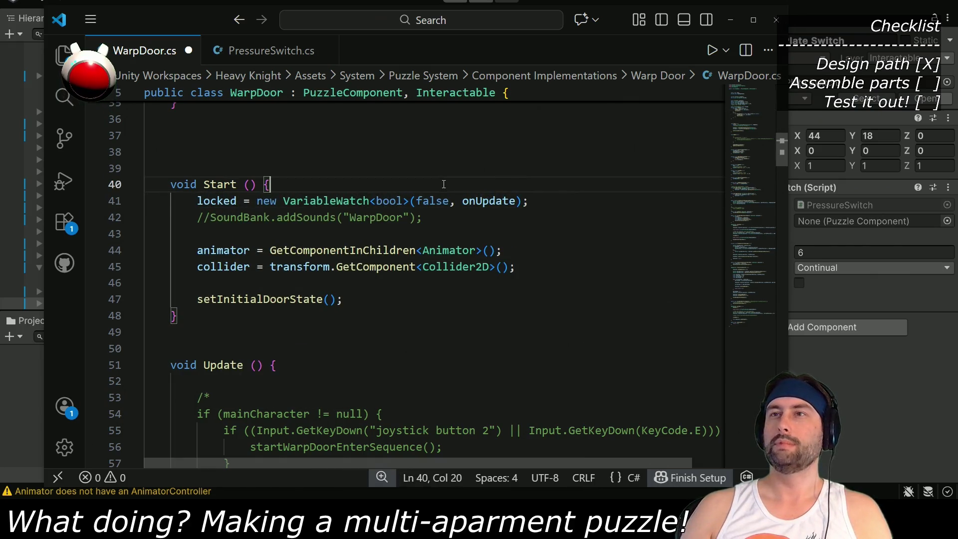
Replace false with locked.value in the new VariableWatch and save WarpDoor.cs
click(256, 201)
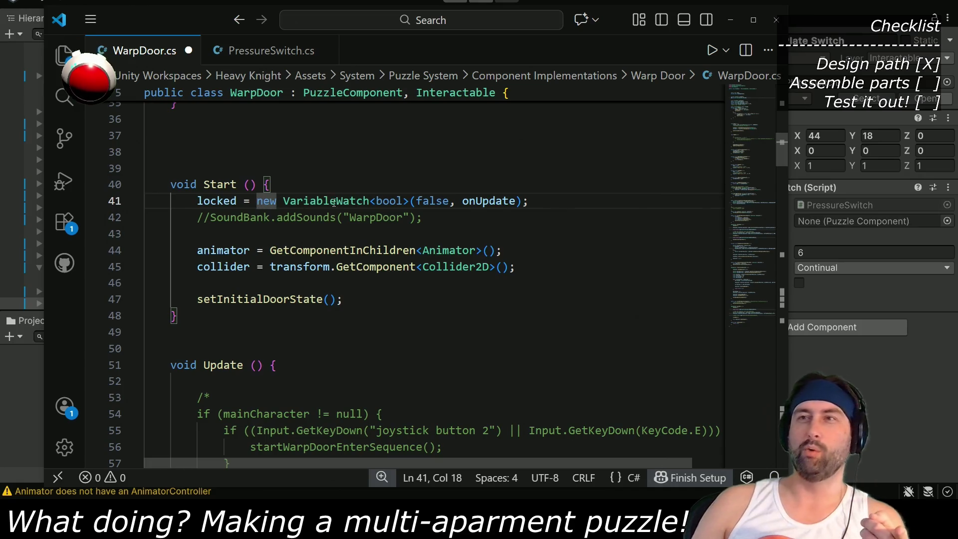
double_click(388, 202)
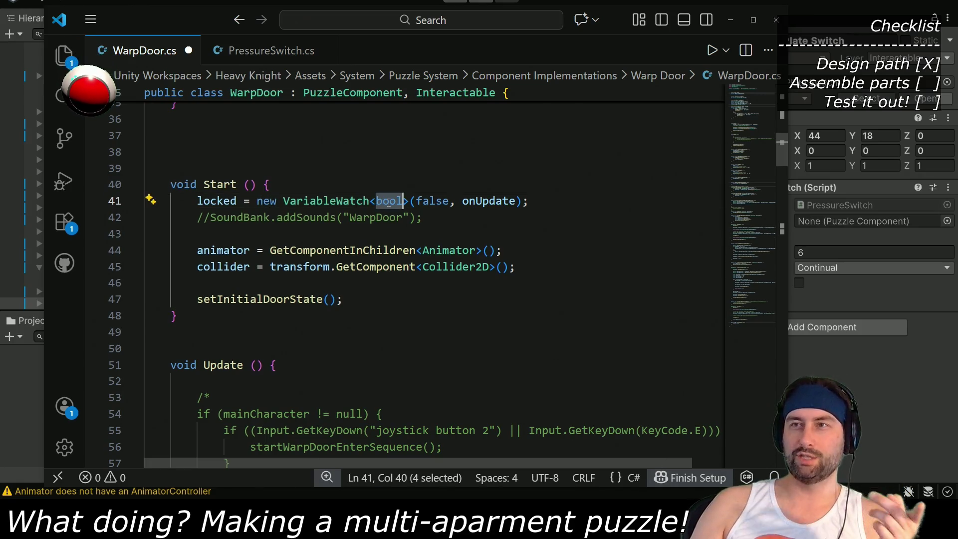
click(429, 200)
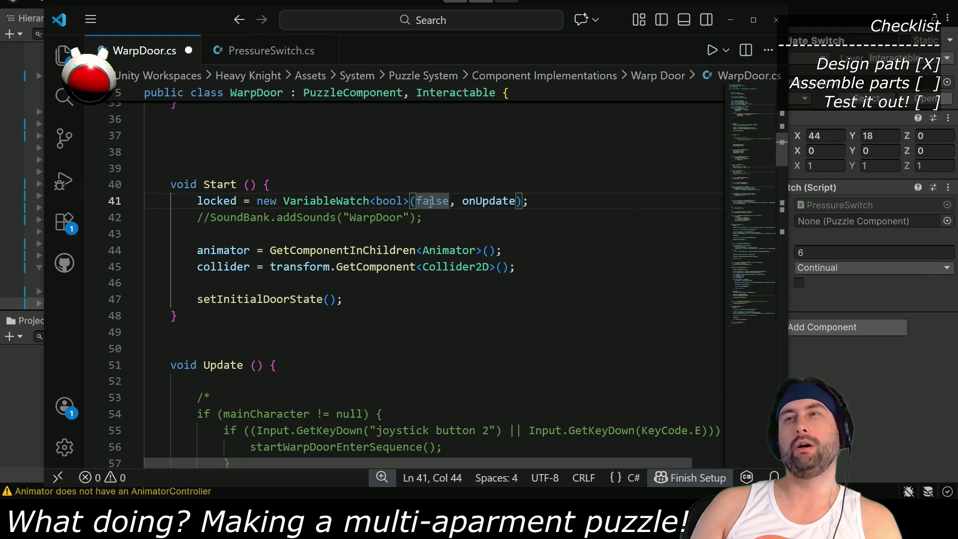
double_click(209, 202)
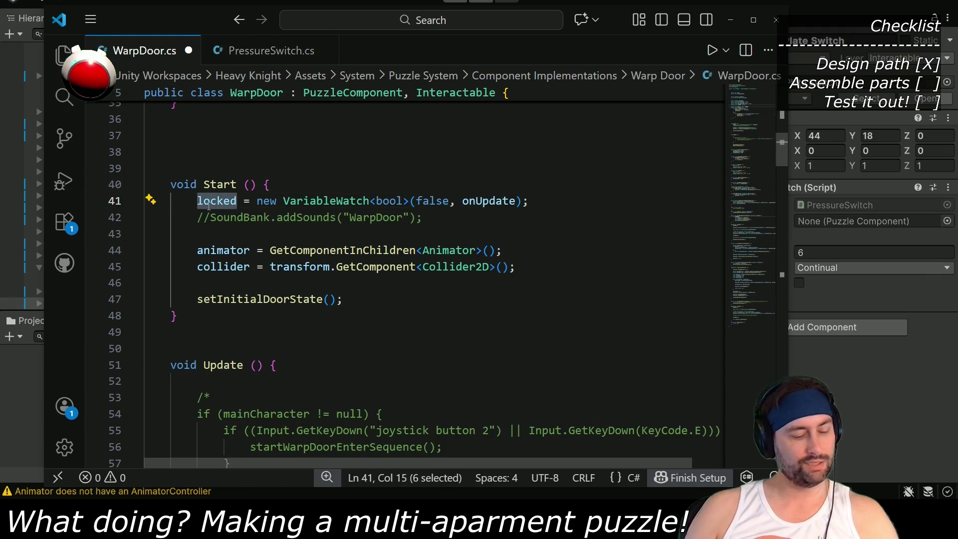
double_click(429, 200)
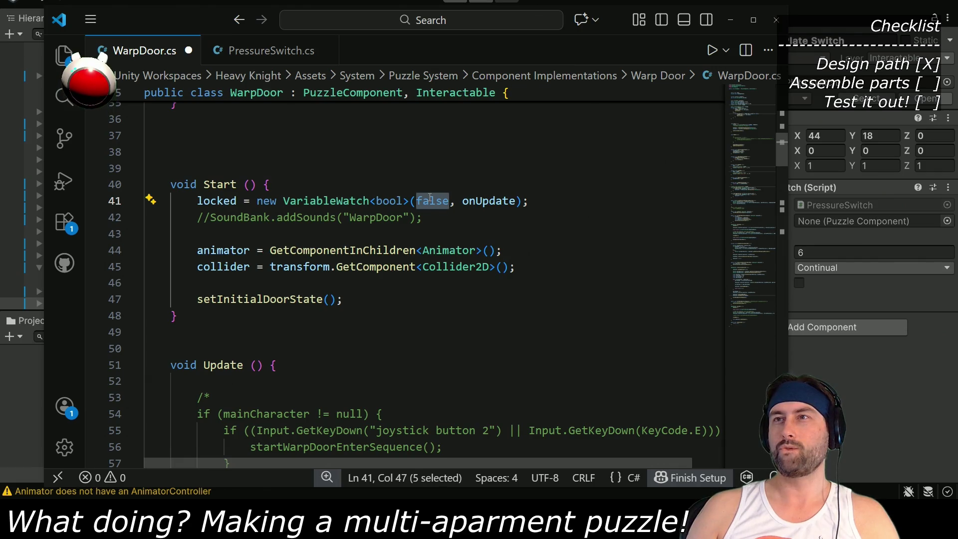
key(ctrl+v)
text(.value)
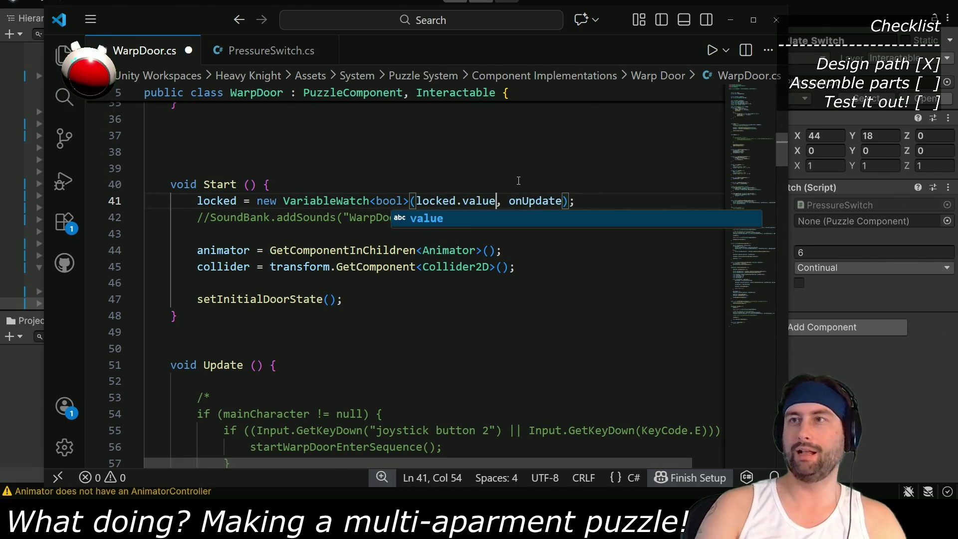
scroll(465, 151, up, 8)
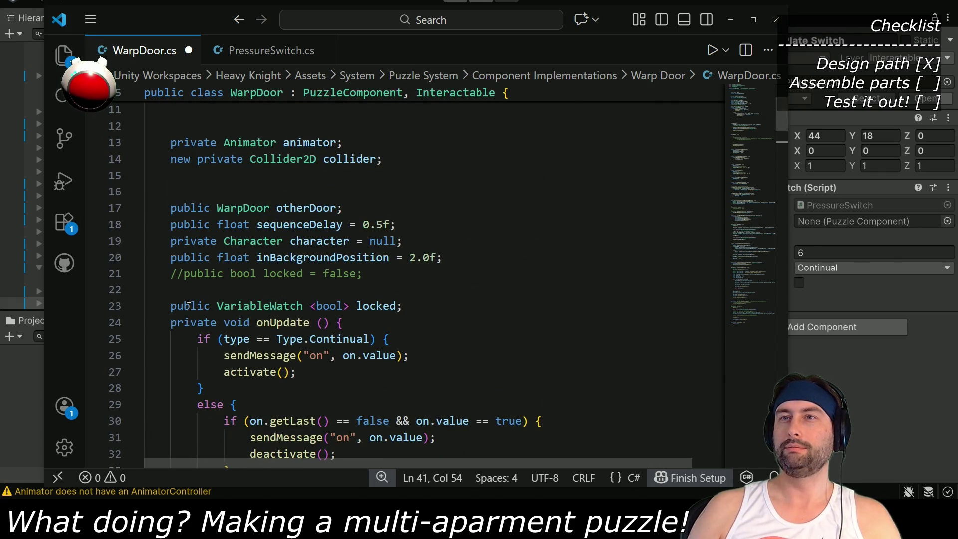
scroll(432, 305, down, 6)
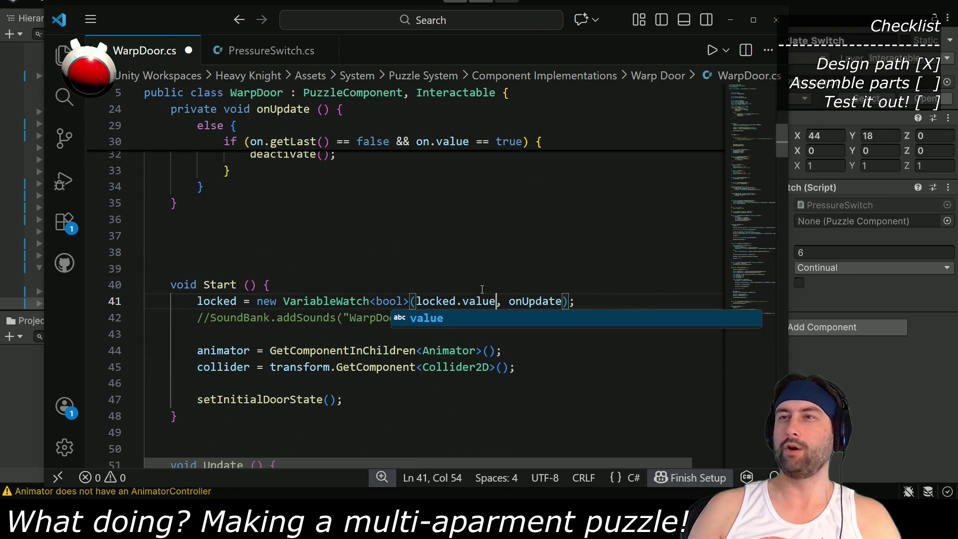
click(482, 288)
key(ctrl+s)
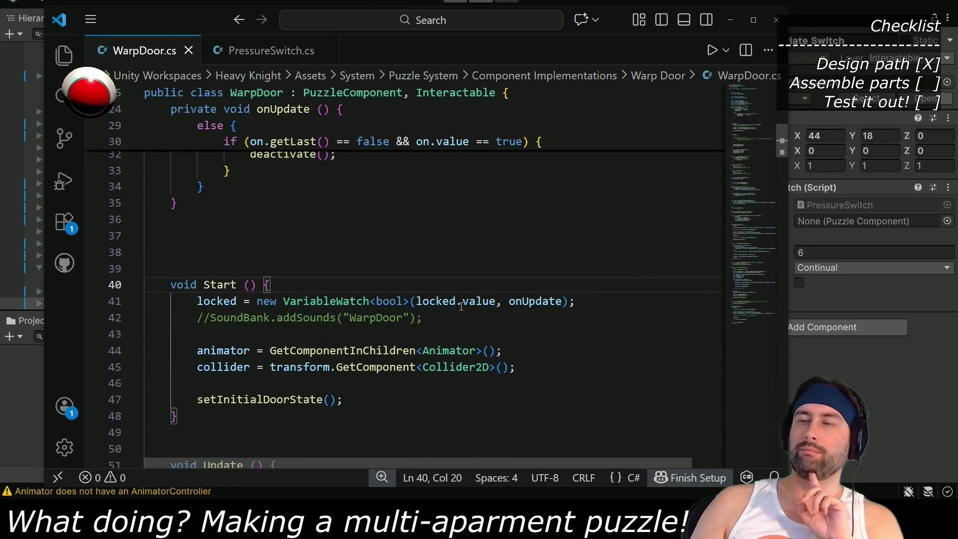
Begin uncommenting the old locked field declaration
scroll(462, 302, up, 6)
click(360, 241)
click(184, 225)
key(BackSpace)
key(BackSpace)
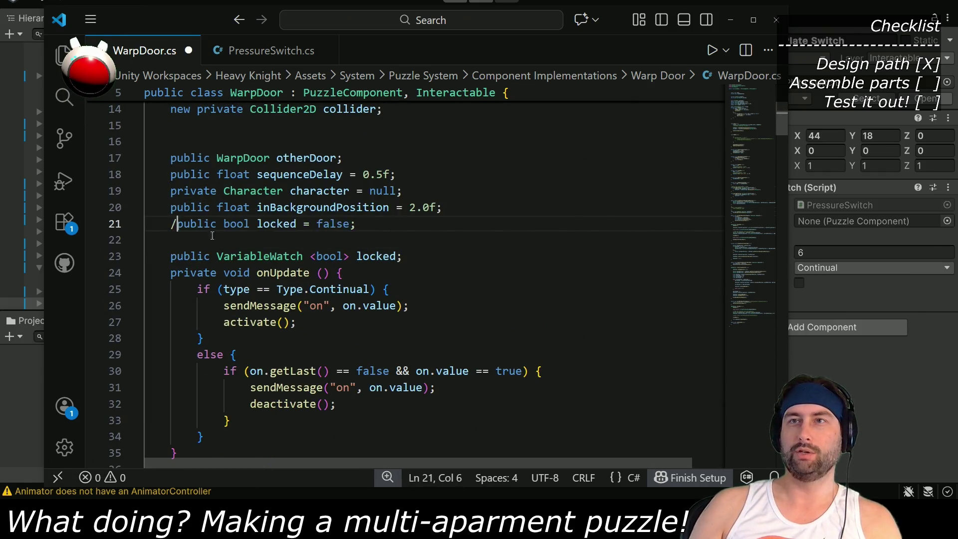
Rename the uncommented field to initiallyLocked
click(251, 226)
text(initially)
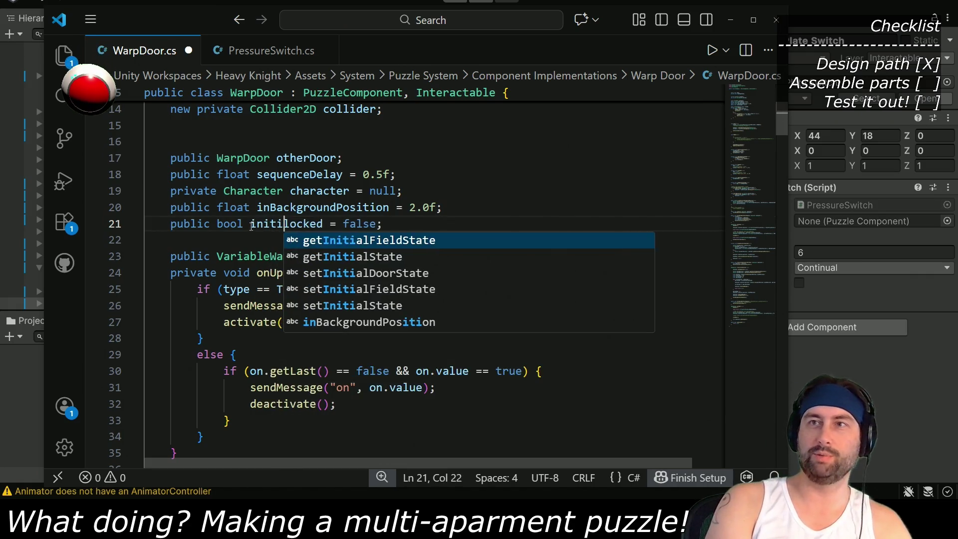
key(shift+Right)
text(L)
double_click(309, 219)
Replace locked.value with initiallyLocked in Start's VariableWatch and inspect onUpdate
scroll(421, 336, down, 5)
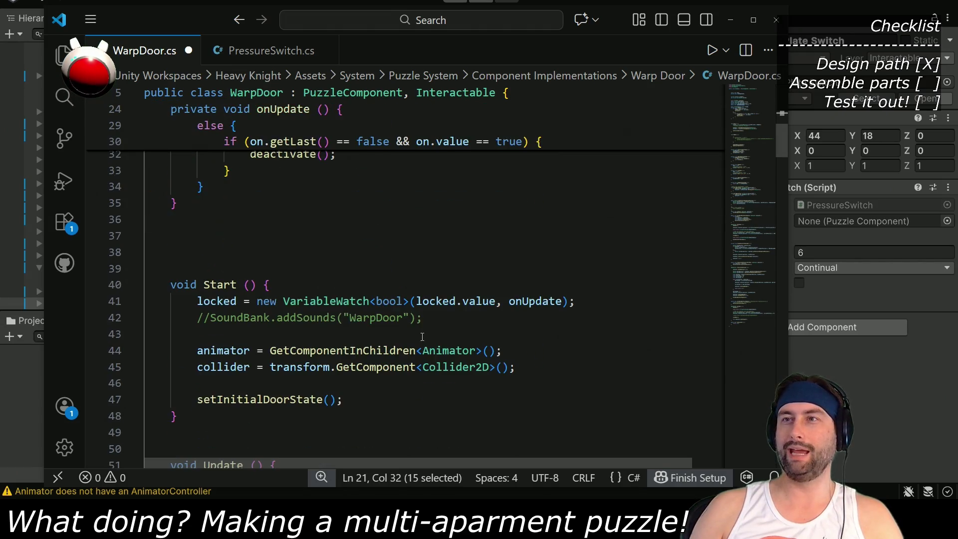
drag(416, 301, 495, 301)
key(ctrl+v)
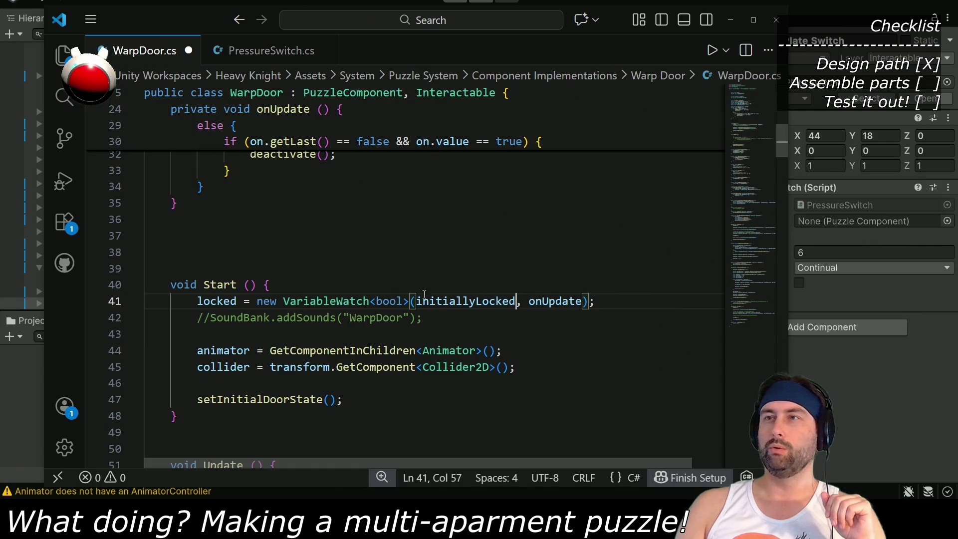
double_click(572, 303)
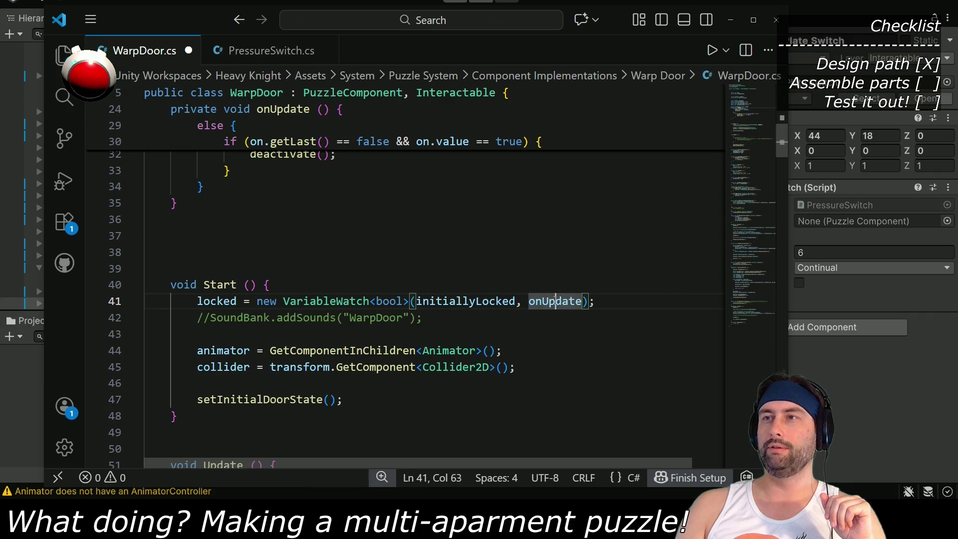
scroll(497, 320, up, 5)
scroll(497, 321, up, 5)
scroll(234, 257, down, 5)
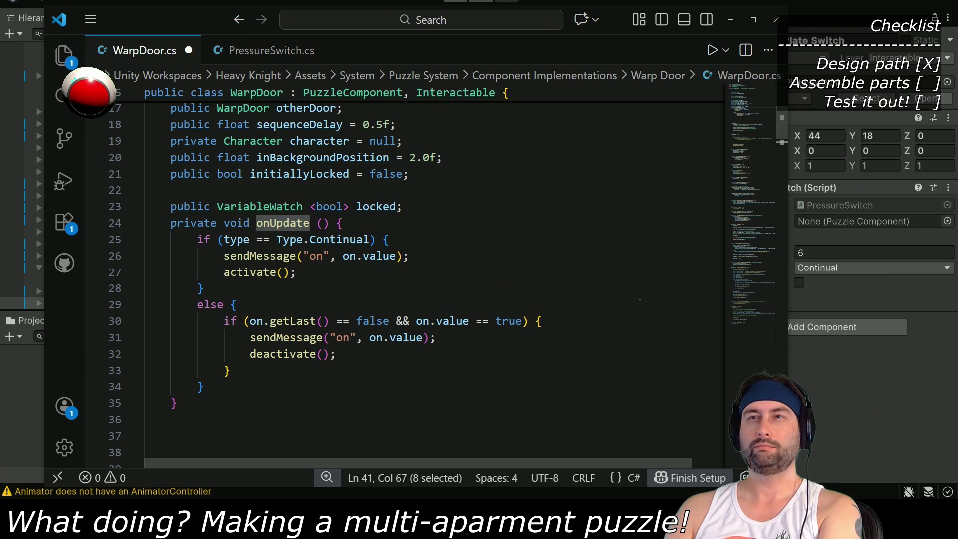
Review WarpDoor's activate if block, onUpdate method and setInitialDoorState code
click(223, 272)
key(shift+Up)
key(shift+Up)
key(shift+Home)
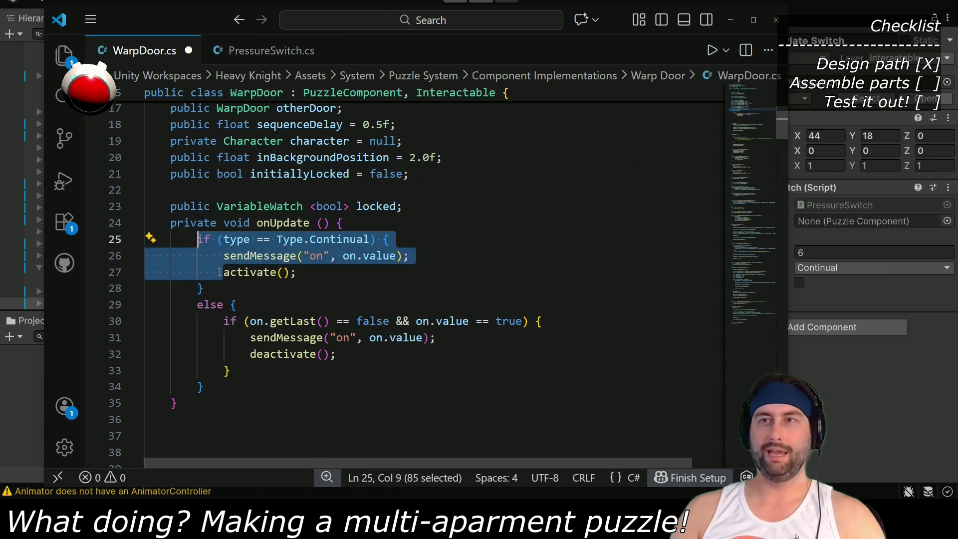
click(305, 273)
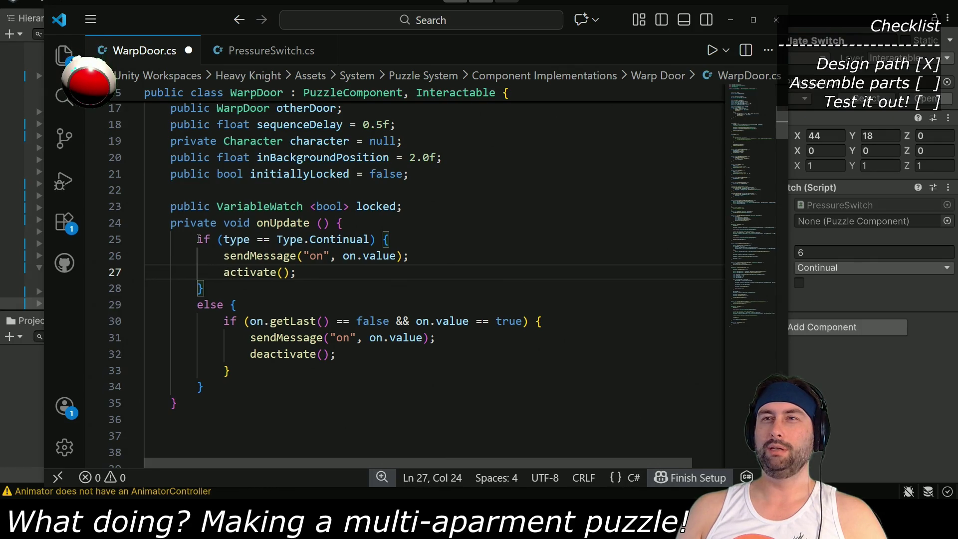
click(190, 411)
scroll(256, 371, down, 13)
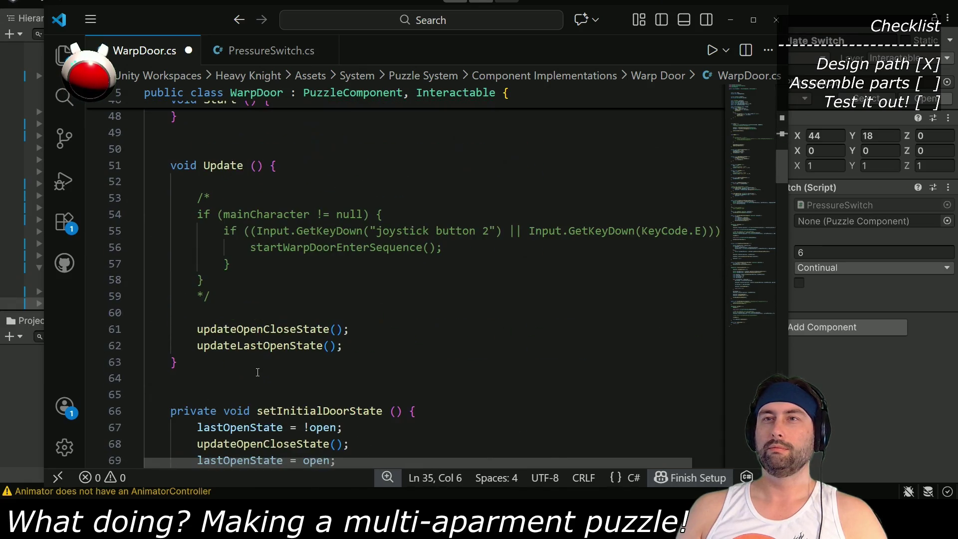
scroll(255, 371, down, 3)
scroll(252, 372, up, 2)
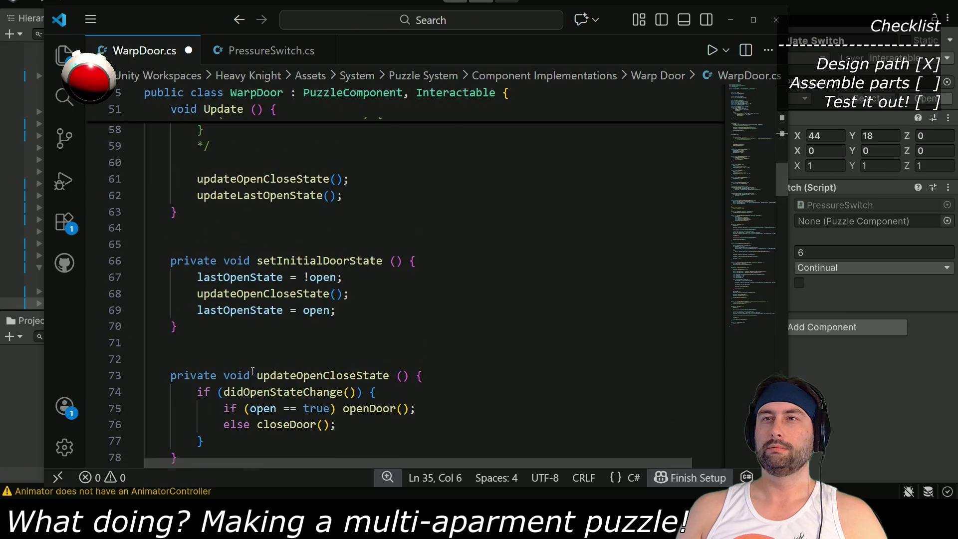
click(202, 332)
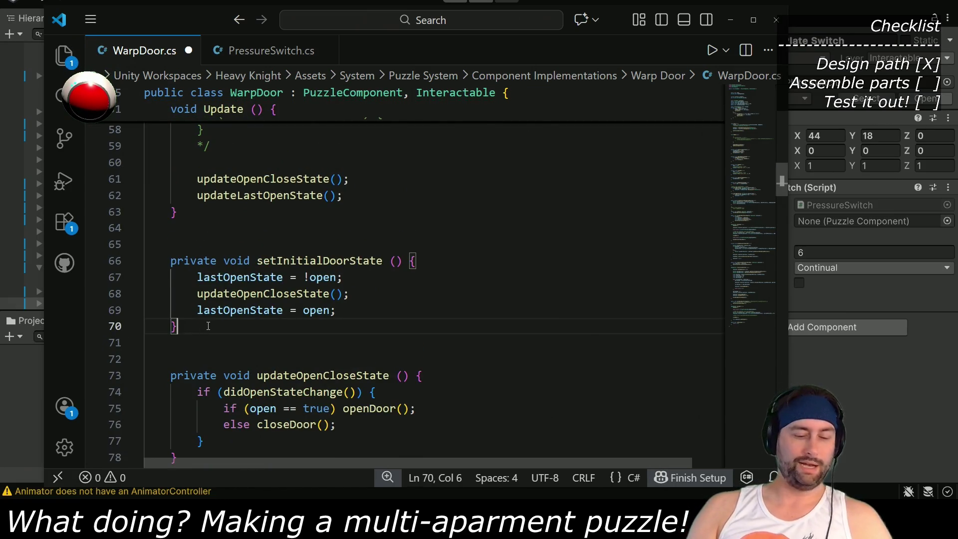
scroll(315, 265, up, 13)
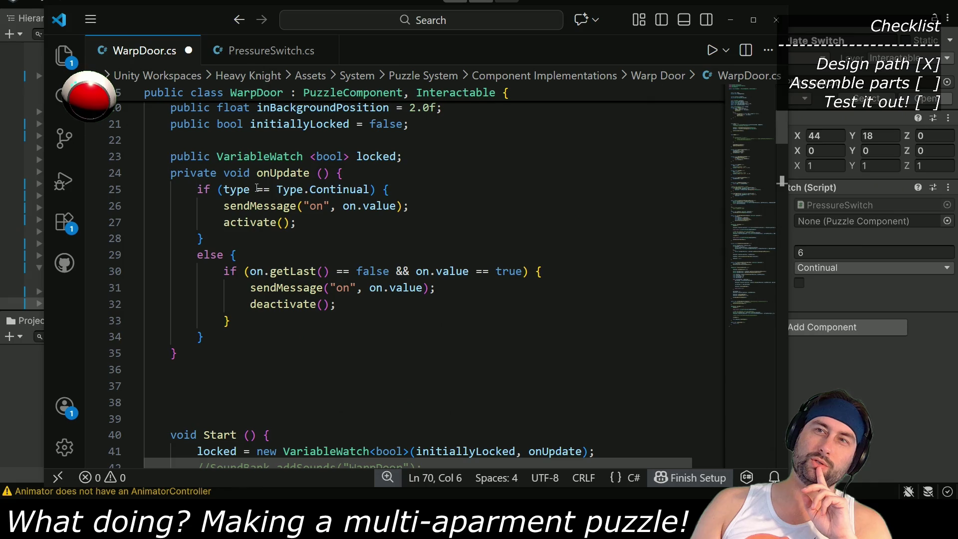
Undo four VariableWatch edits to restore public bool locked = false, then show PressureSwitch.cs
key(ctrl+z)
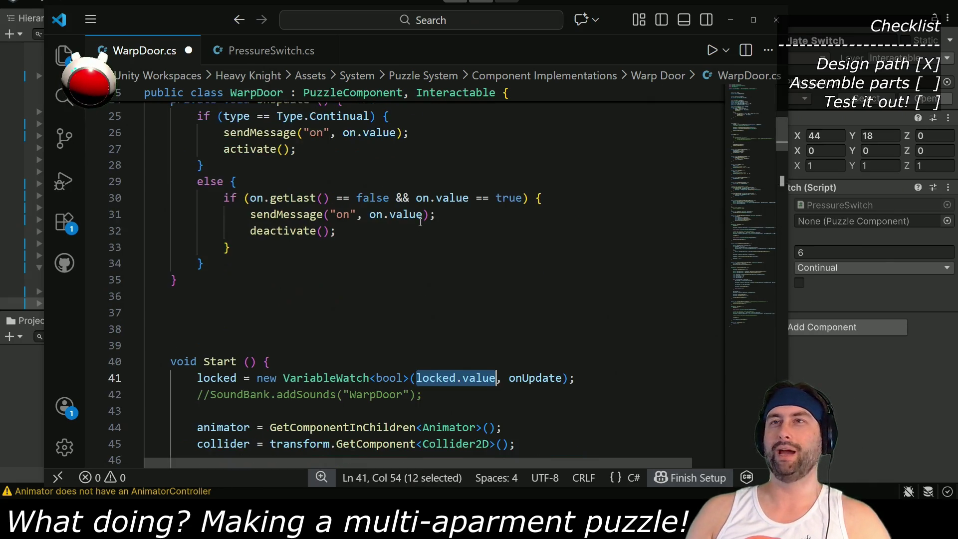
key(ctrl+z)
key(ctrl+z)
key(ctrl+z)
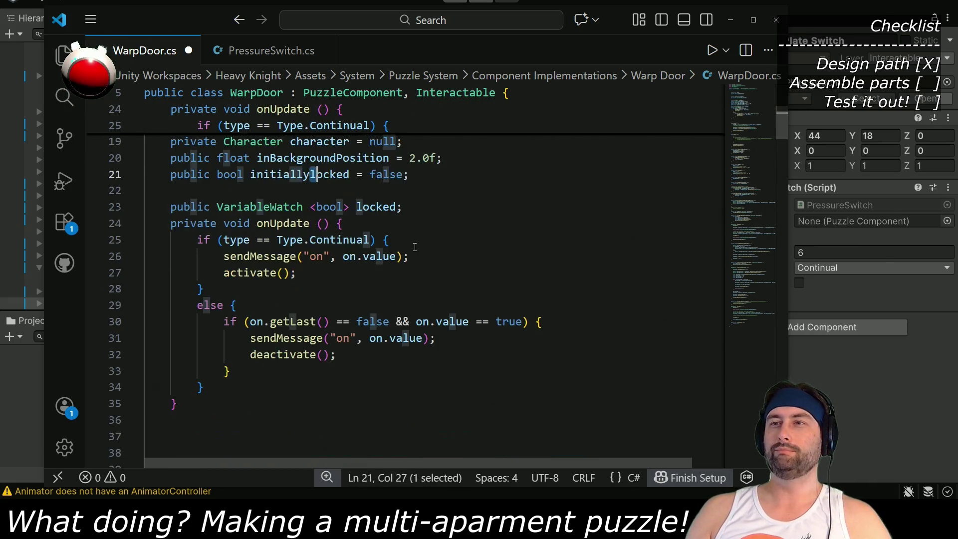
key(ctrl+z)
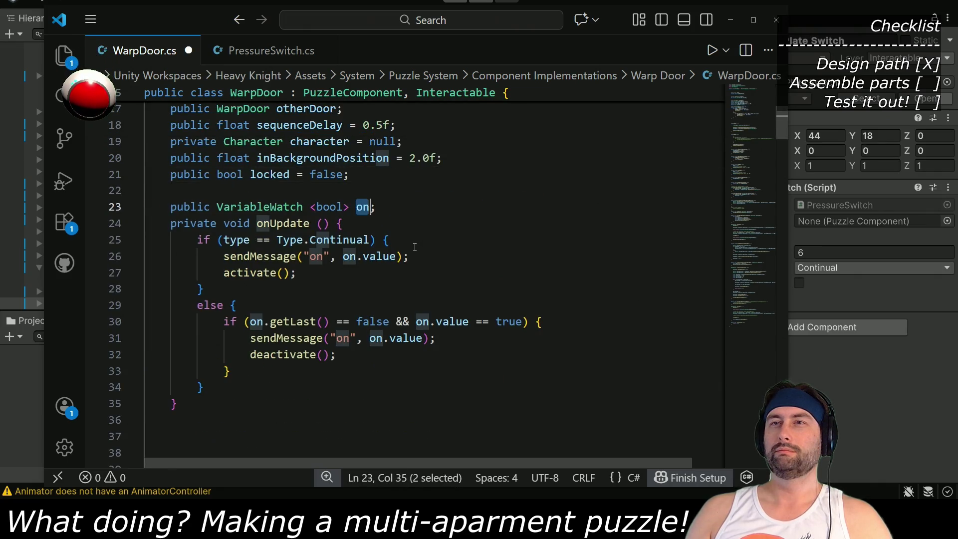
key(ctrl+z)
key(ctrl+z)
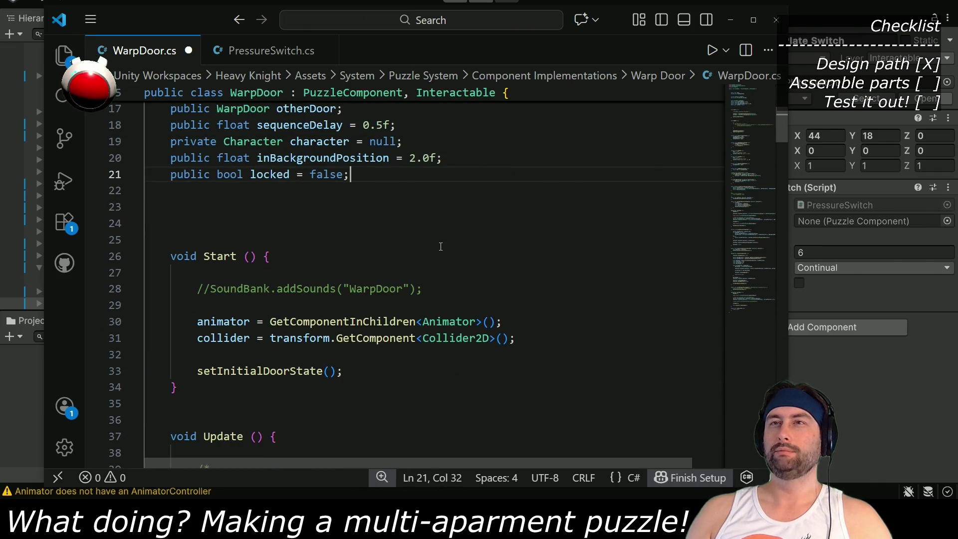
double_click(276, 174)
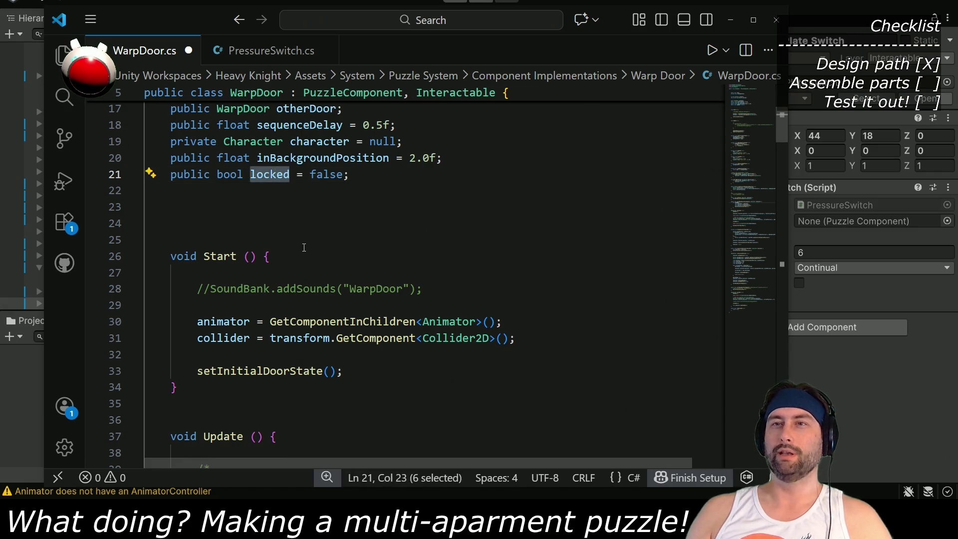
scroll(304, 246, down, 4)
scroll(281, 284, up, 5)
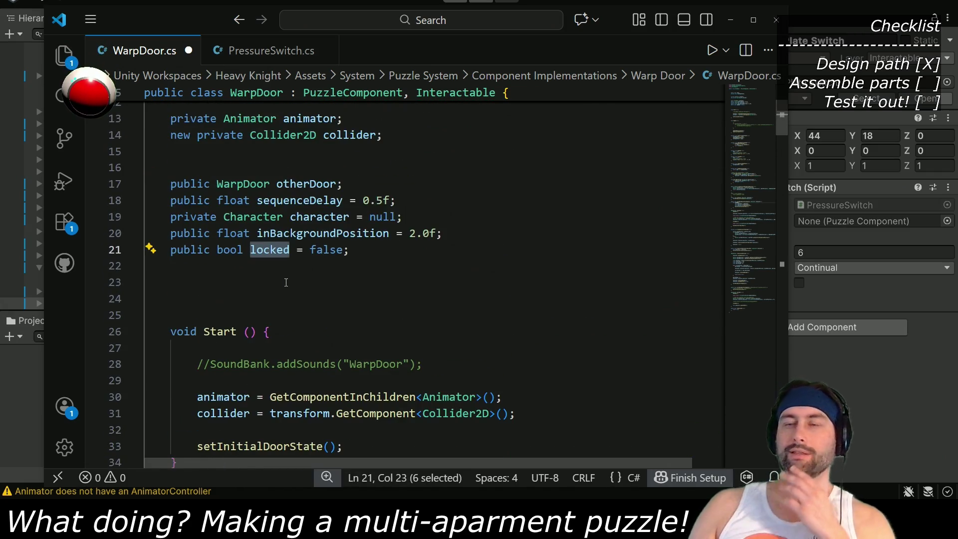
click(247, 53)
scroll(358, 344, down, 7)
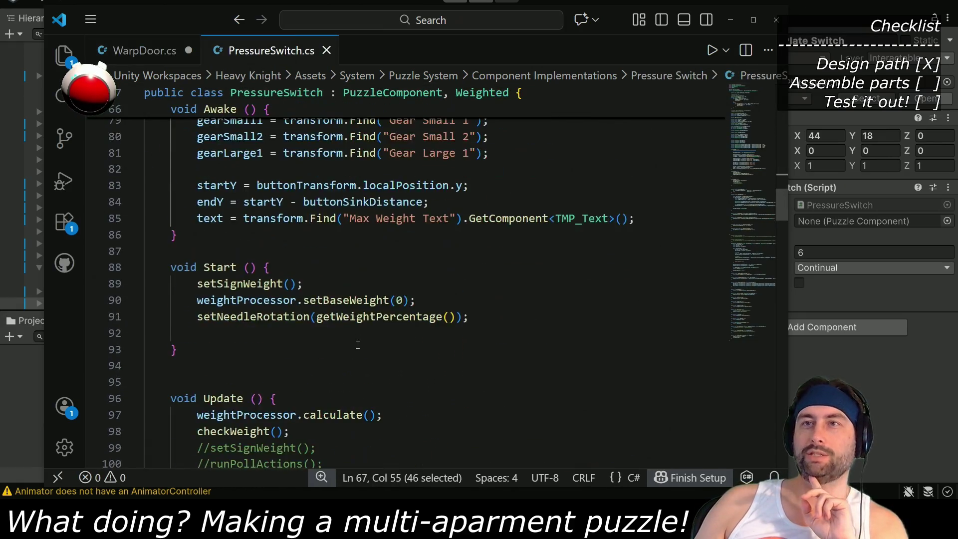
Read through PressureSwitch.cs, then return to Unity, which reports CS0023 in WarpDoor.cs
scroll(355, 345, down, 14)
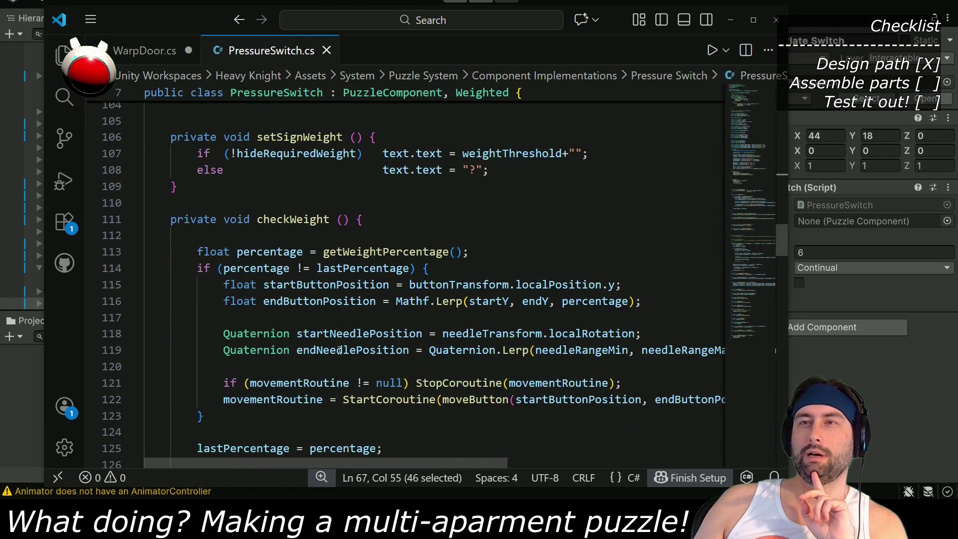
scroll(336, 349, down, 9)
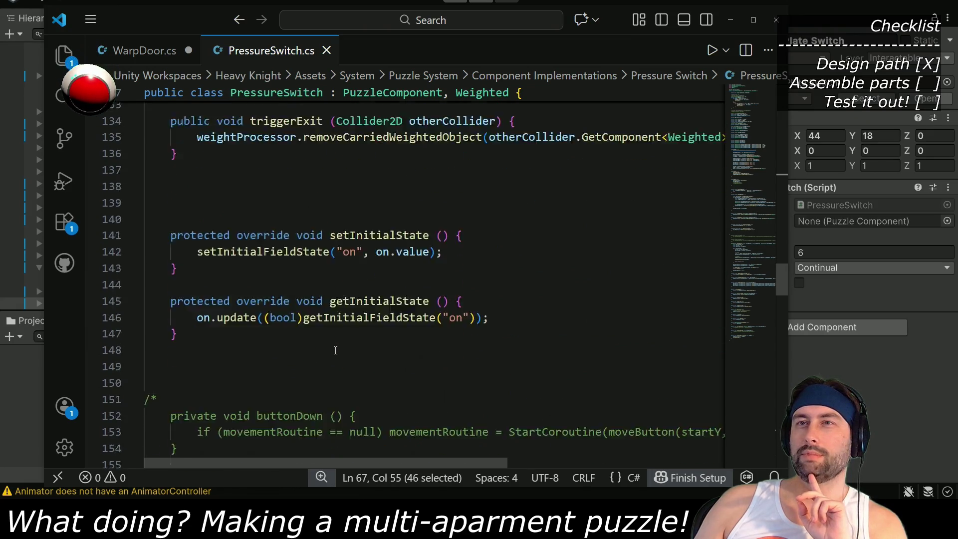
scroll(329, 350, down, 15)
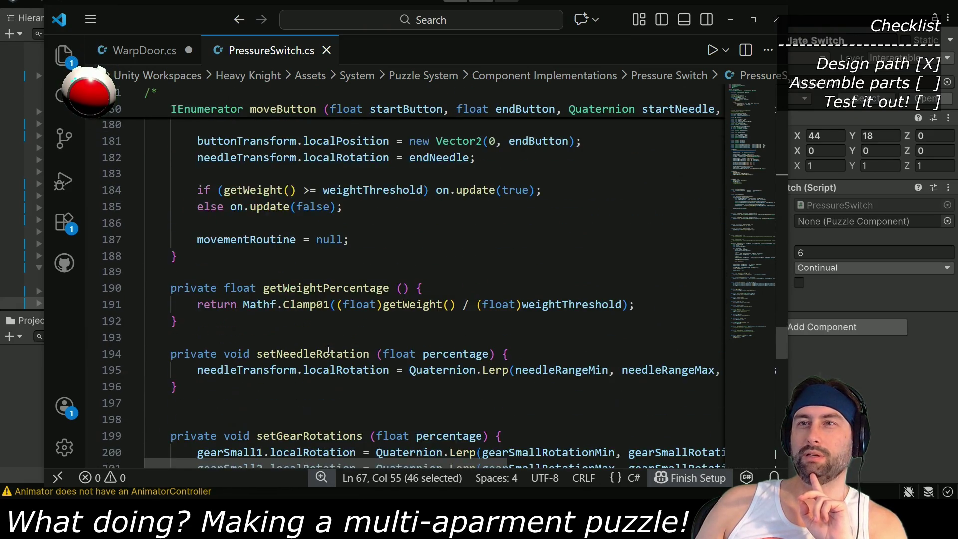
scroll(327, 350, down, 12)
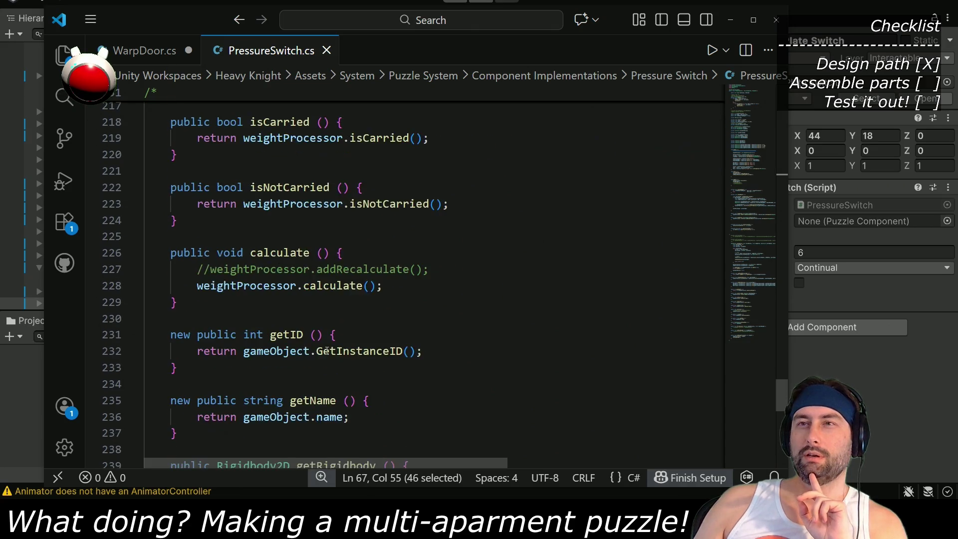
scroll(327, 350, down, 2)
scroll(326, 350, down, 4)
scroll(326, 350, up, 4)
key(alt+Tab)
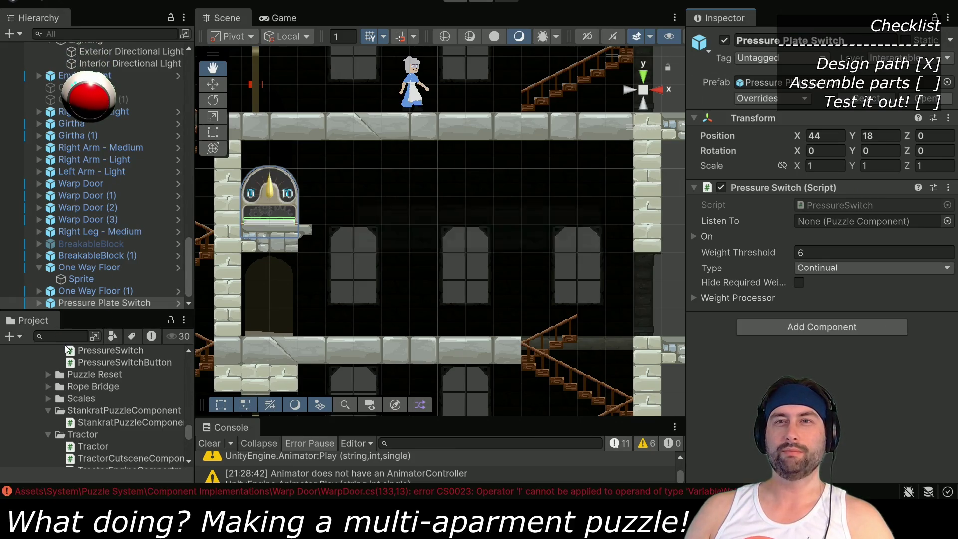
Find GateAnd in the Project panel's Logic folder and open it in VS Code
click(82, 350)
click(81, 337)
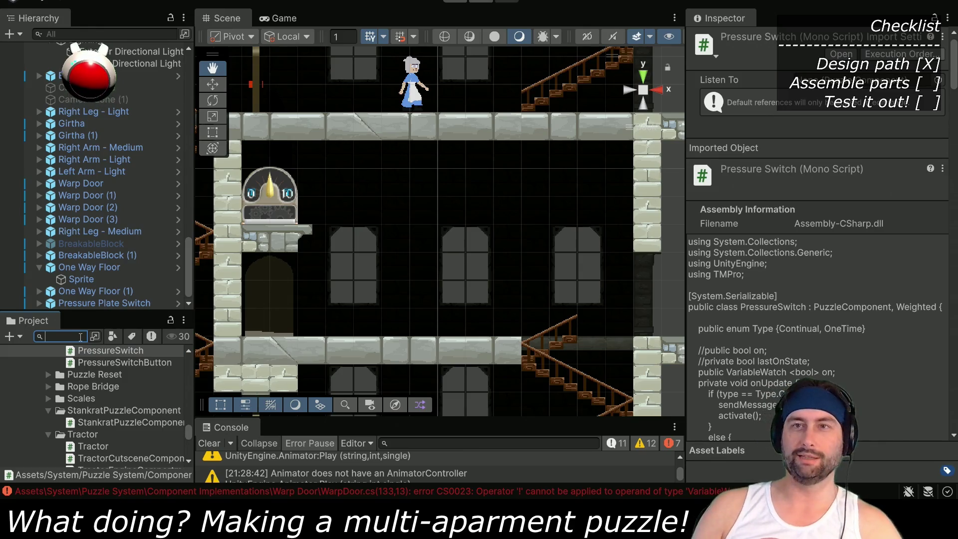
scroll(141, 431, up, 2)
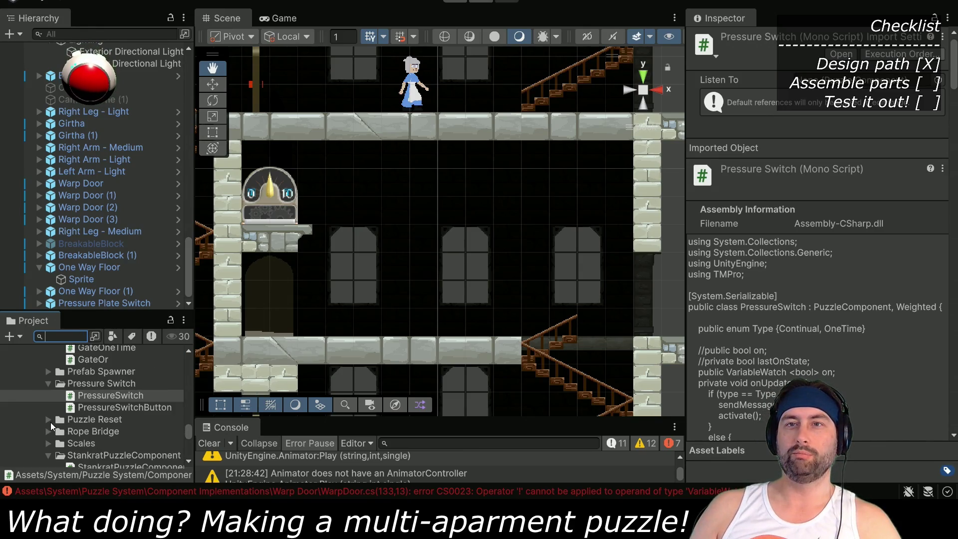
scroll(55, 407, up, 2)
scroll(55, 414, up, 2)
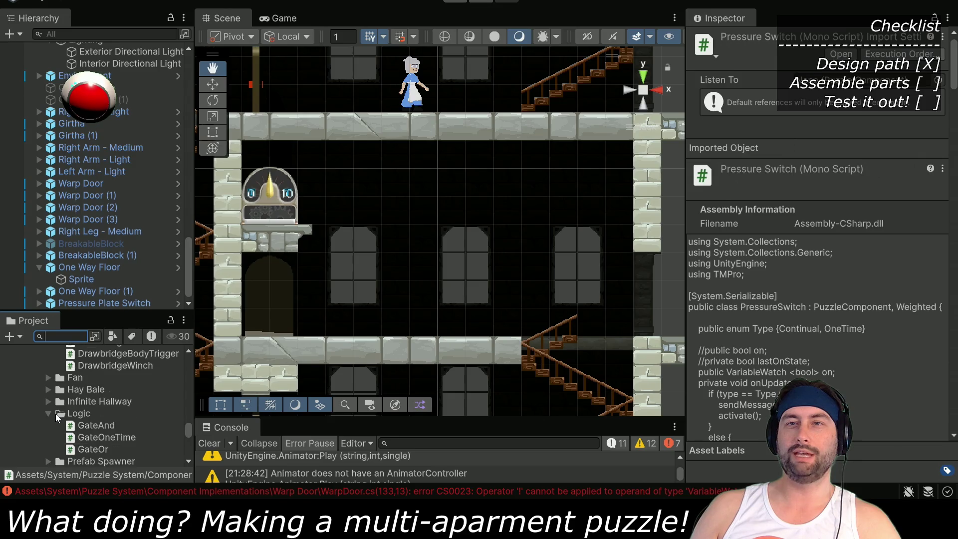
double_click(97, 424)
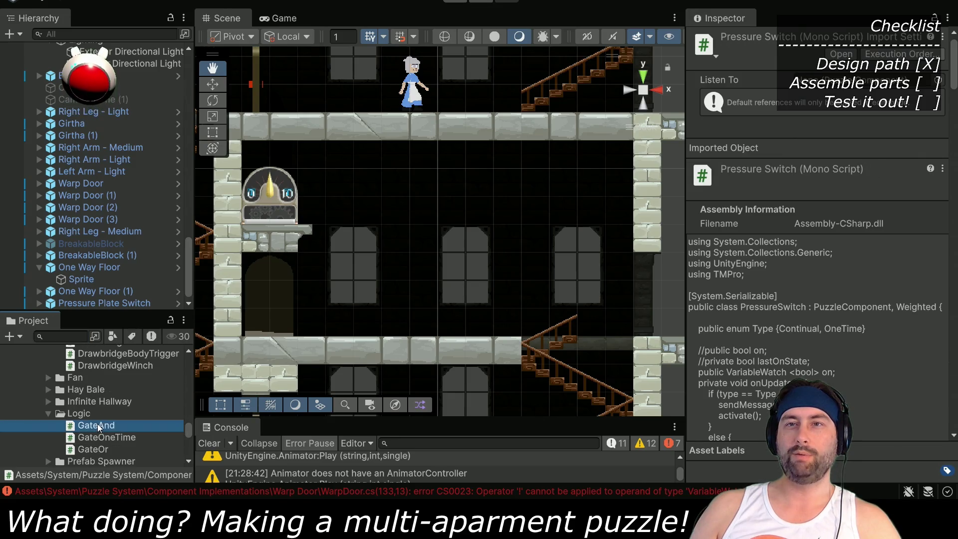
scroll(267, 267, down, 8)
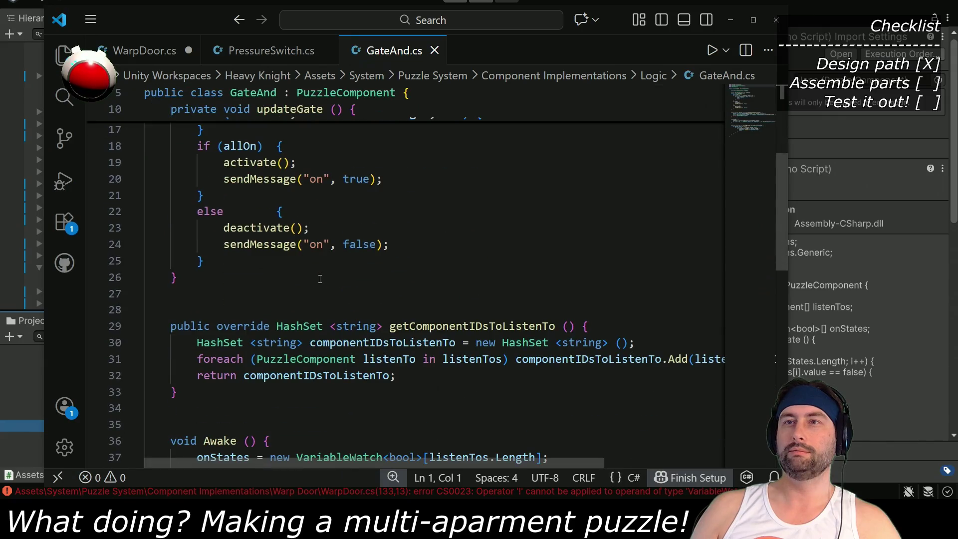
Select GateAnd's processMessage method and return to WarpDoor.cs
scroll(267, 268, down, 4)
drag(170, 188, 189, 335)
key(ctrl+c)
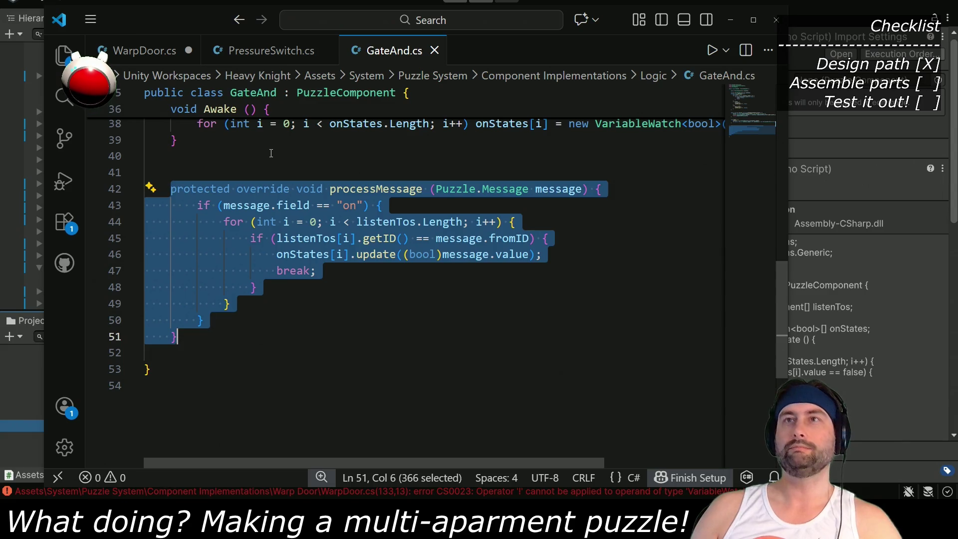
click(145, 51)
scroll(205, 349, down, 18)
scroll(206, 350, down, 20)
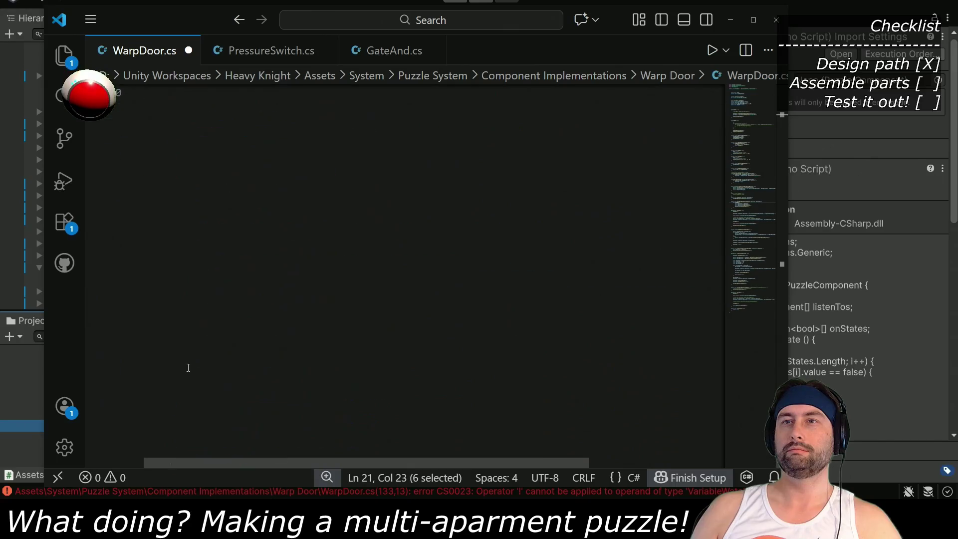
scroll(188, 362, up, 3)
Paste processMessage after isAvailable in WarpDoor.cs and cut out its listenTos for loop
click(181, 272)
key(Return)
key(Return)
key(Return)
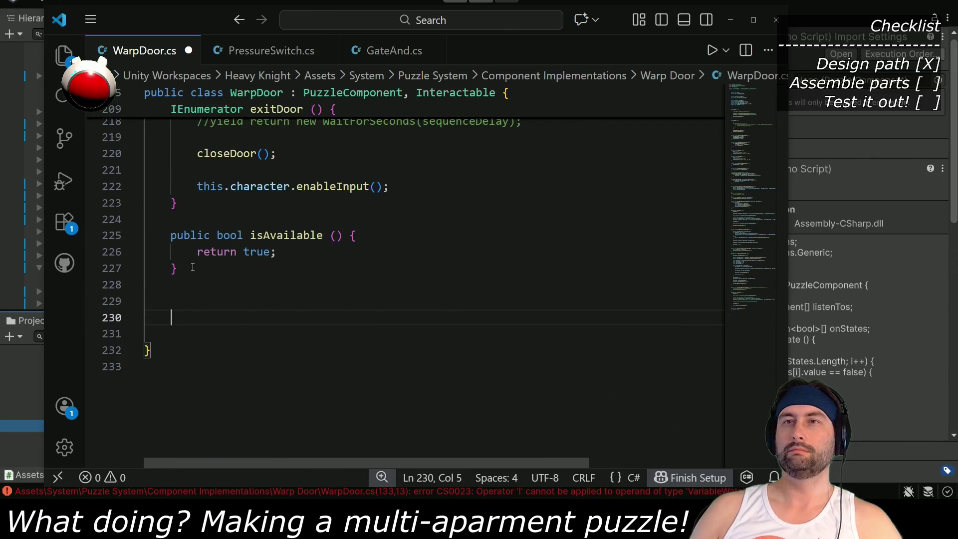
key(ctrl+v)
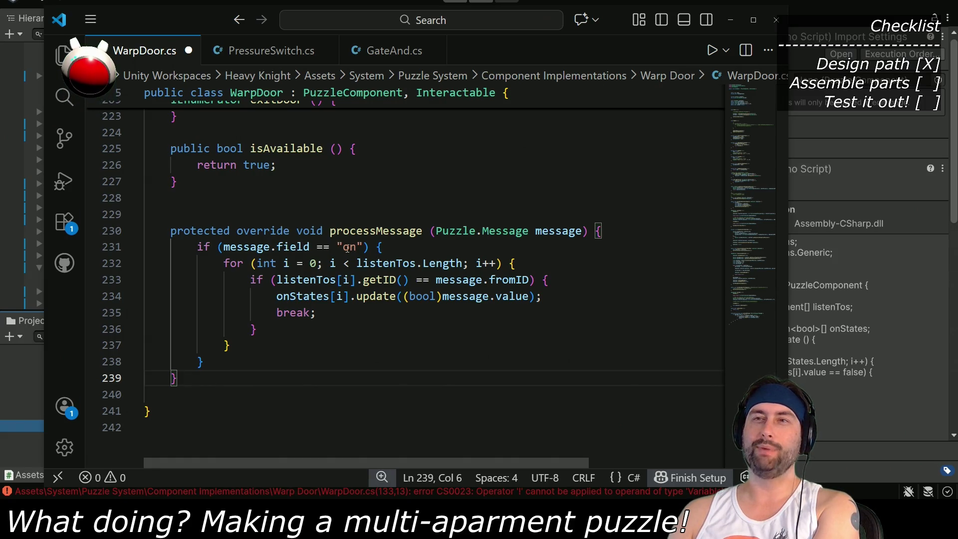
mouse_move(226, 264)
mouse_down()
mouse_move(250, 280)
mouse_move(236, 353)
mouse_up()
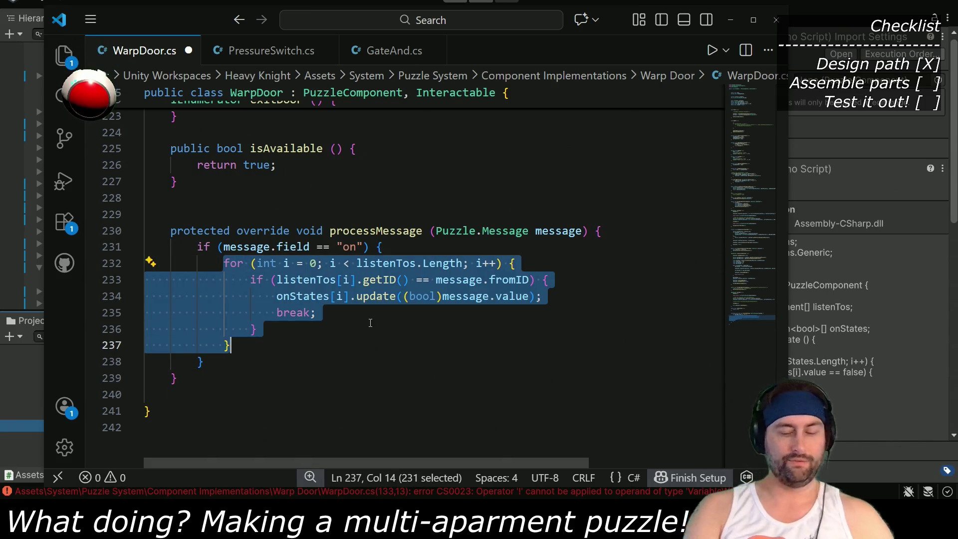
key(ctrl+x)
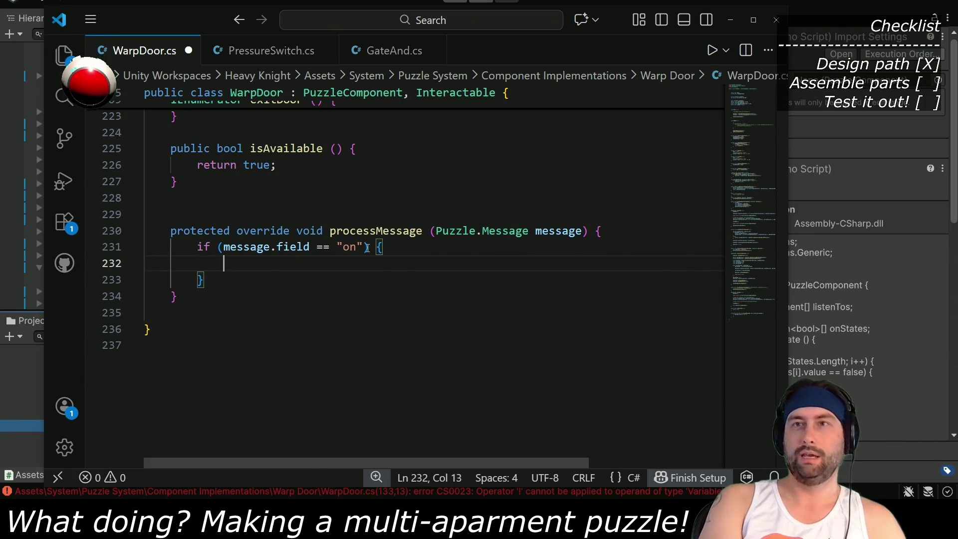
Write if ((bool)message.value == true) locked = false; inside the "on" check
text(if (message.vba)
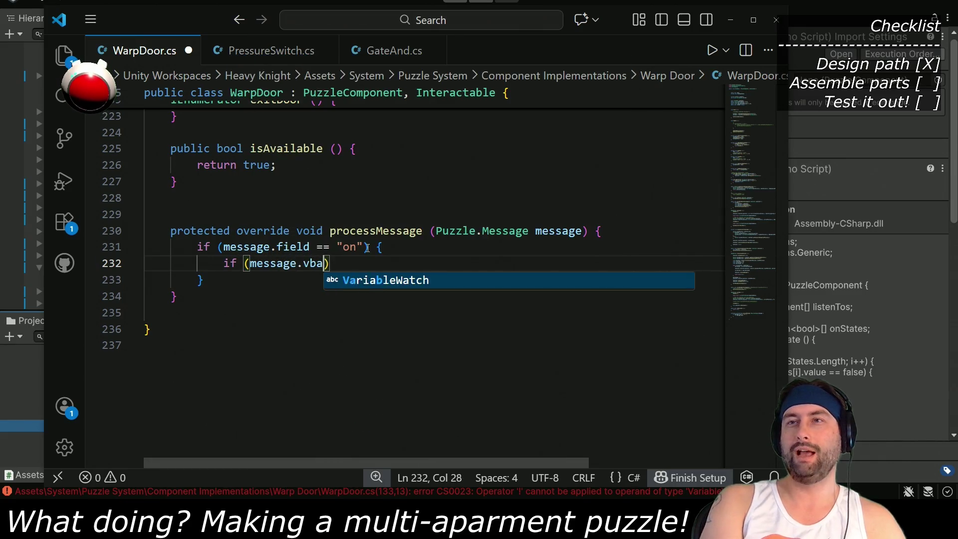
key(BackSpace)
text(alue)
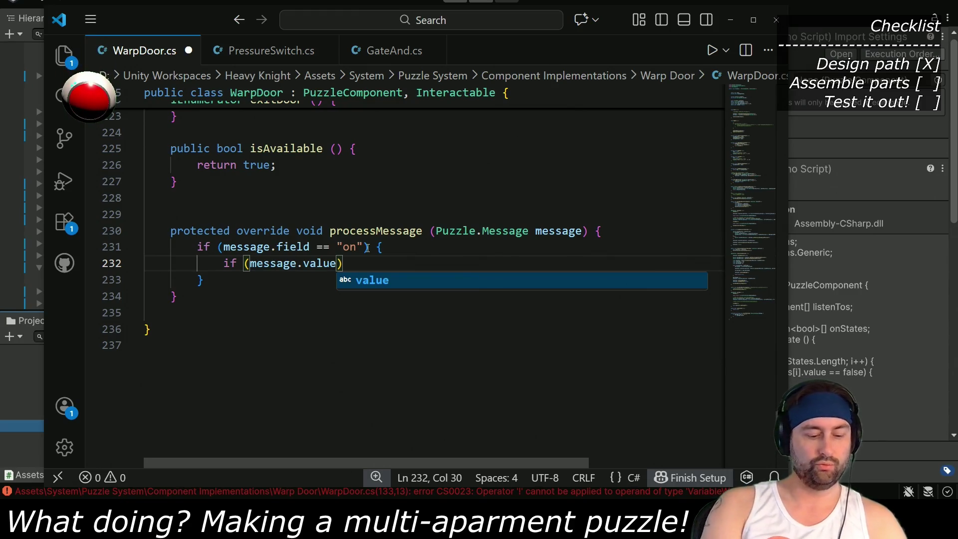
click(248, 264)
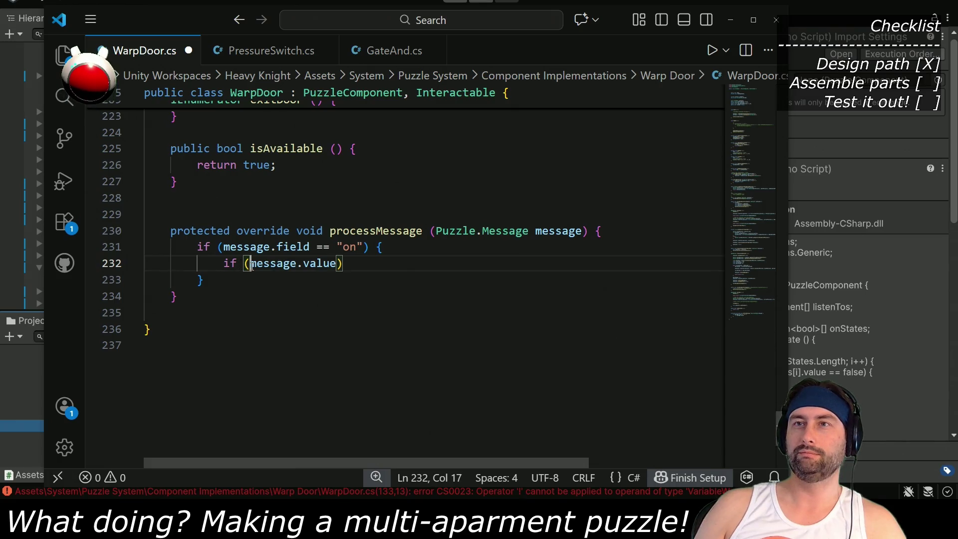
text((bool))
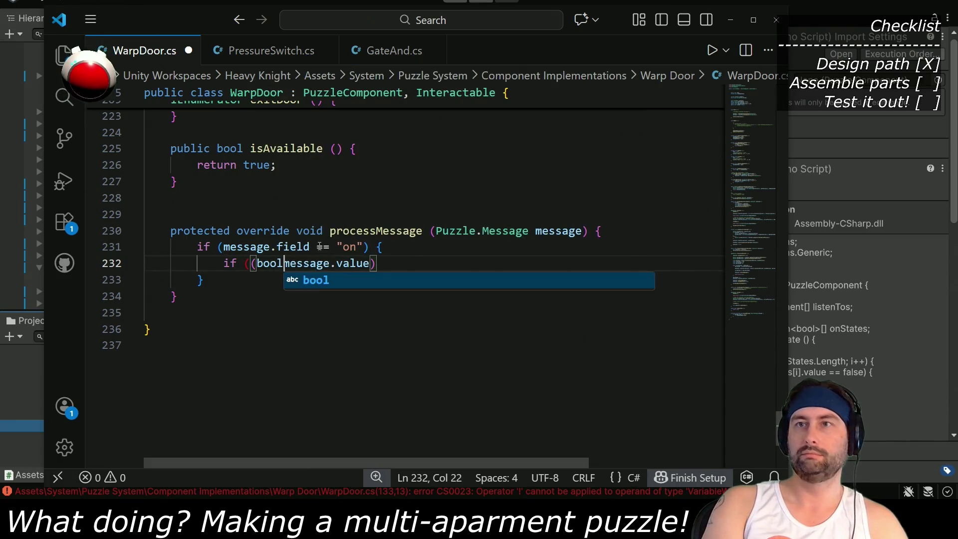
click(378, 263)
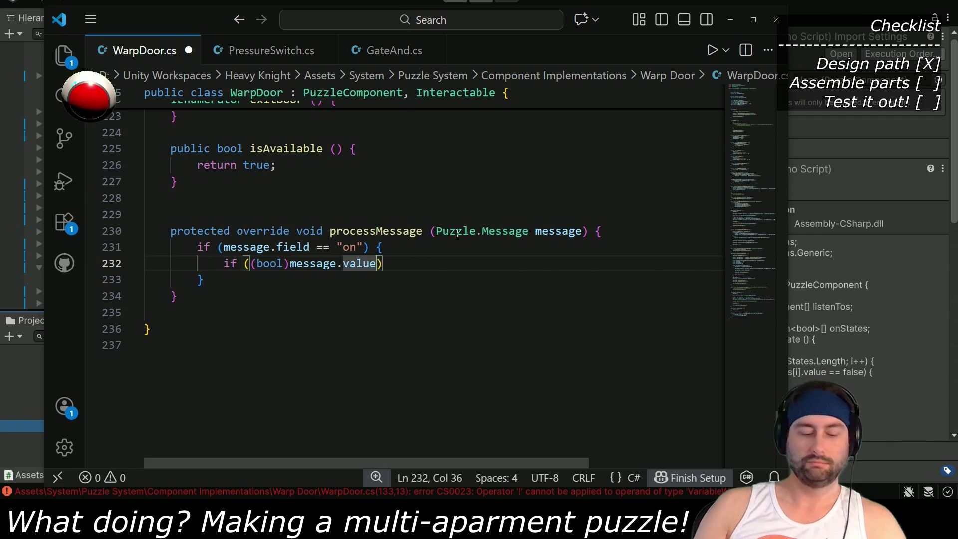
text(== true))
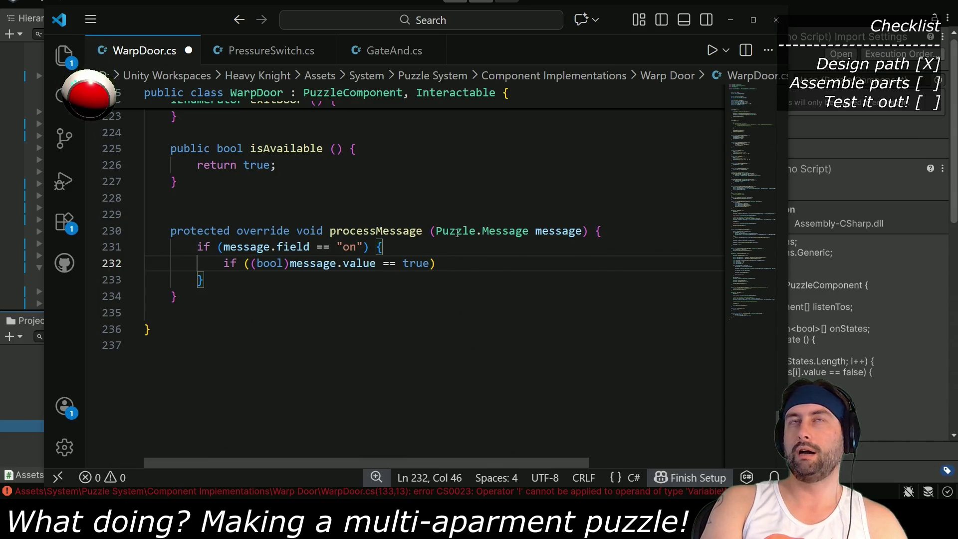
text( locked = false;)
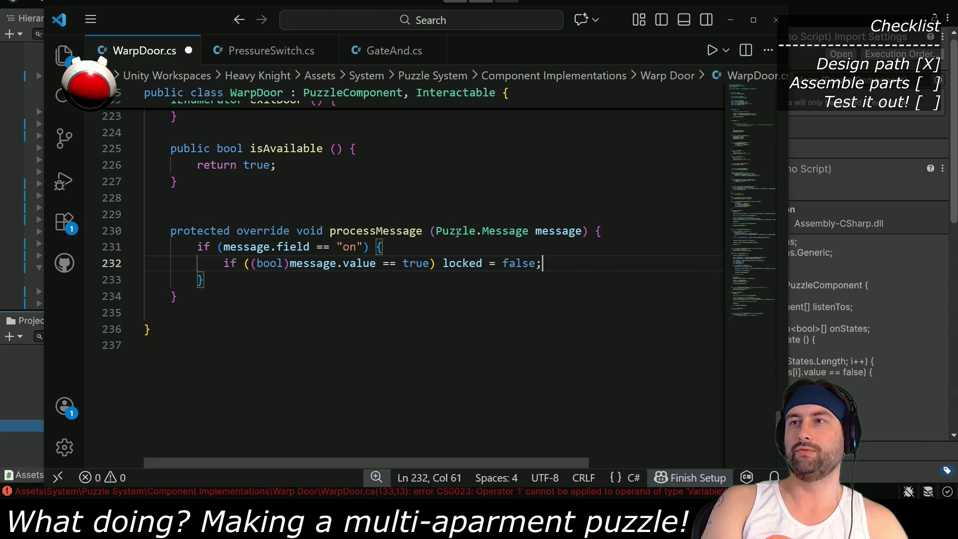
Duplicate that line so a false value sets locked = true
key(shift+Up)
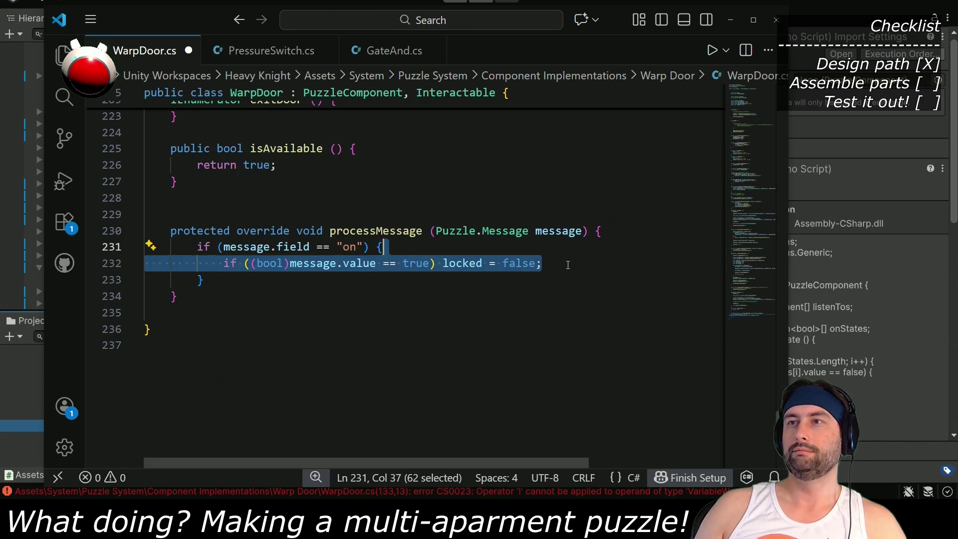
key(ctrl+c)
key(Right)
key(ctrl+v)
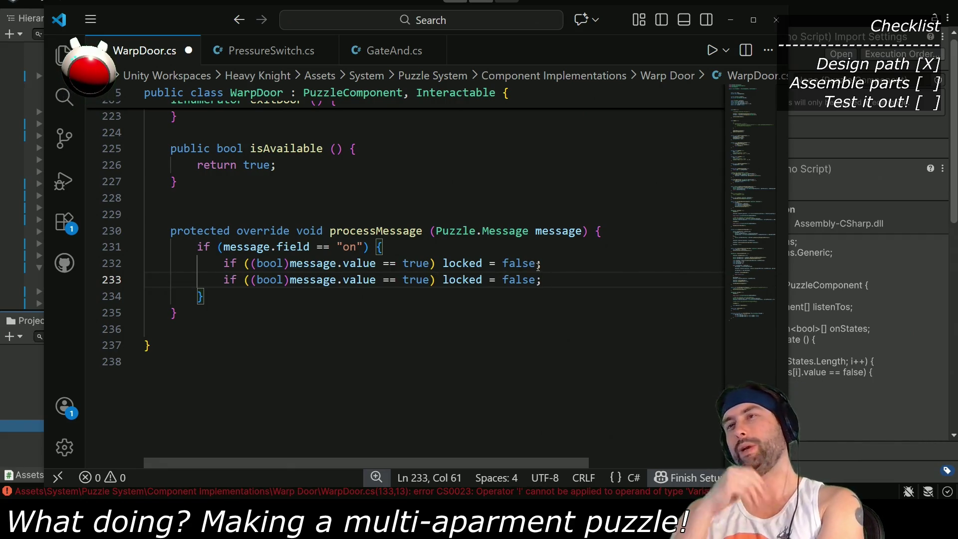
double_click(418, 280)
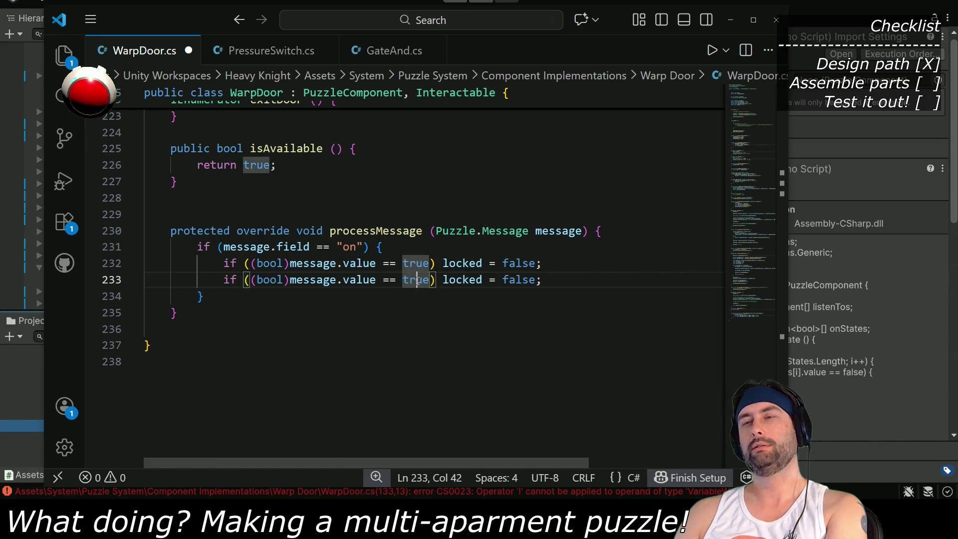
text(false)
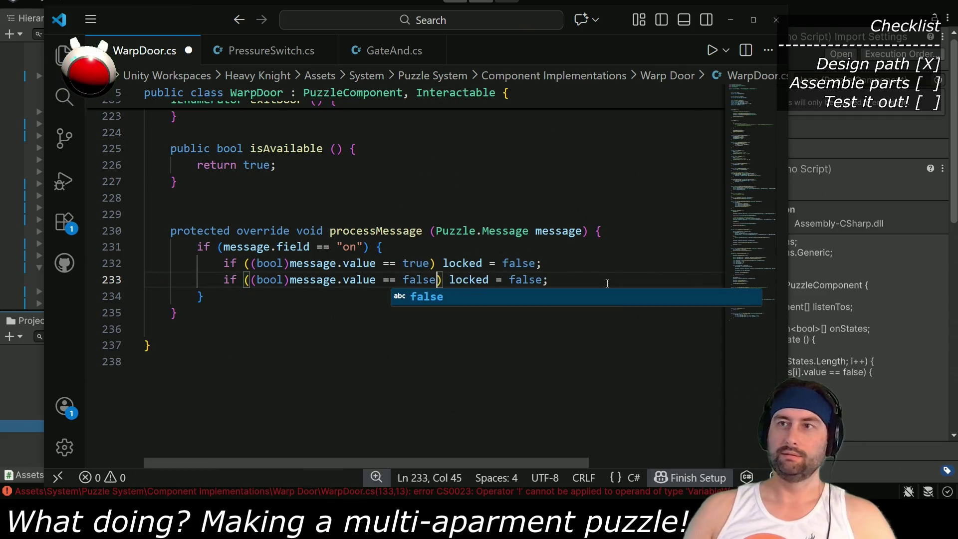
double_click(532, 280)
text(true)
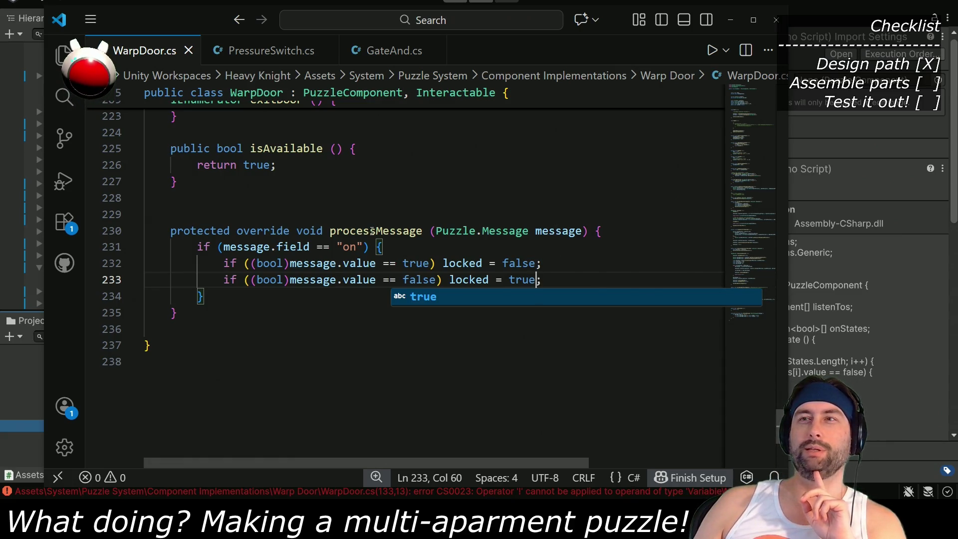
click(256, 56)
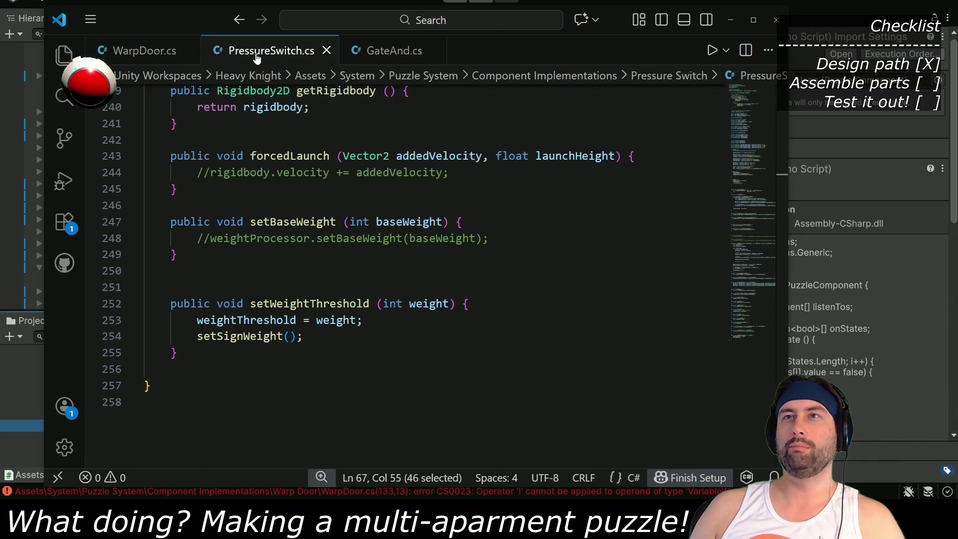
Review GateAnd.cs, WarpDoor.cs and PressureSwitch.cs, then switch to Unity to recompile
click(390, 50)
scroll(306, 276, up, 5)
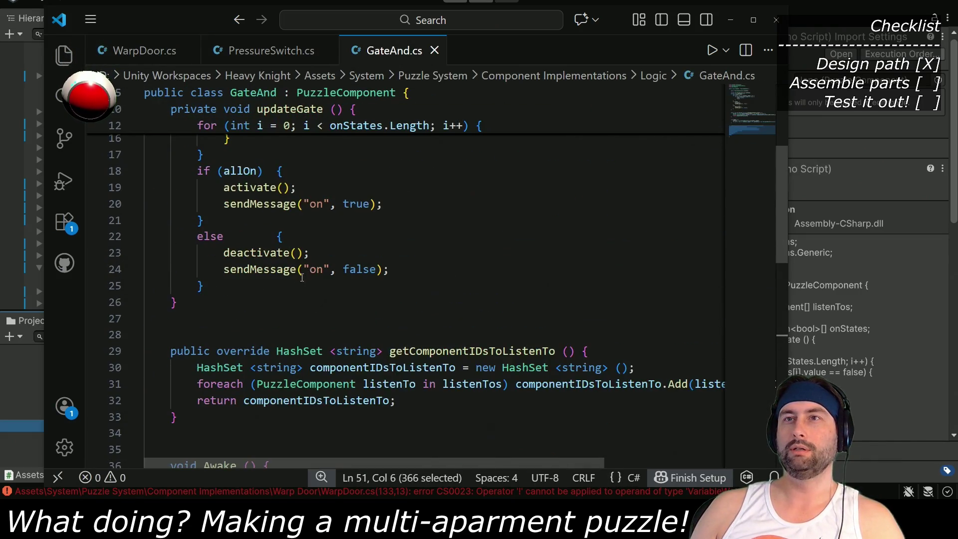
scroll(305, 276, up, 5)
scroll(290, 269, down, 10)
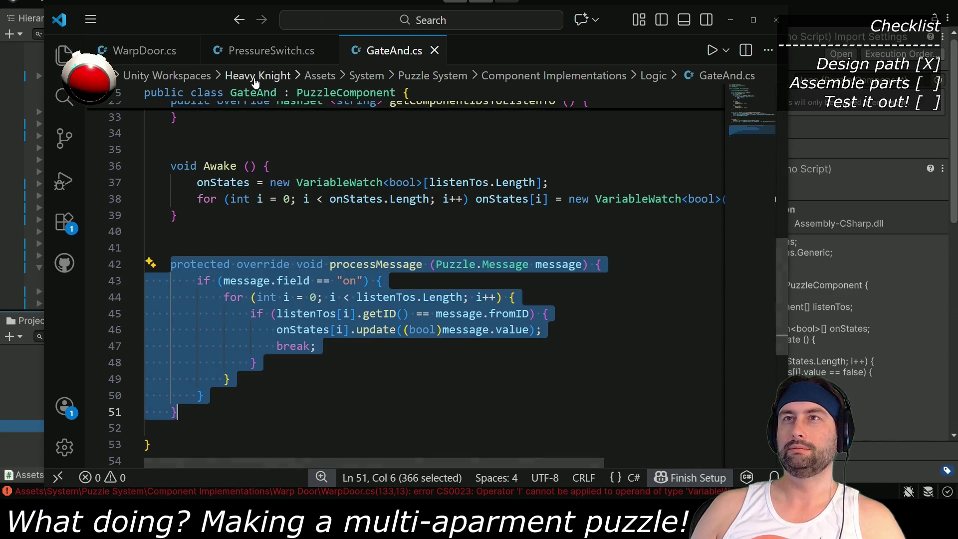
scroll(278, 212, up, 3)
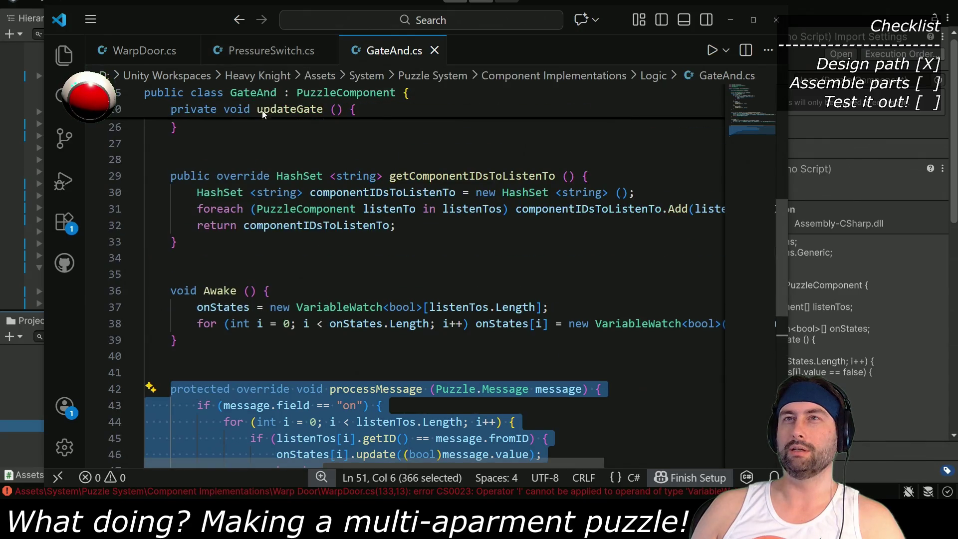
click(167, 49)
mouse_move(779, 319)
mouse_down()
mouse_move(772, 121)
mouse_move(785, 152)
mouse_up()
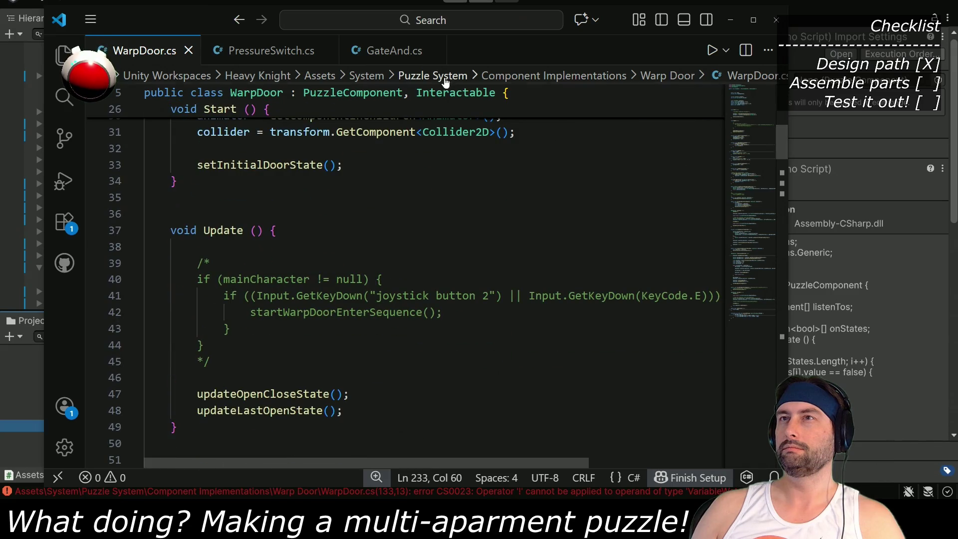
click(369, 50)
click(264, 50)
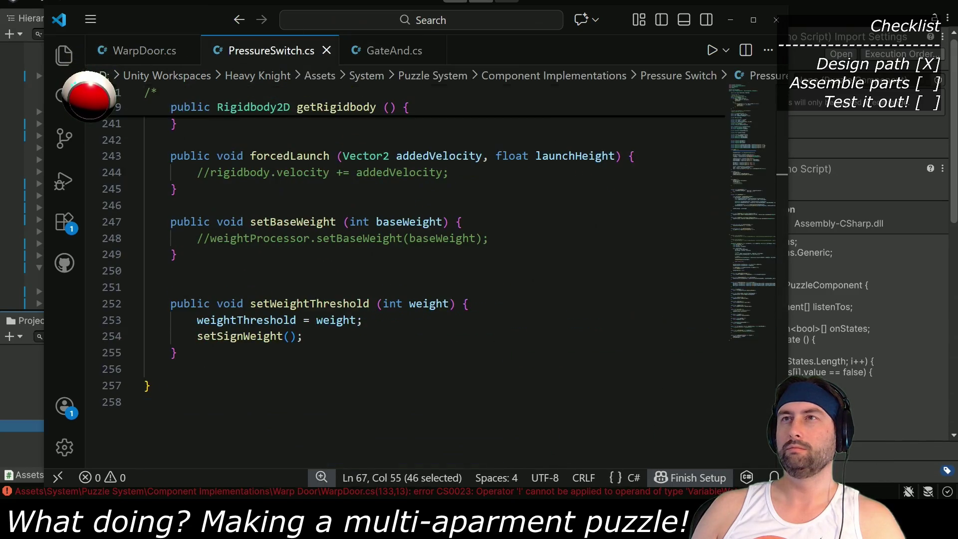
click(321, 2)
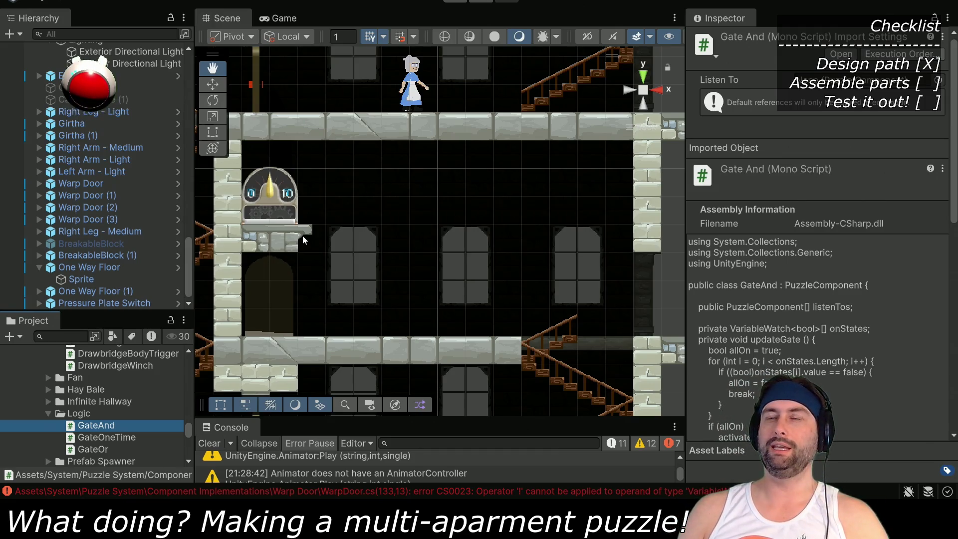
Move the Pressure Plate Switch onto the lower apartment floor at 49, 14, with Dent beside it
click(102, 303)
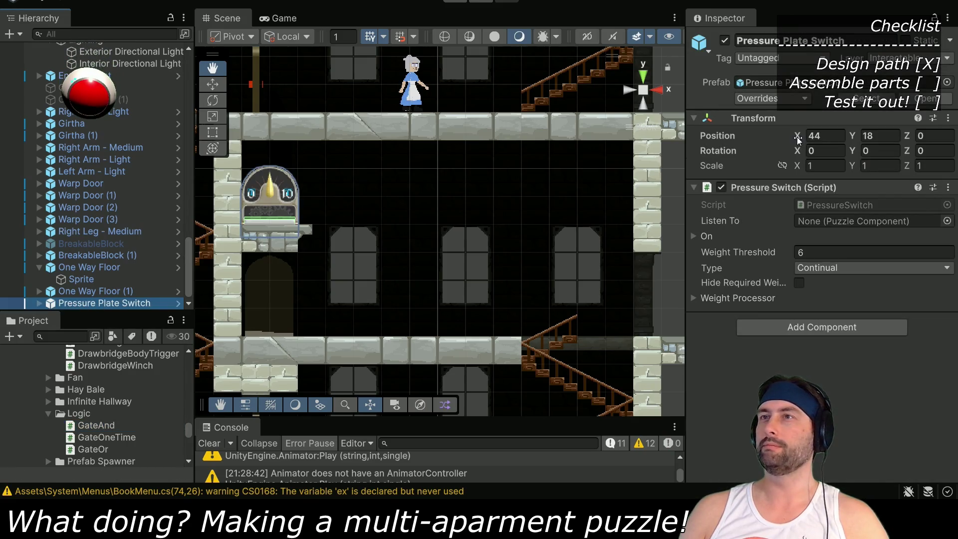
click(213, 84)
mouse_move(294, 227)
mouse_down()
mouse_move(378, 311)
mouse_move(434, 338)
mouse_up()
scroll(74, 186, up, 5)
click(100, 84)
scroll(368, 278, down, 5)
drag(274, 205, 458, 257)
scroll(451, 303, up, 3)
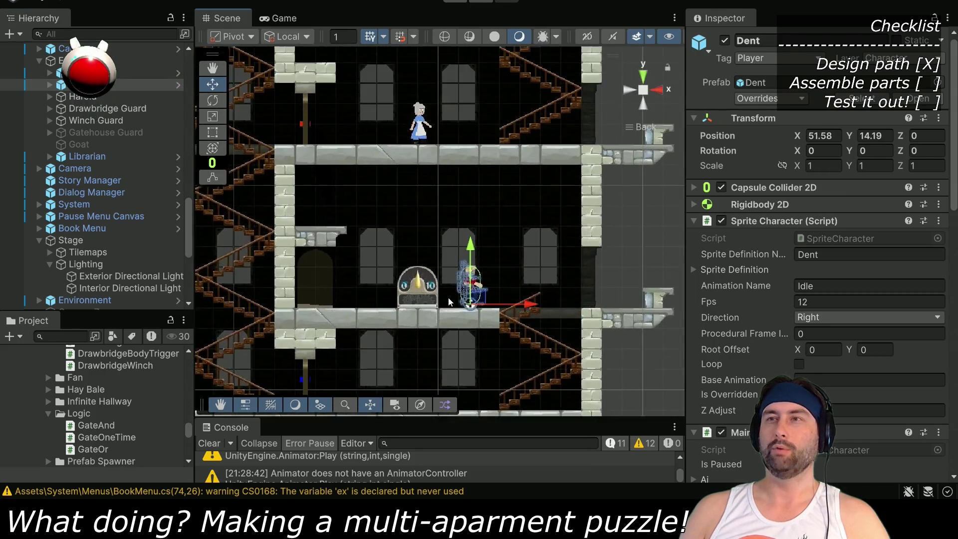
scroll(451, 303, up, 2)
drag(493, 323, 354, 328)
scroll(189, 235, down, 10)
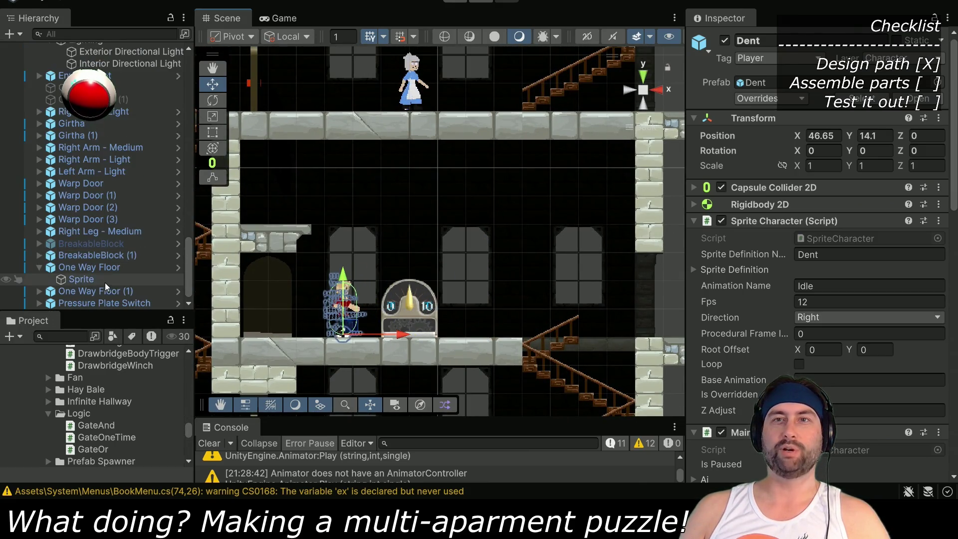
Set the Pressure Plate Switch Type to One Time, expand On, and check Warp Door (2)
click(104, 303)
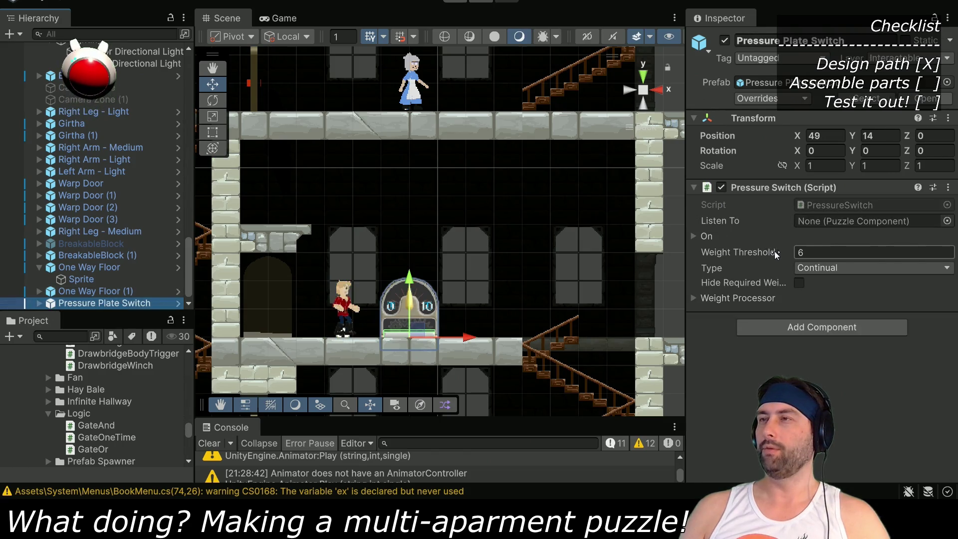
click(816, 268)
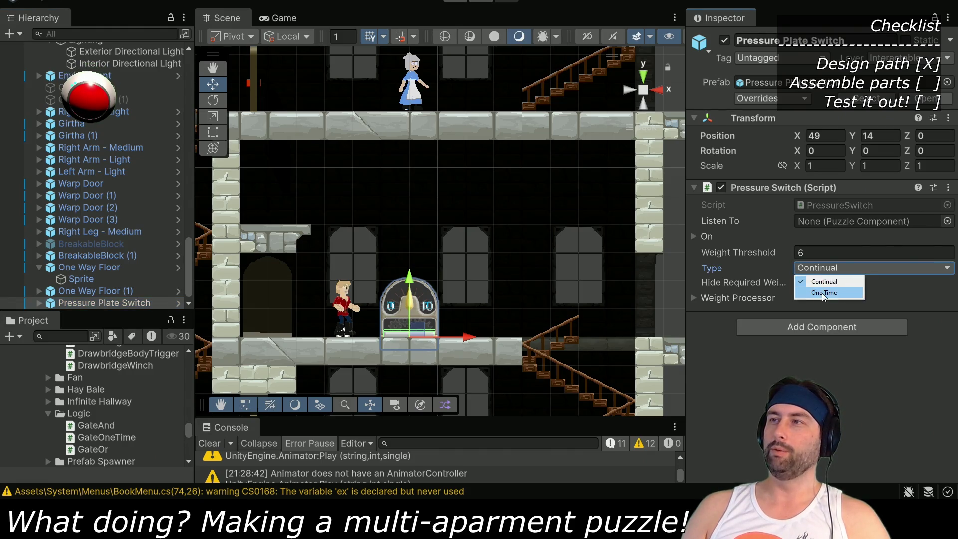
click(822, 292)
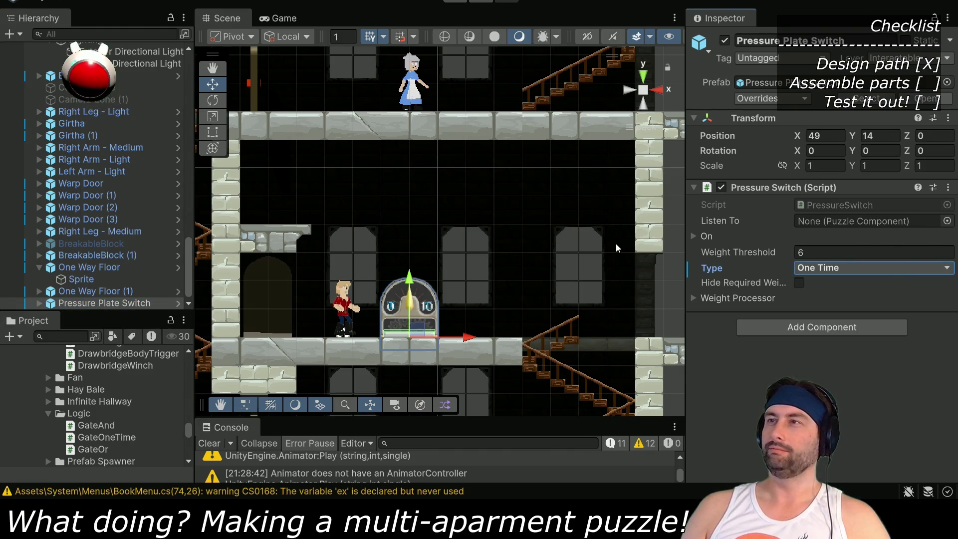
click(693, 234)
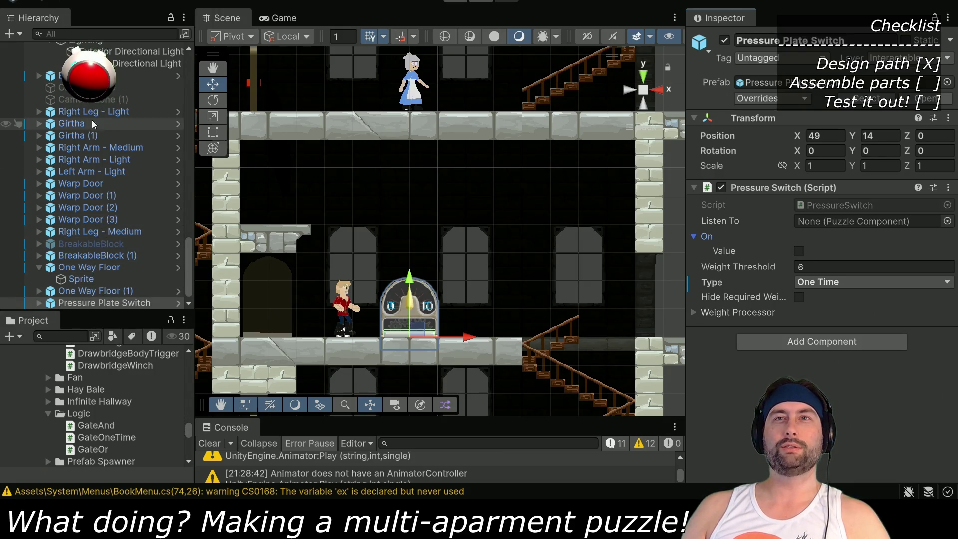
click(97, 207)
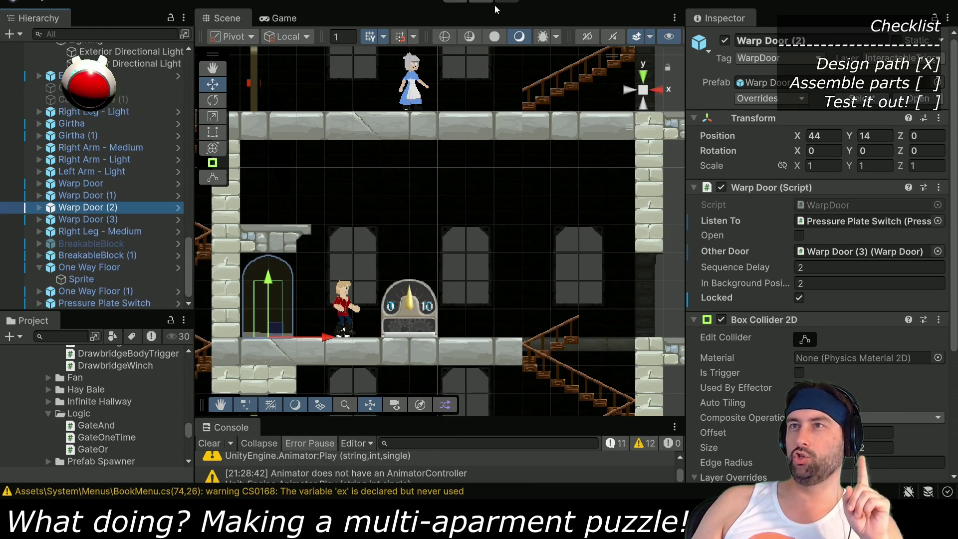
Run and stop a quick play-test, then expand Puzzles to view Balcony Weight's Puzzle script
click(455, 5)
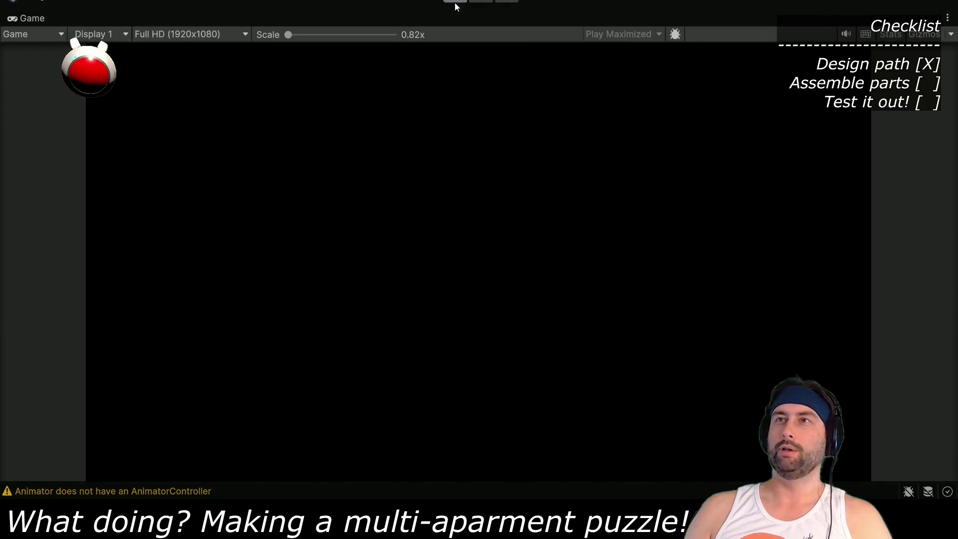
key(ctrl+p)
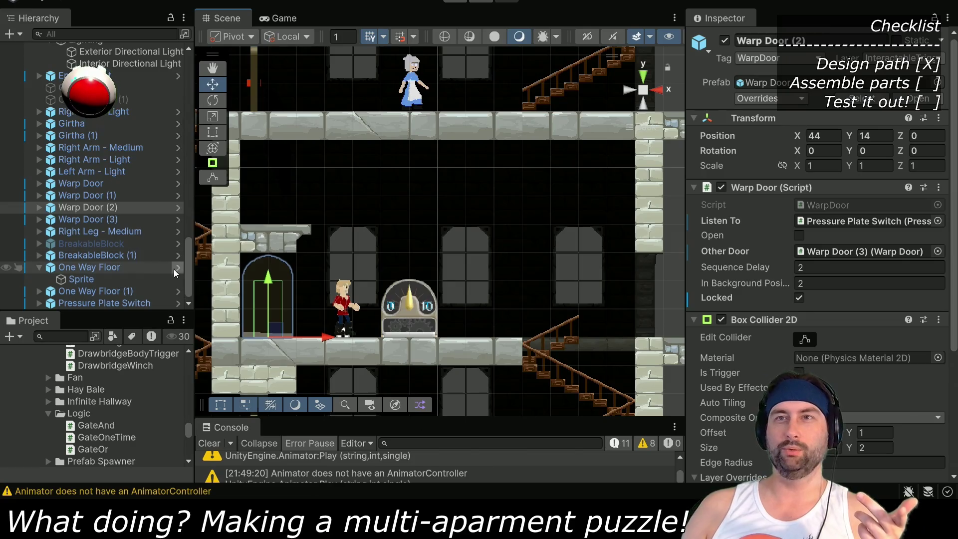
scroll(136, 256, up, 10)
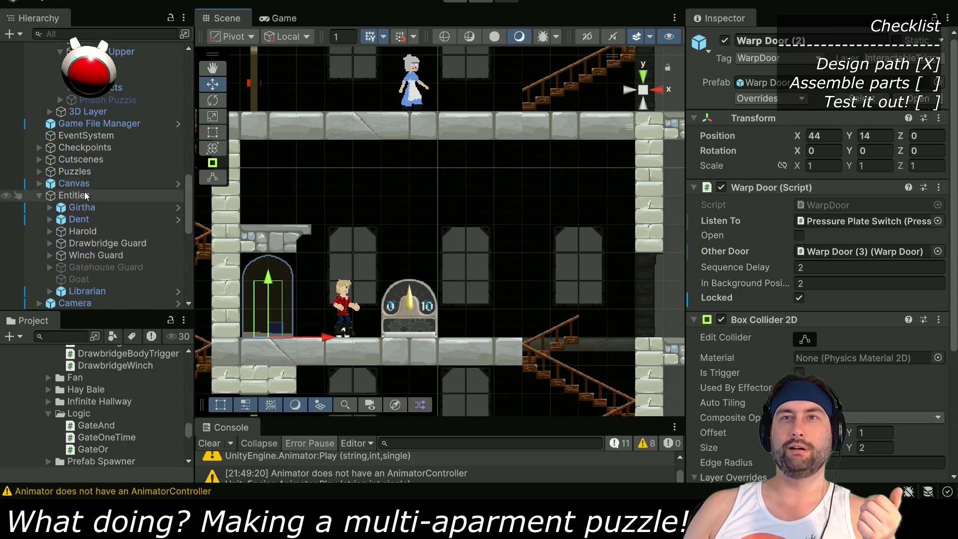
click(39, 172)
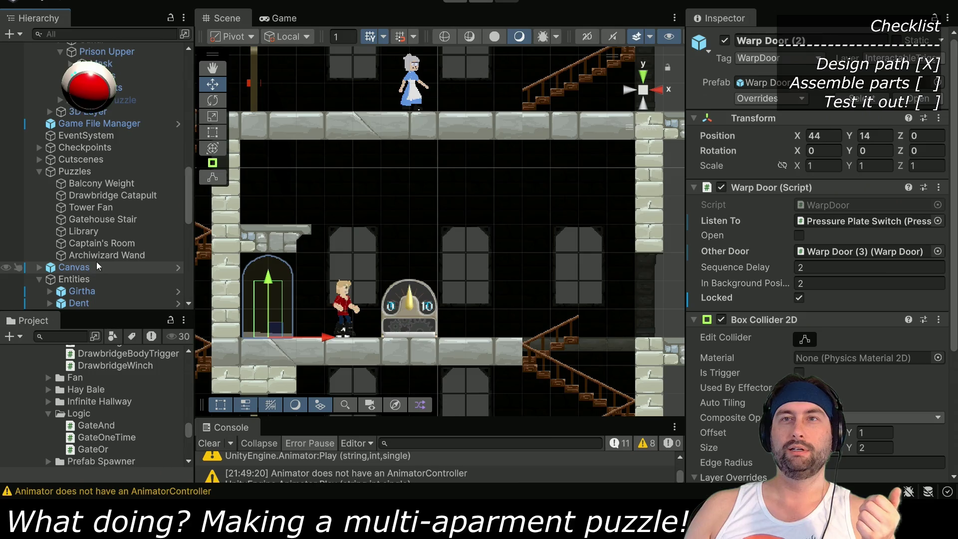
click(97, 183)
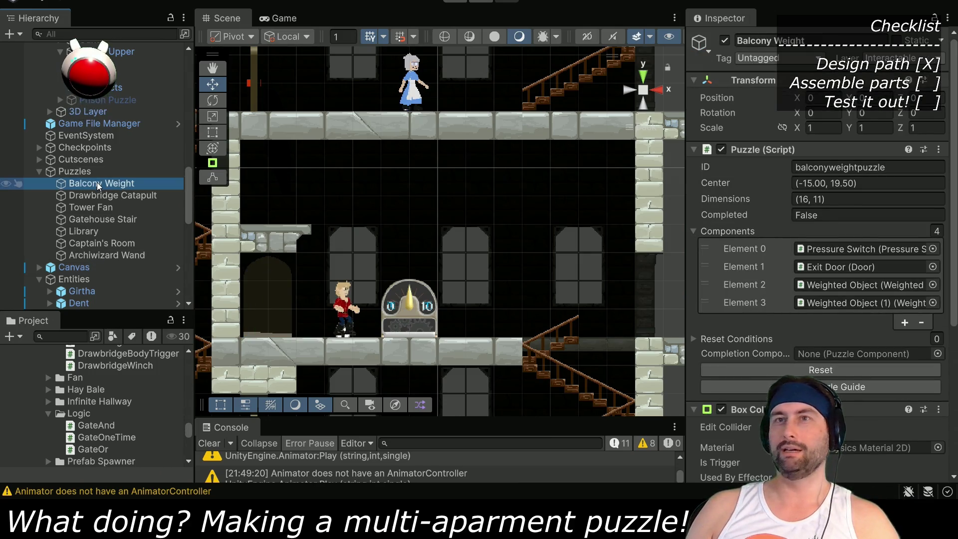
click(85, 174)
Create an empty GameObject named Apartment and place it in the Puzzles group
click(70, 1)
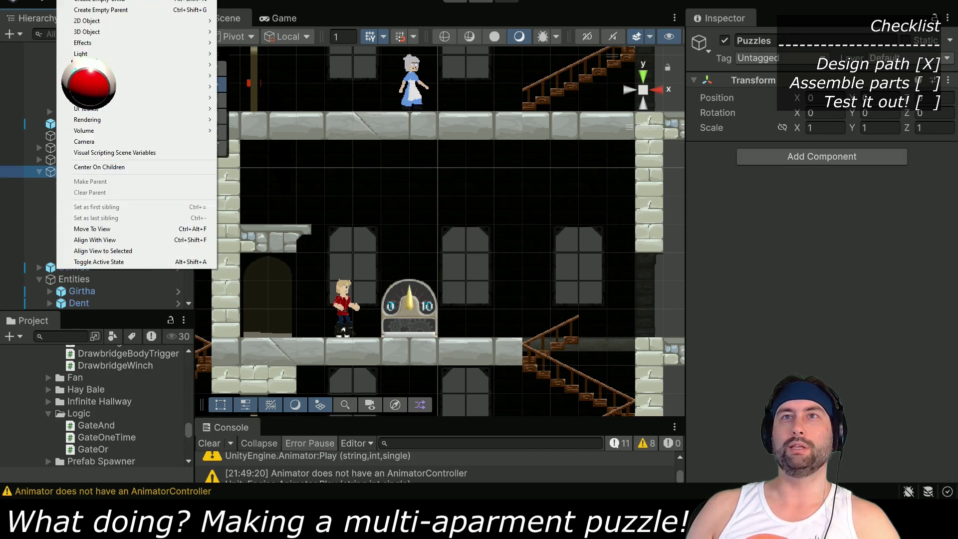
click(80, 6)
text(Apa)
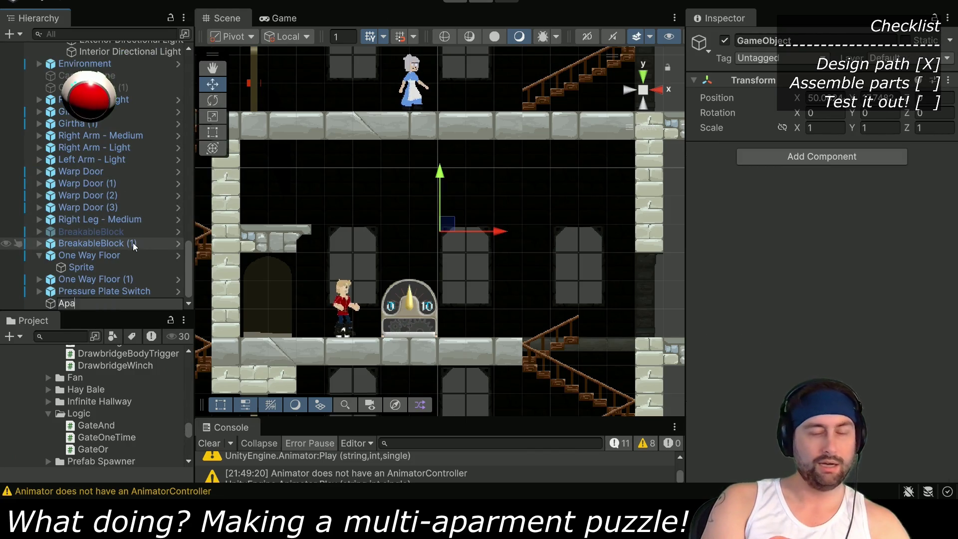
text(rtment)
key(Return)
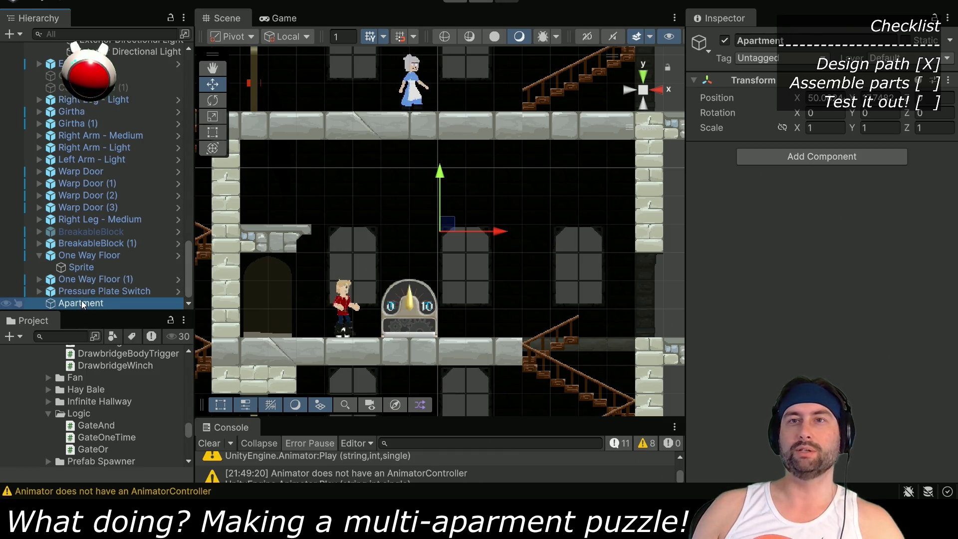
mouse_move(114, 67)
mouse_down()
mouse_move(107, 200)
mouse_move(98, 168)
mouse_up()
Set the Apartment object's Position X to 0
click(99, 195)
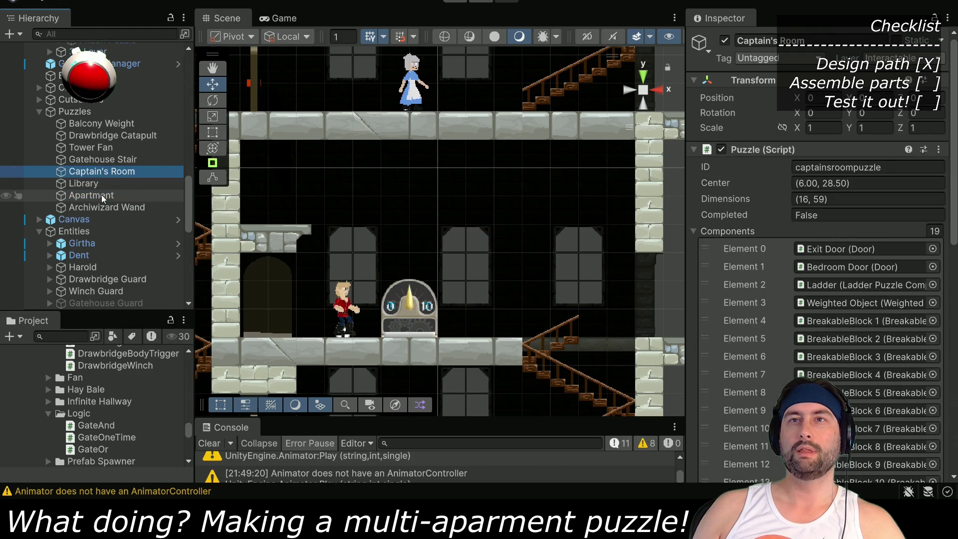
click(823, 98)
text(0)
key(Tab)
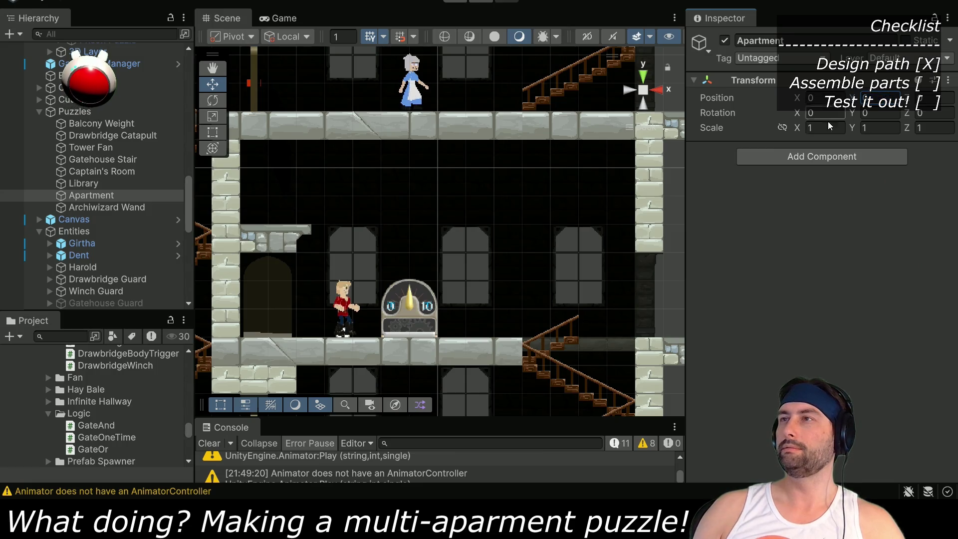
click(821, 161)
Add the Puzzle script to Apartment and review the Library puzzle for reference
text(puzzle)
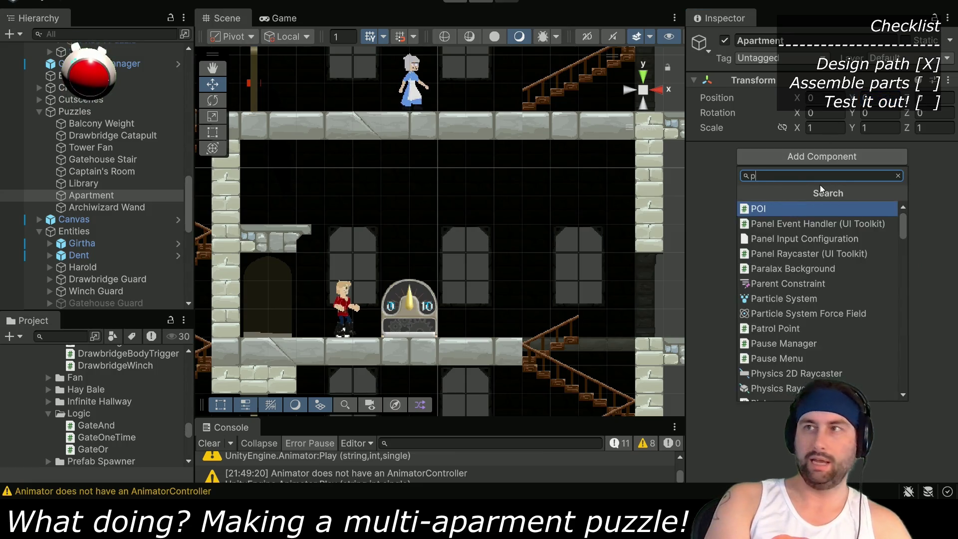
key(Return)
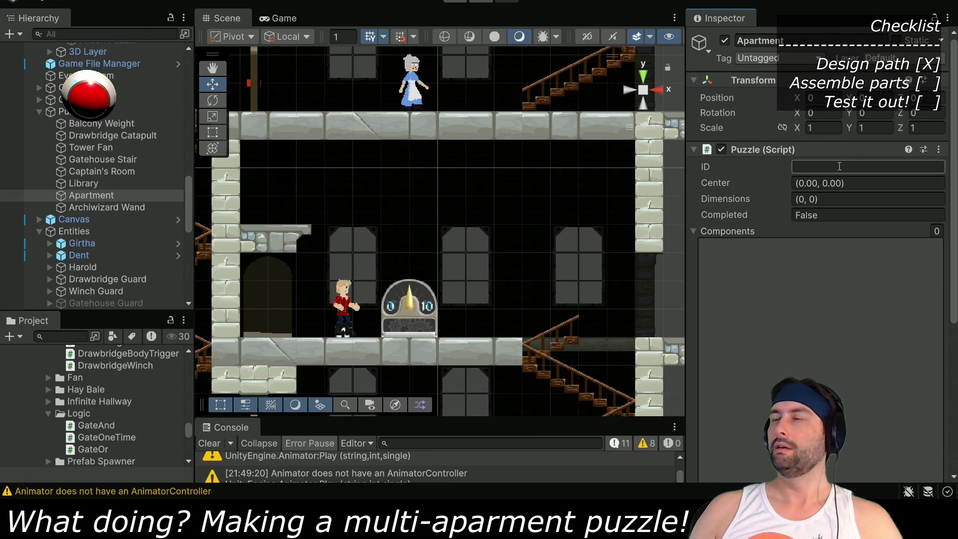
click(93, 183)
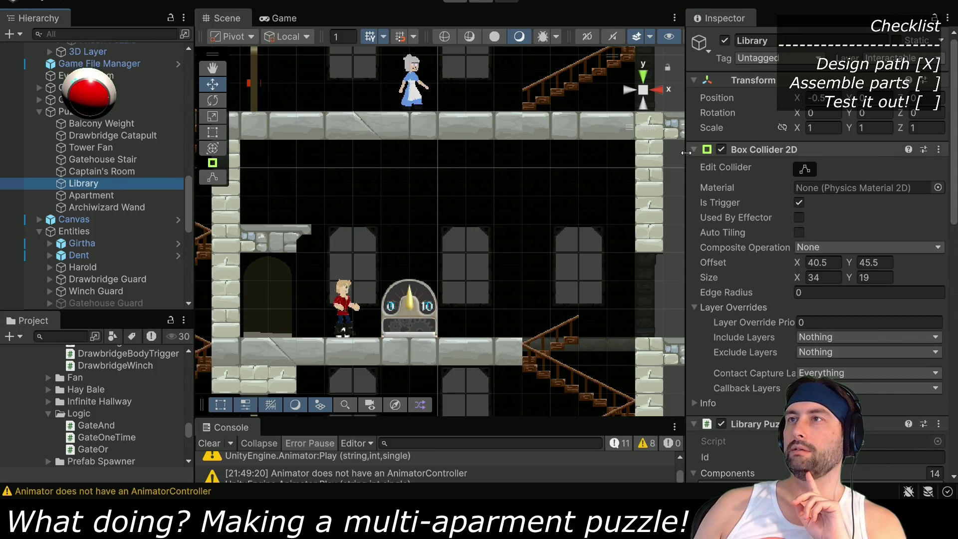
click(694, 150)
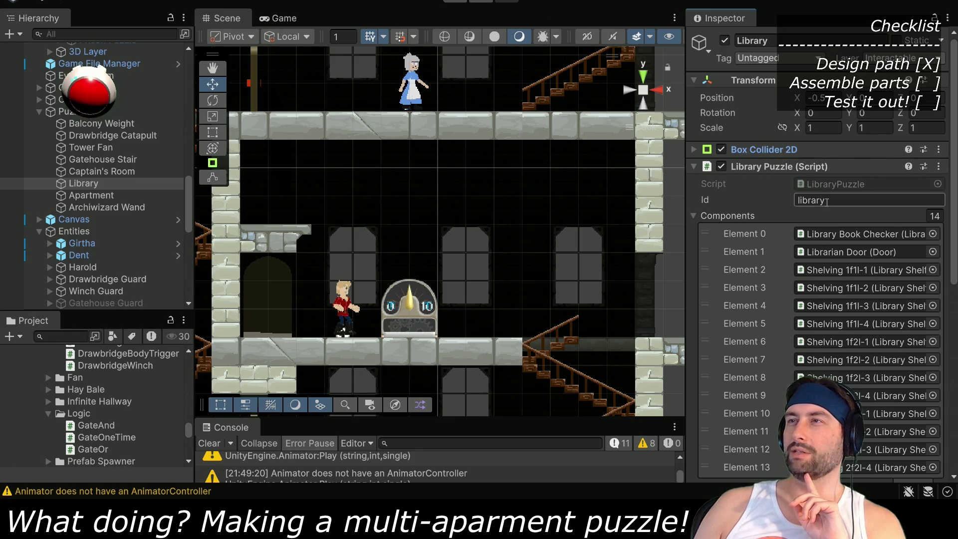
click(106, 207)
Set the Apartment puzzle's ID to 'apartment' and re-expand its Components list
click(92, 195)
click(814, 165)
text(apar)
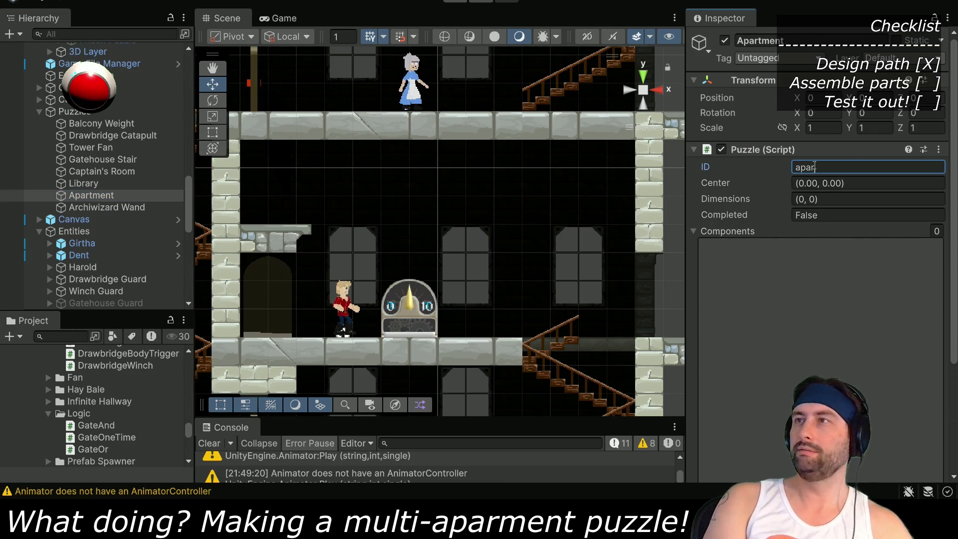
text(tment)
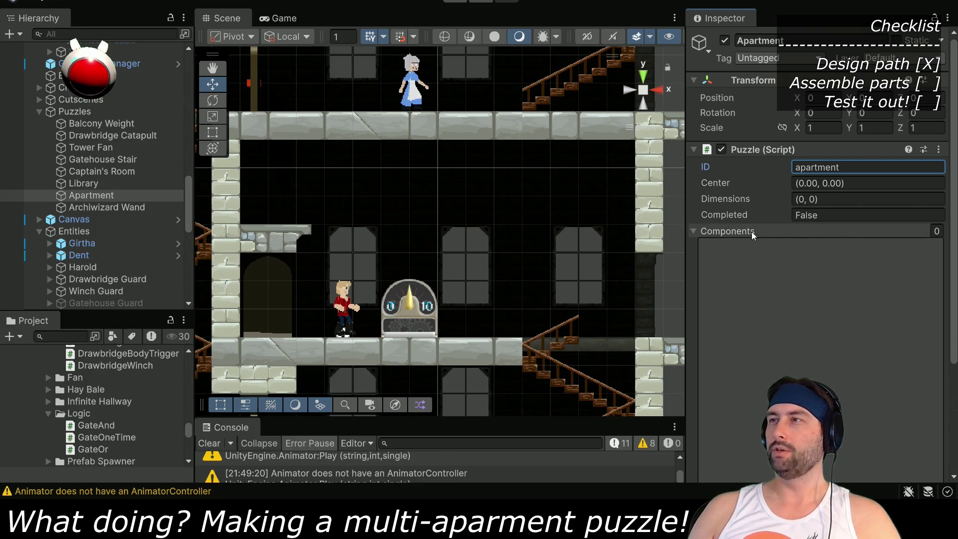
click(692, 231)
click(692, 231)
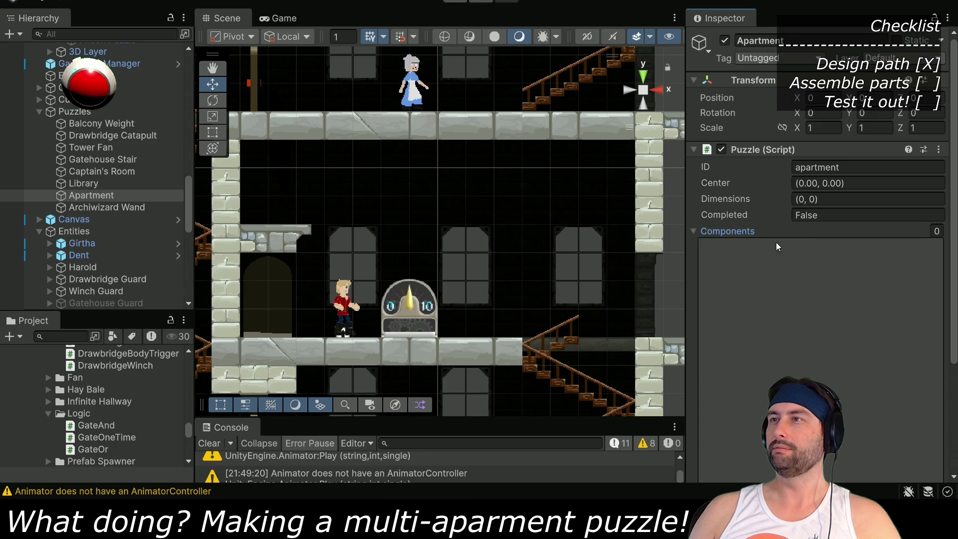
Give the Apartment puzzle two empty Components slots
scroll(860, 330, down, 3)
click(905, 369)
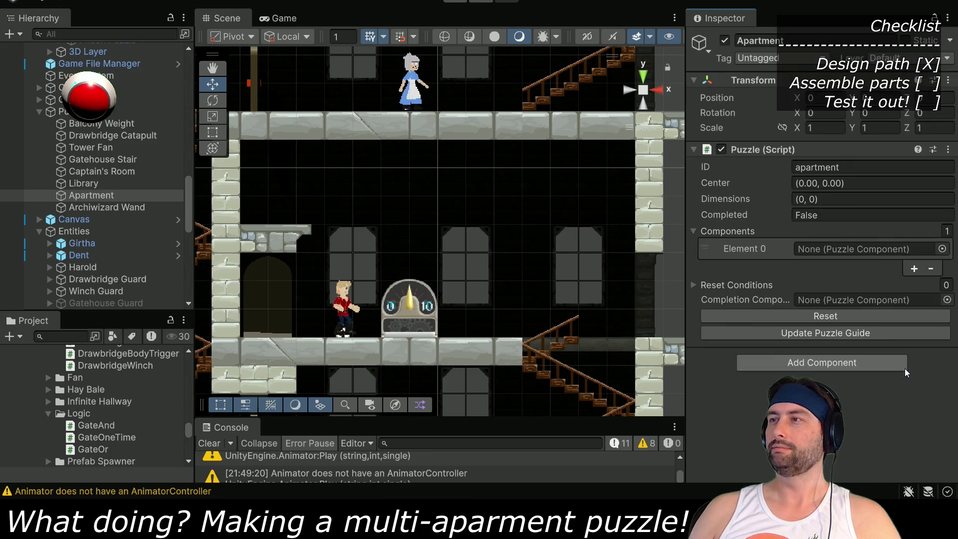
click(930, 271)
click(912, 267)
click(913, 268)
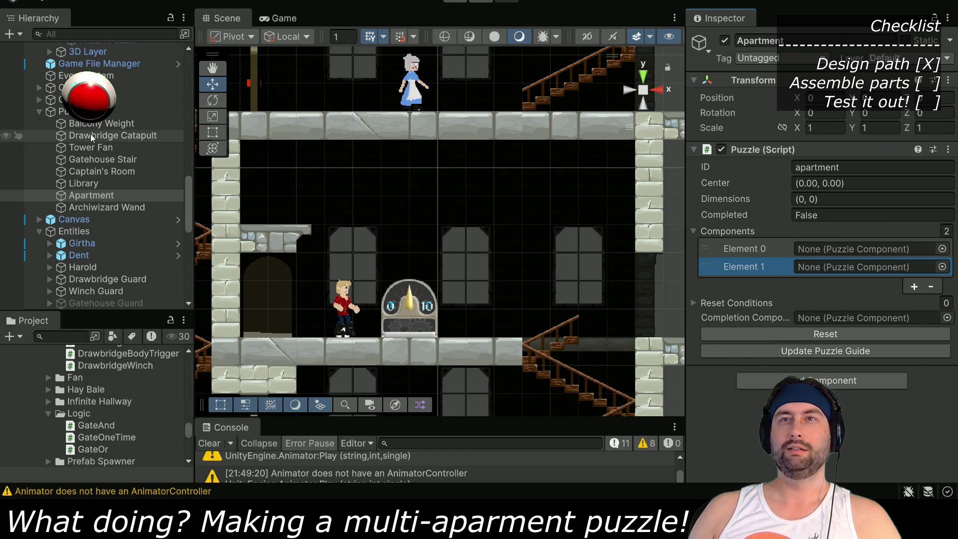
Assign Pressure Plate Switch and Warp Door (2) as components, Warp Door (2) completing, then play-test
scroll(94, 151, down, 10)
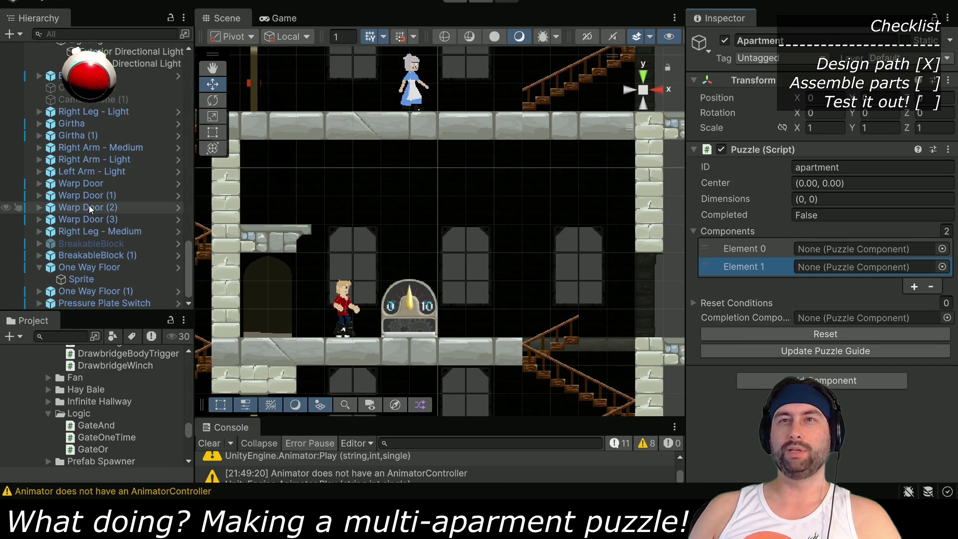
mouse_move(81, 221)
mouse_down()
mouse_move(83, 210)
mouse_move(849, 321)
mouse_up()
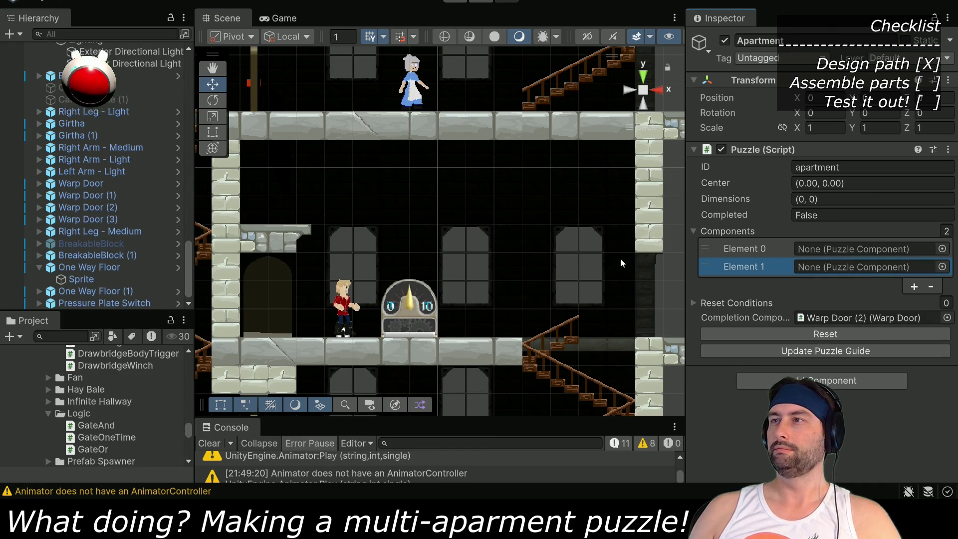
drag(125, 207, 818, 269)
drag(108, 303, 876, 250)
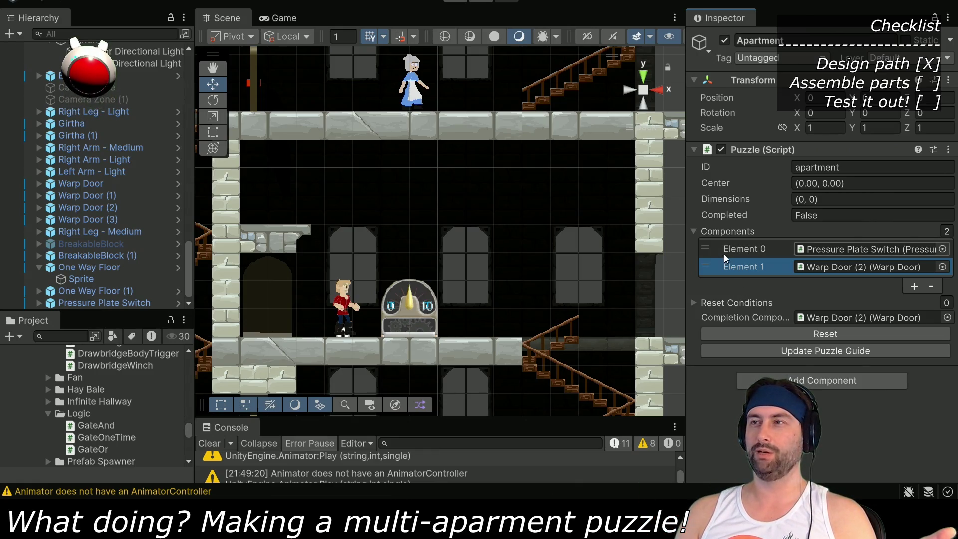
click(455, 1)
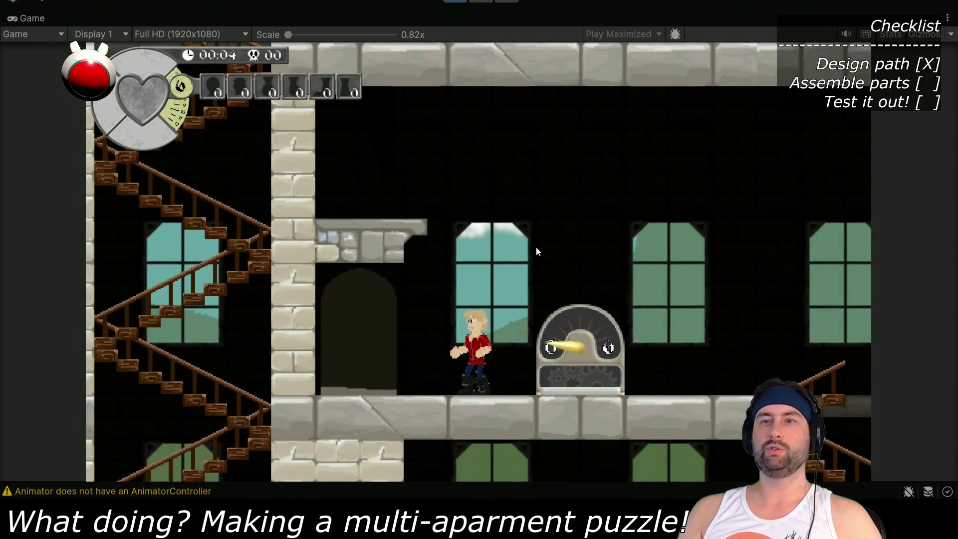
Walk the player left and right in the running game, then un-maximize the Game view
key(Left)
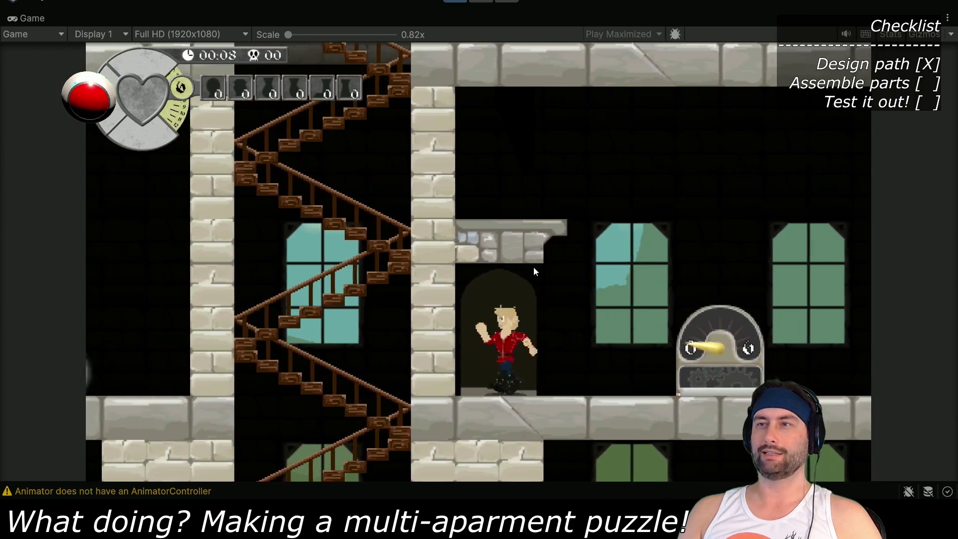
key(Right)
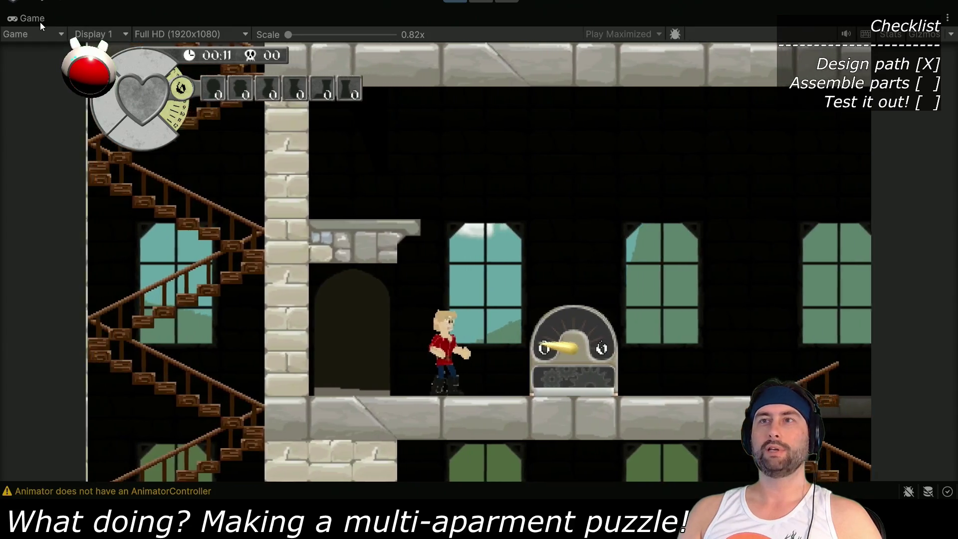
double_click(40, 21)
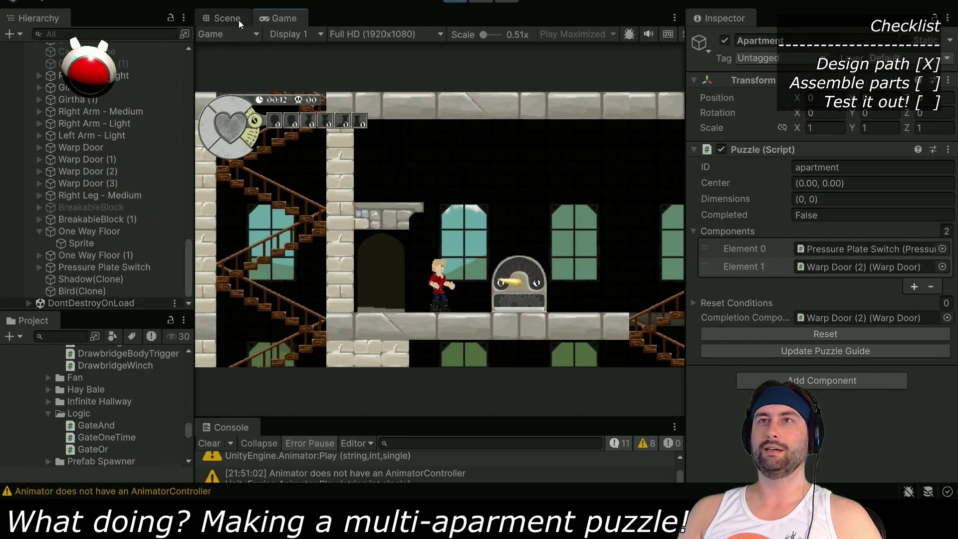
Dock the Game view beside Scene, inspect Warp Doors (3) and (2), and walk onto the plate
drag(273, 17, 614, 160)
scroll(396, 299, up, 3)
drag(300, 260, 461, 228)
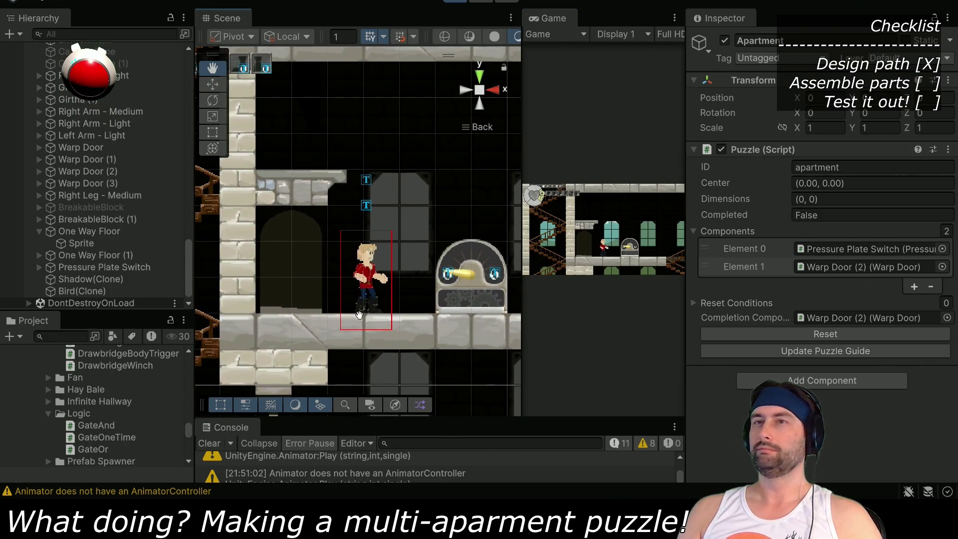
click(75, 183)
click(76, 175)
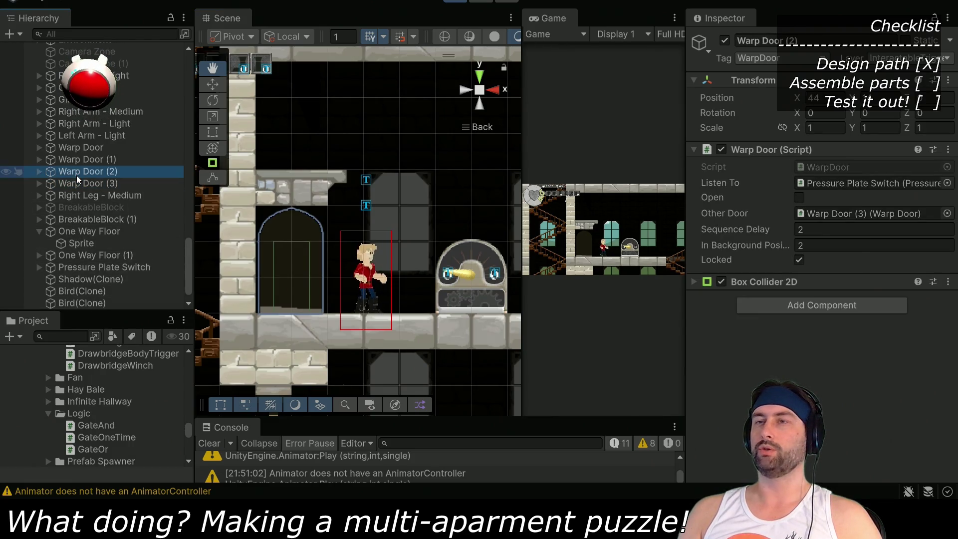
click(618, 214)
key(Right)
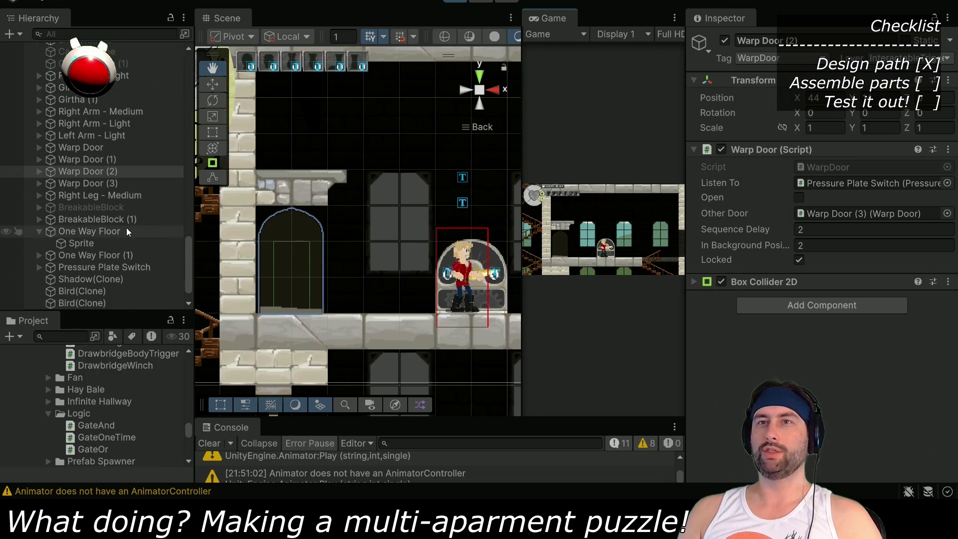
Check the Pressure Plate Switch and Warp Door (2) states, then bring up PressureSwitch.cs in VS Code
click(118, 268)
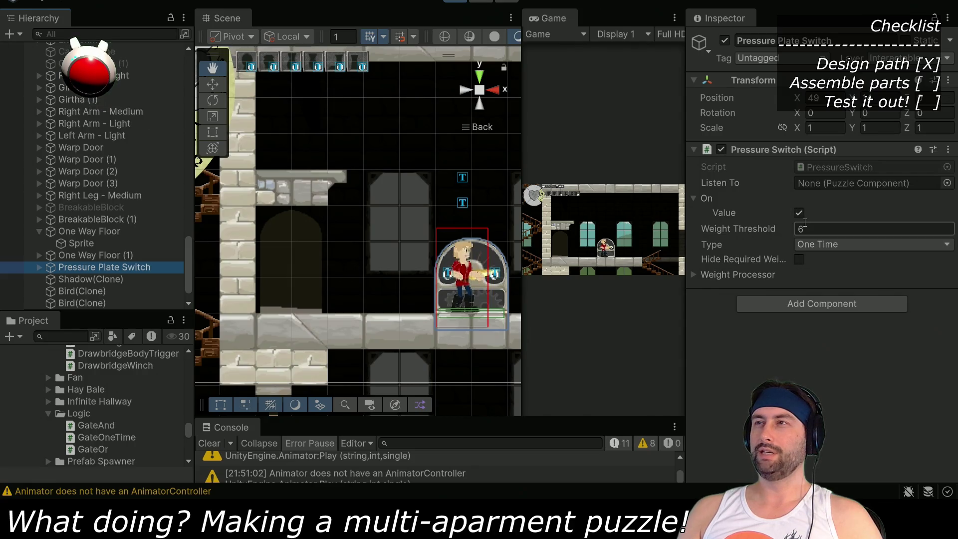
click(96, 172)
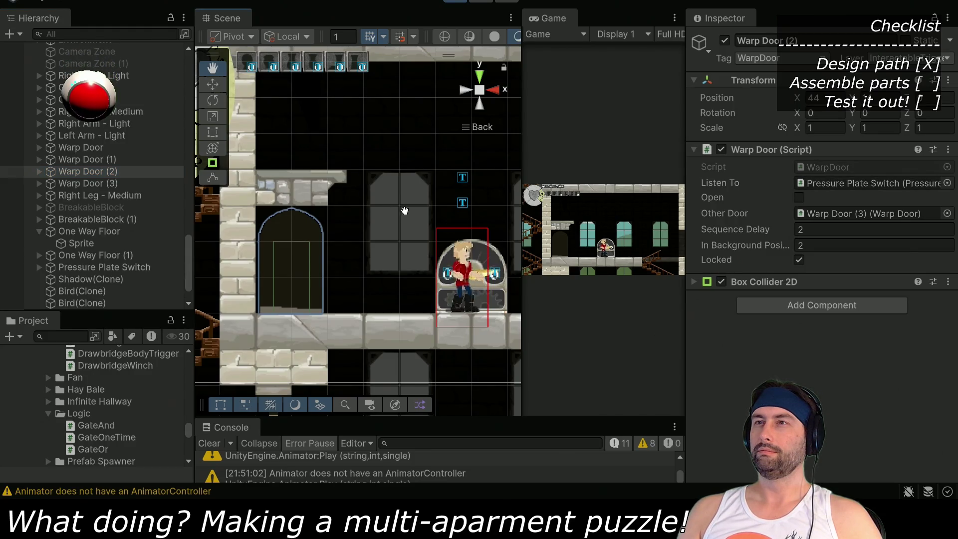
key(f)
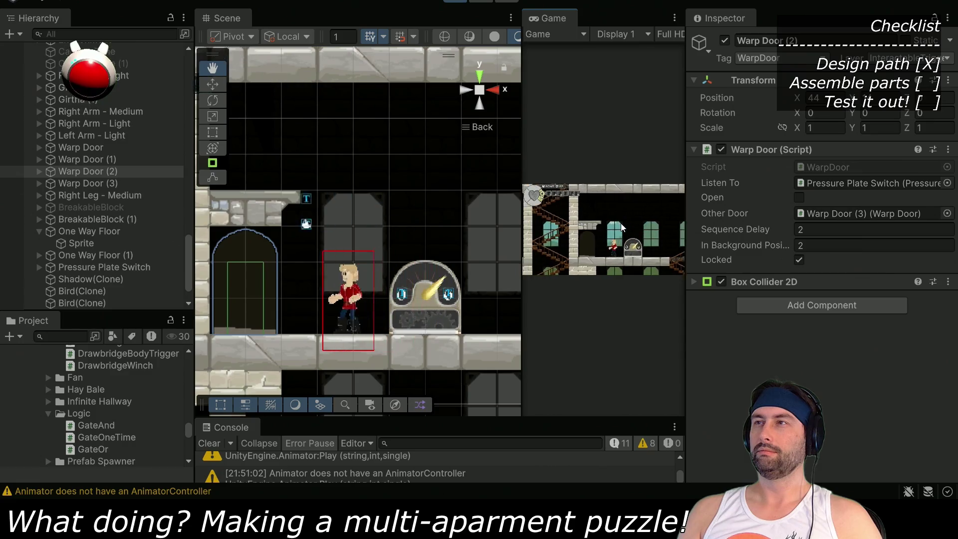
click(114, 268)
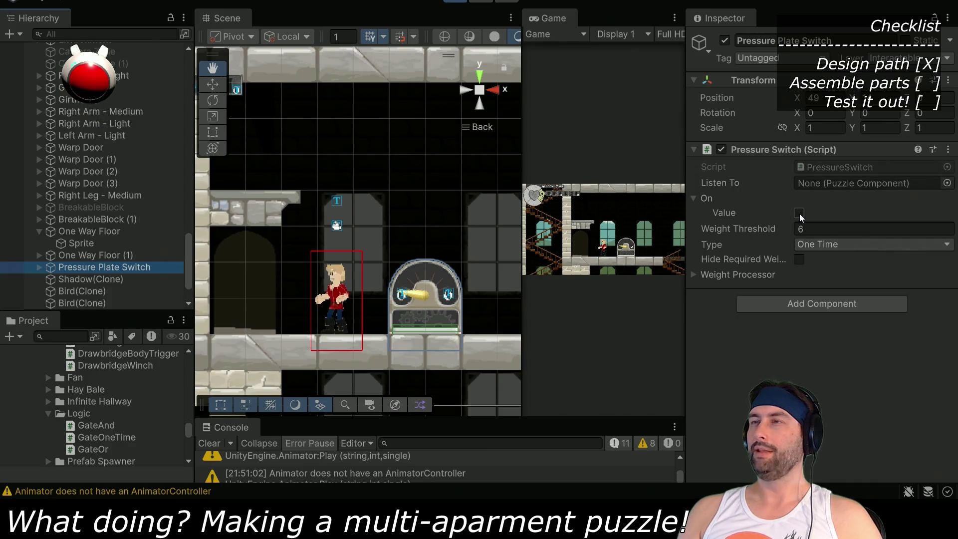
click(470, 18)
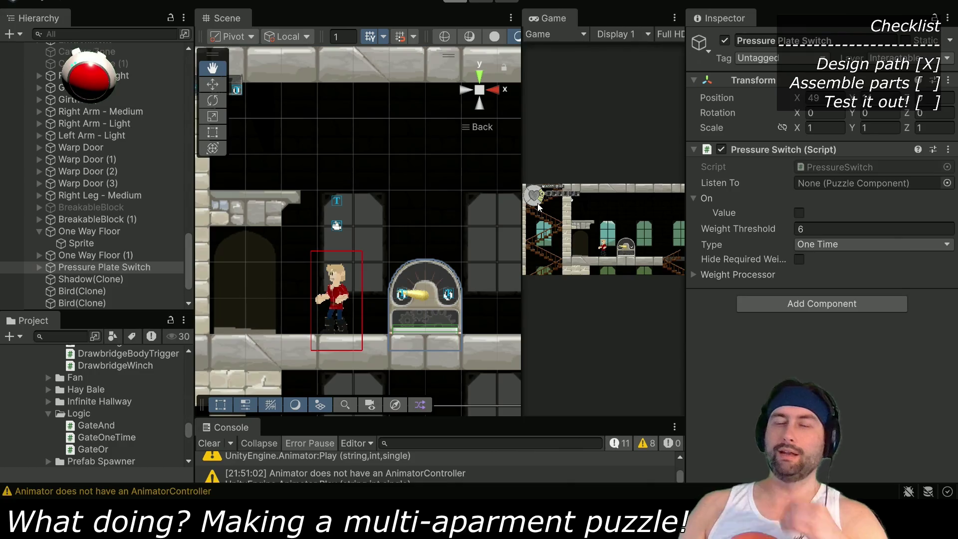
key(alt+Tab)
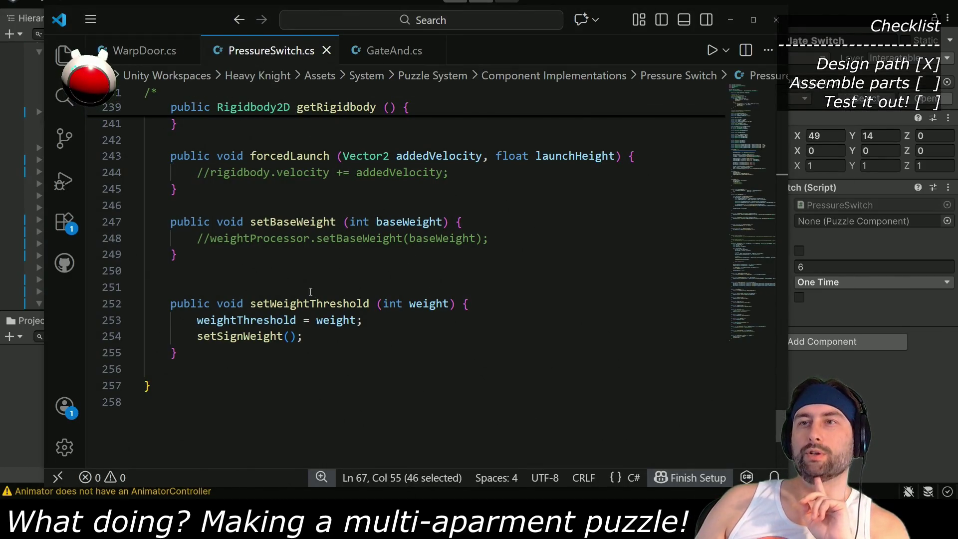
drag(776, 420, 779, 93)
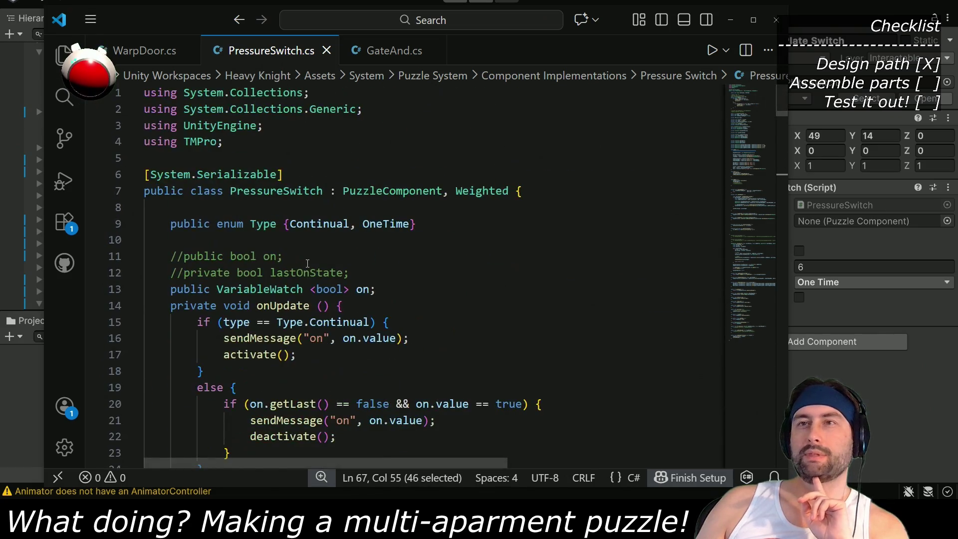
scroll(301, 283, down, 4)
scroll(310, 242, down, 12)
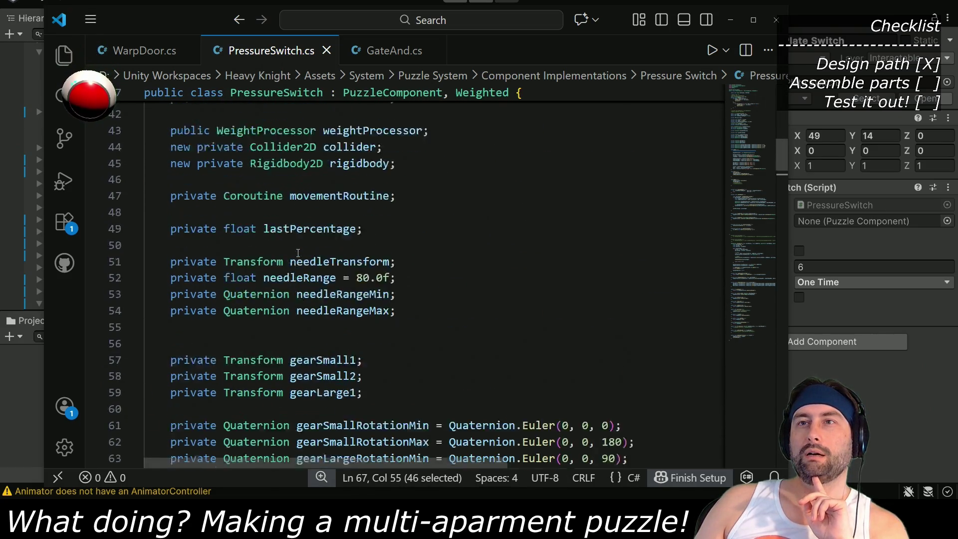
scroll(264, 255, down, 8)
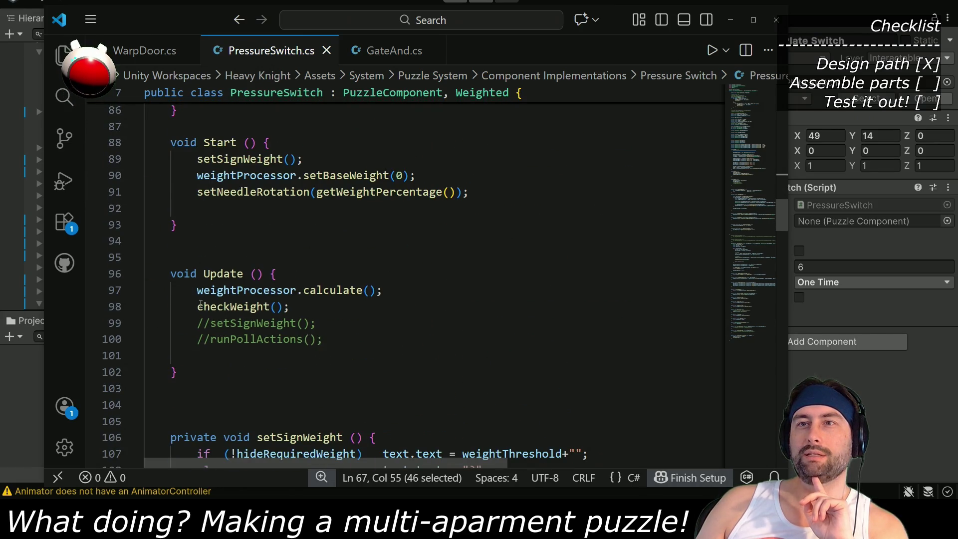
scroll(239, 335, down, 2)
scroll(235, 339, up, 5)
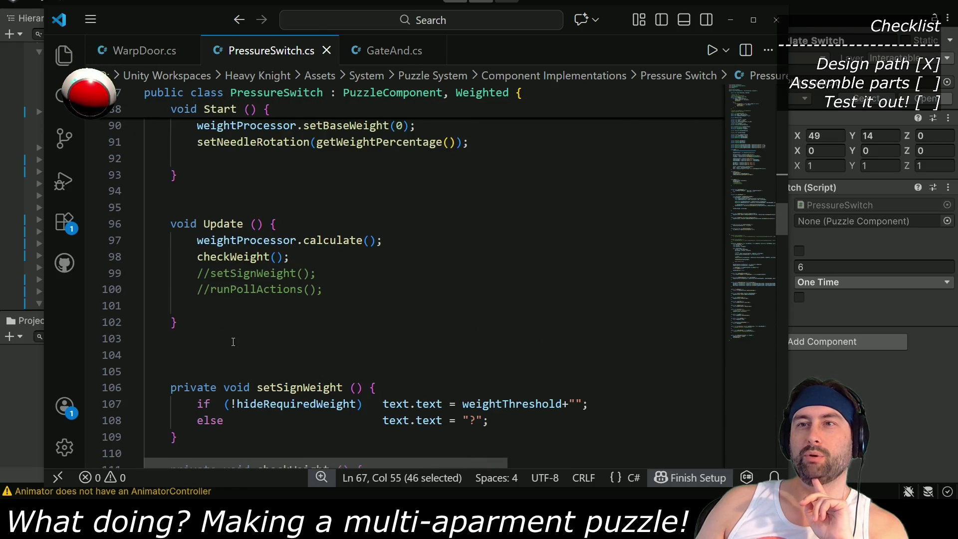
scroll(231, 344, up, 20)
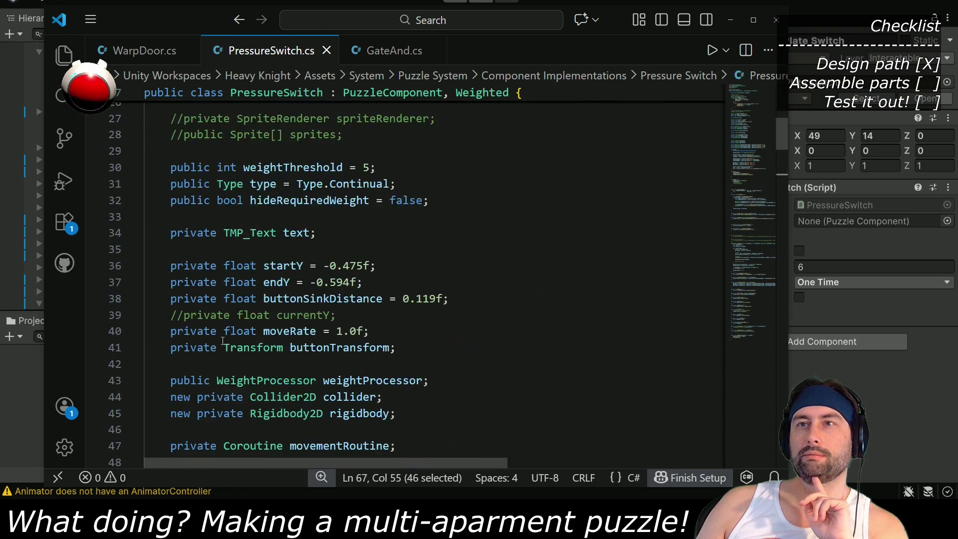
scroll(219, 334, down, 2)
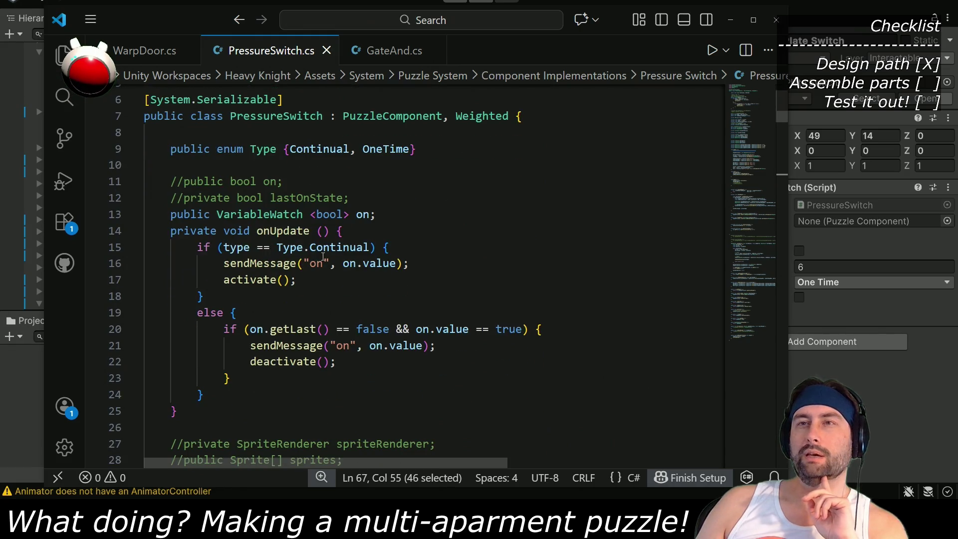
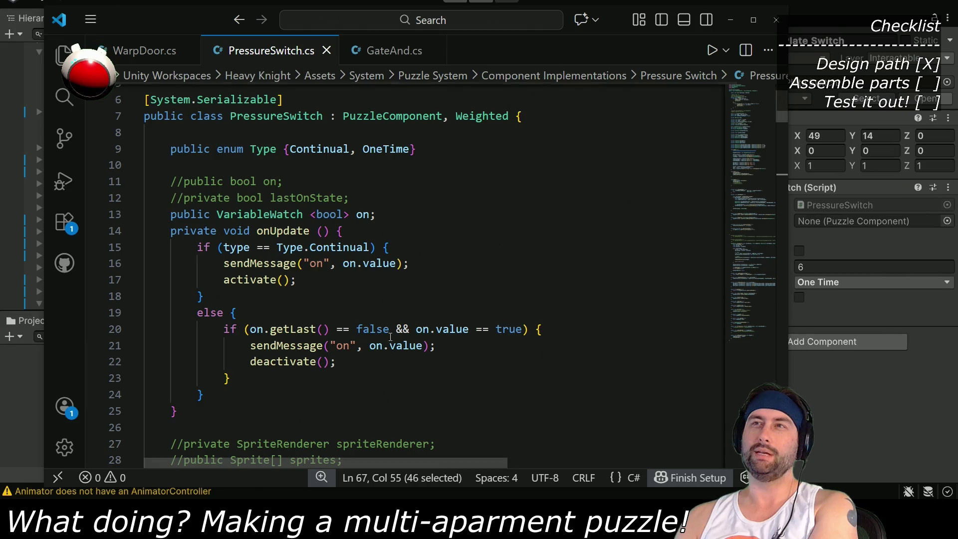
In the Unity editor, look over the Apartment puzzle's settings
click(824, 268)
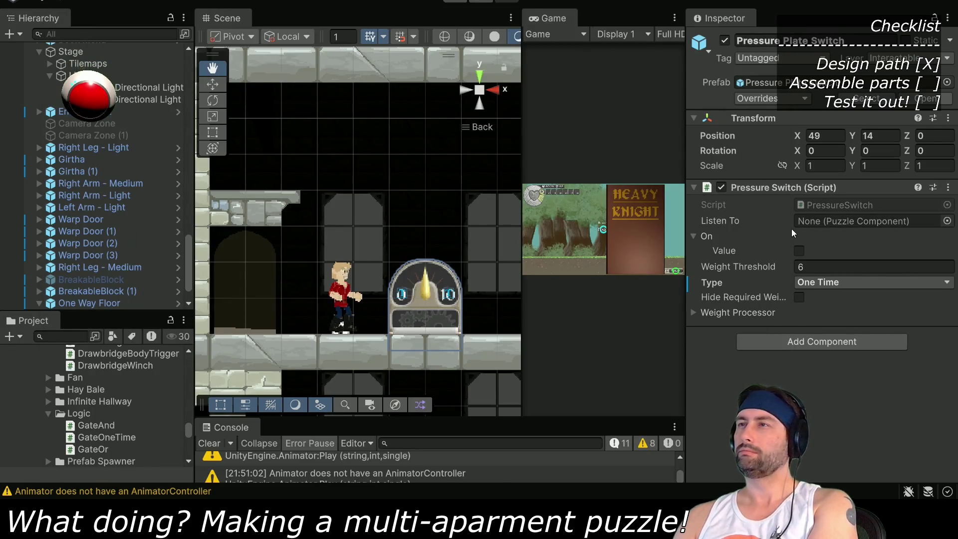
scroll(124, 214, down, 2)
scroll(123, 214, up, 10)
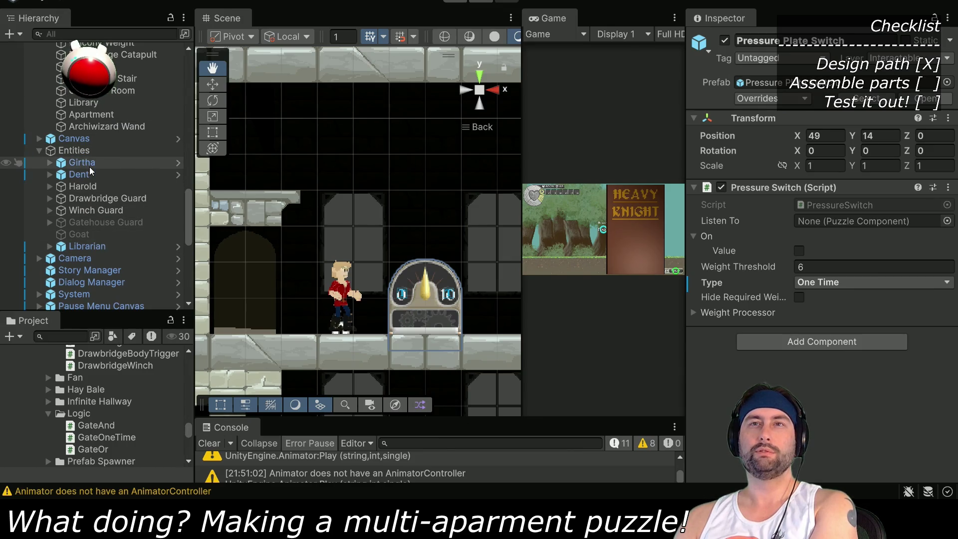
scroll(93, 172, up, 5)
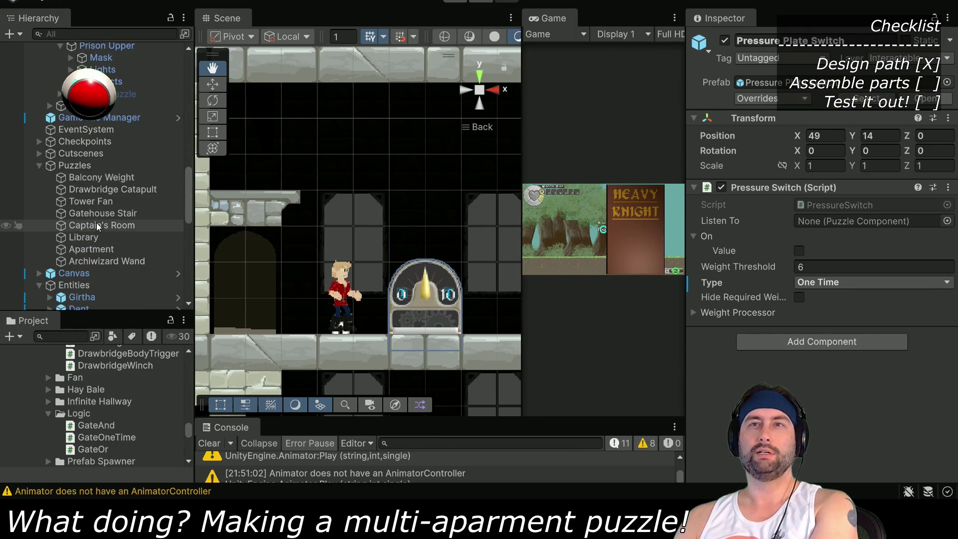
click(91, 249)
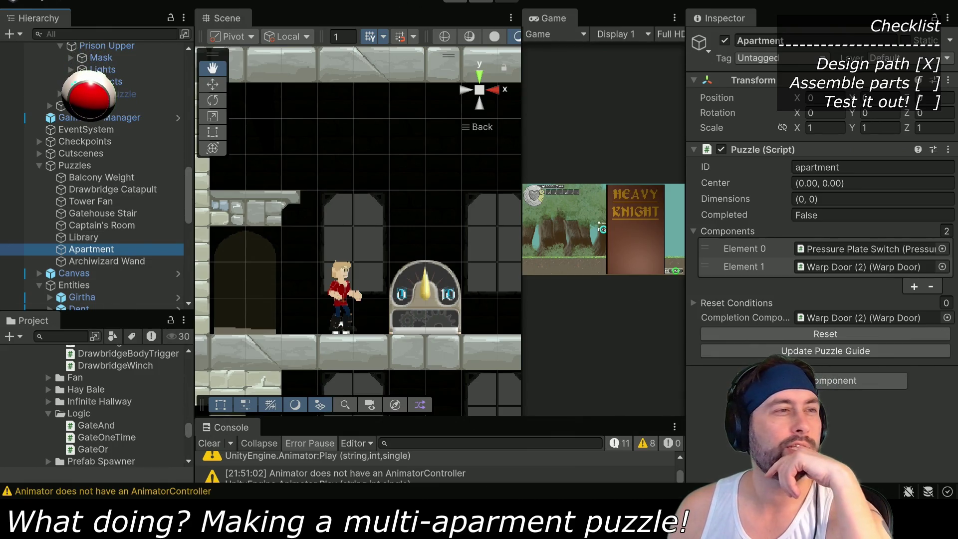
Insert Debug.Log("SENT!"); as the first line of PressureSwitch.cs's else branch, then return to Unity
key(alt+Tab)
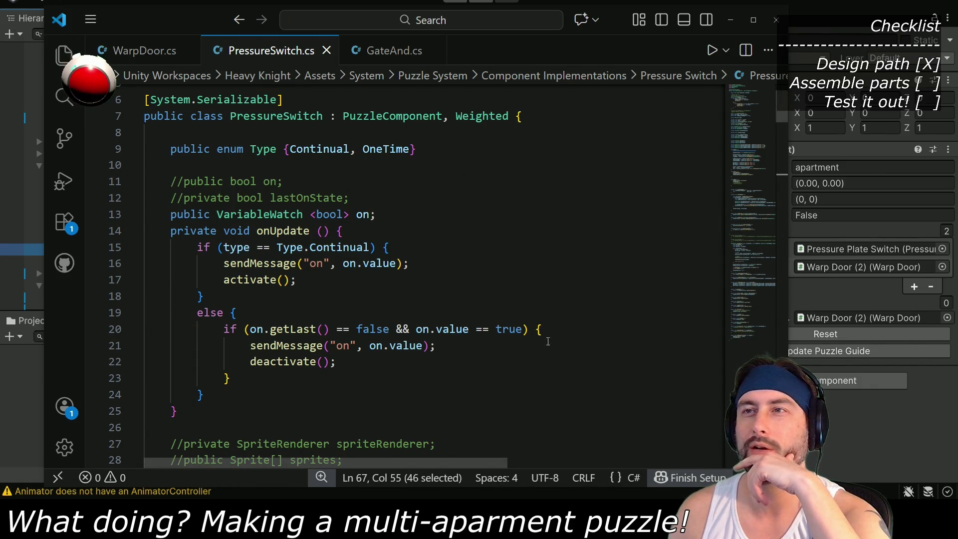
click(572, 330)
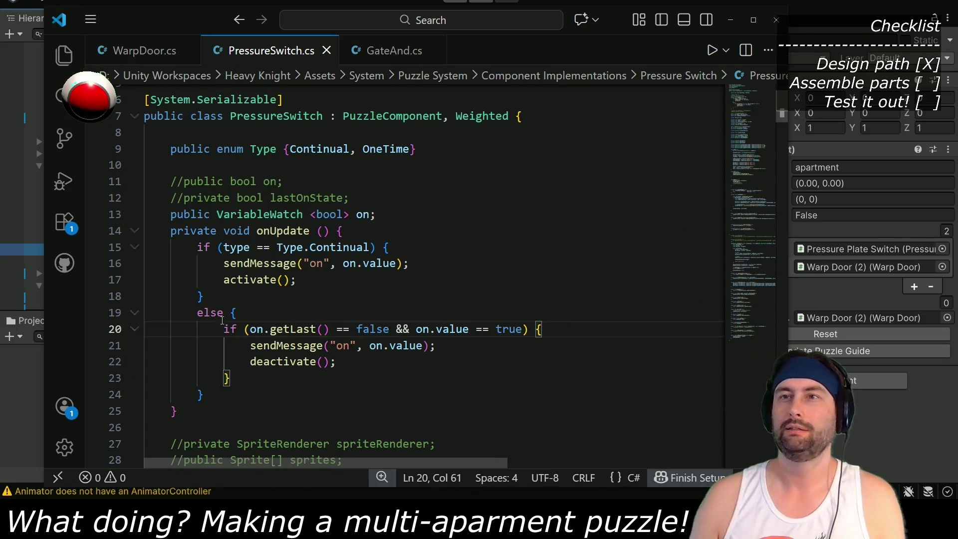
click(264, 314)
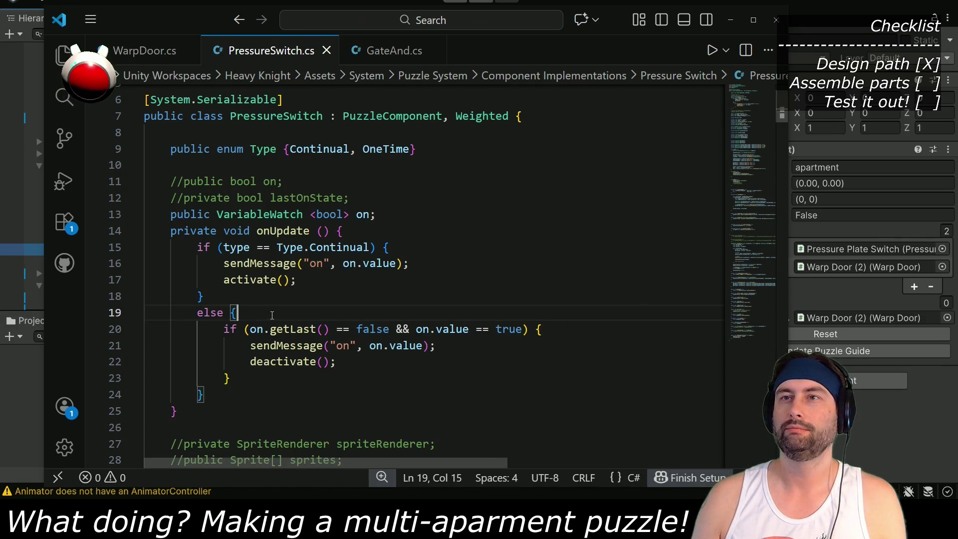
key(Return)
text(Debug.Log("SENT!)
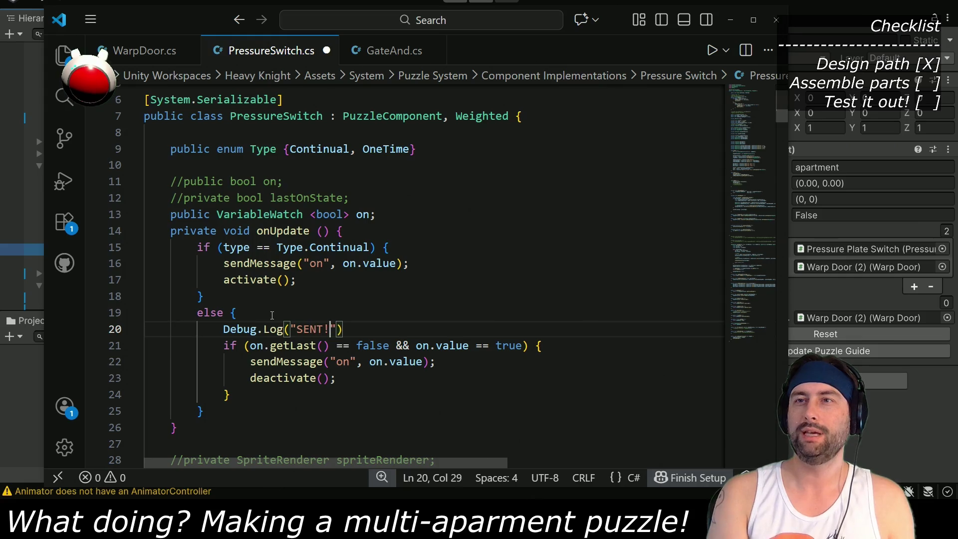
text(");)
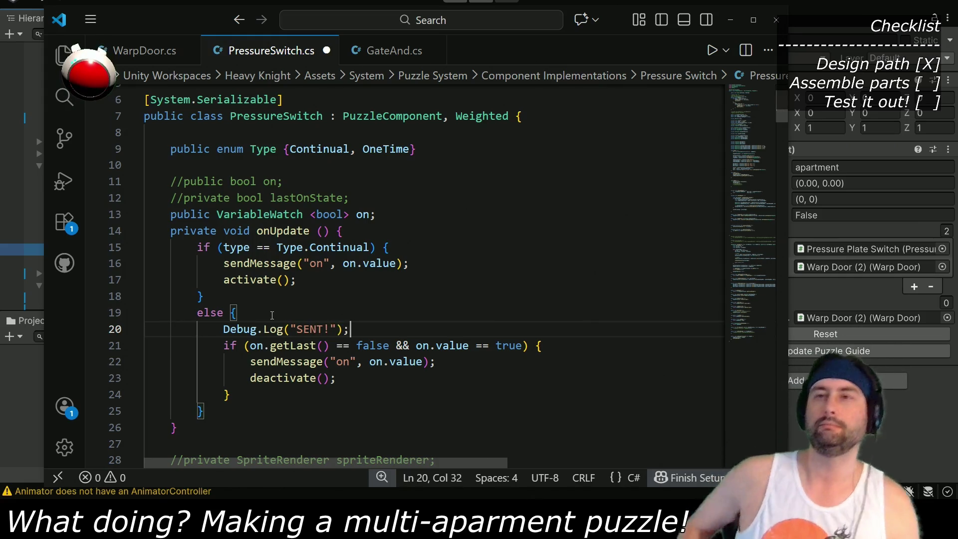
click(381, 2)
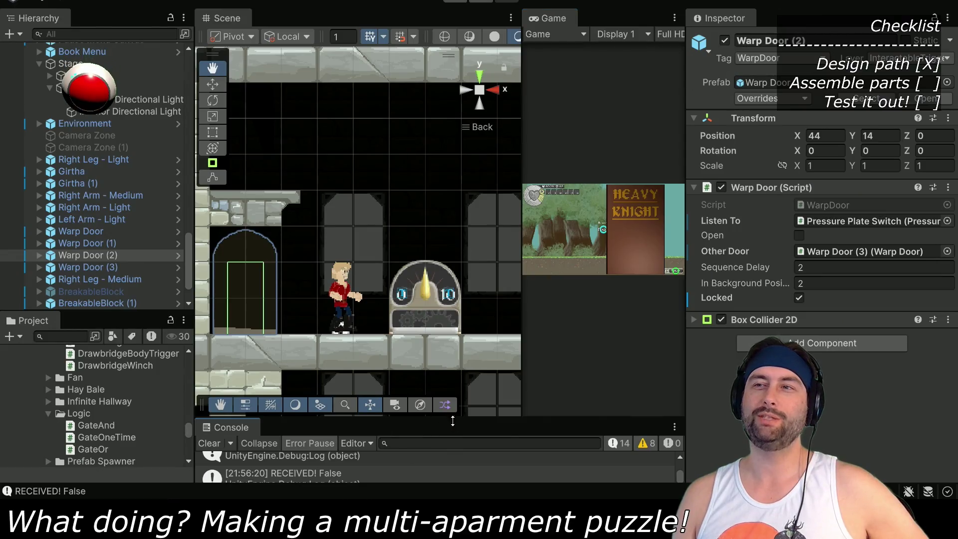
Drag the divider up to enlarge the Console panel and clear its log
drag(452, 420, 451, 340)
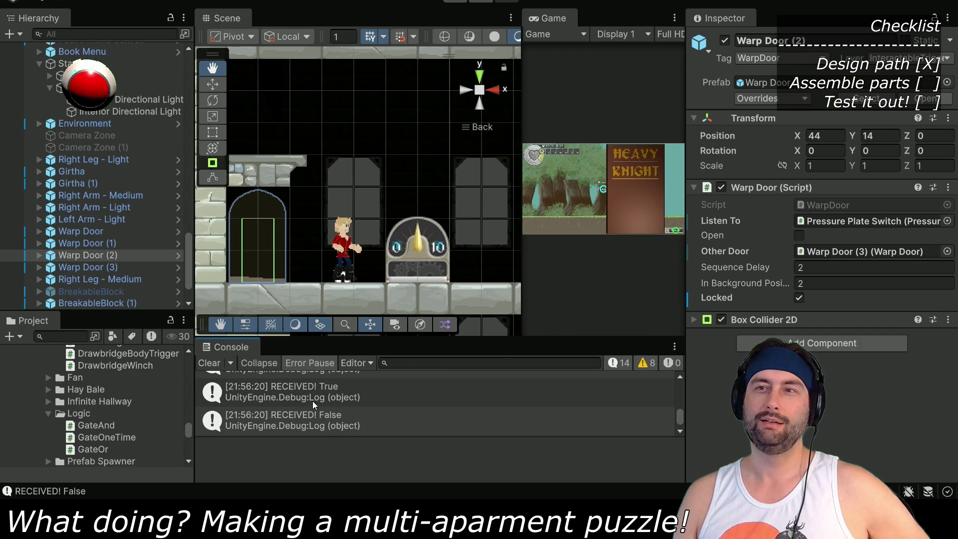
scroll(301, 404, up, 1)
scroll(301, 404, down, 1)
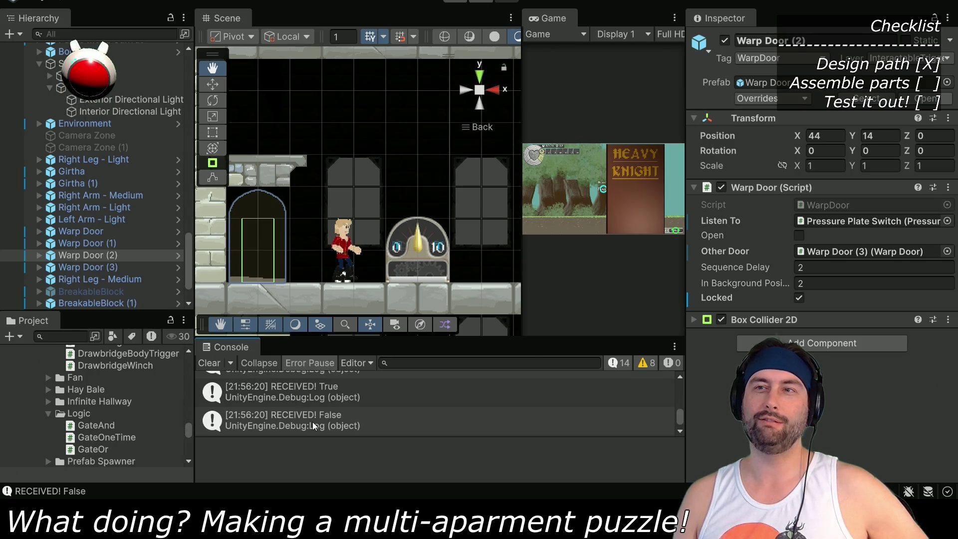
click(207, 367)
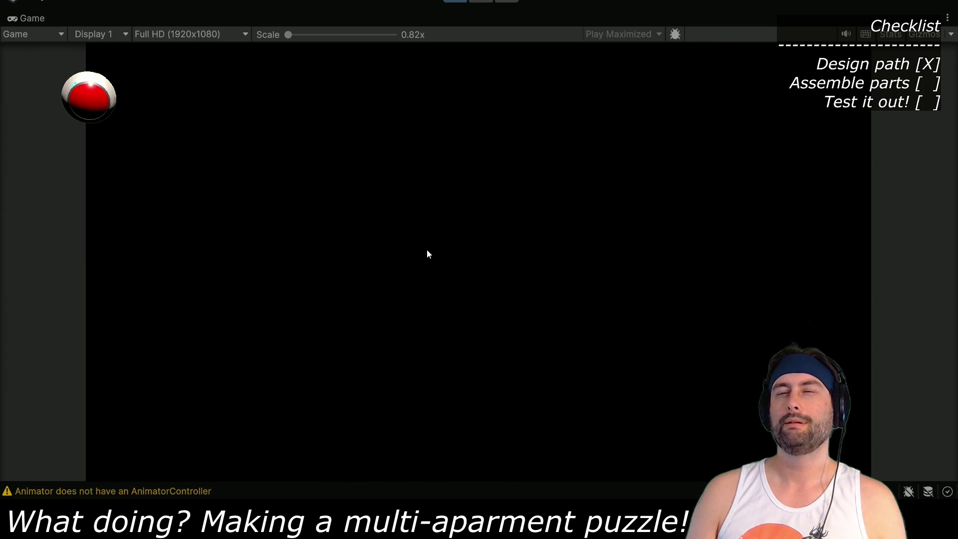
Restore the layout, heighten the Console, and walk the knight into the warp door to read SENT!/RECEIVED! logs
double_click(38, 20)
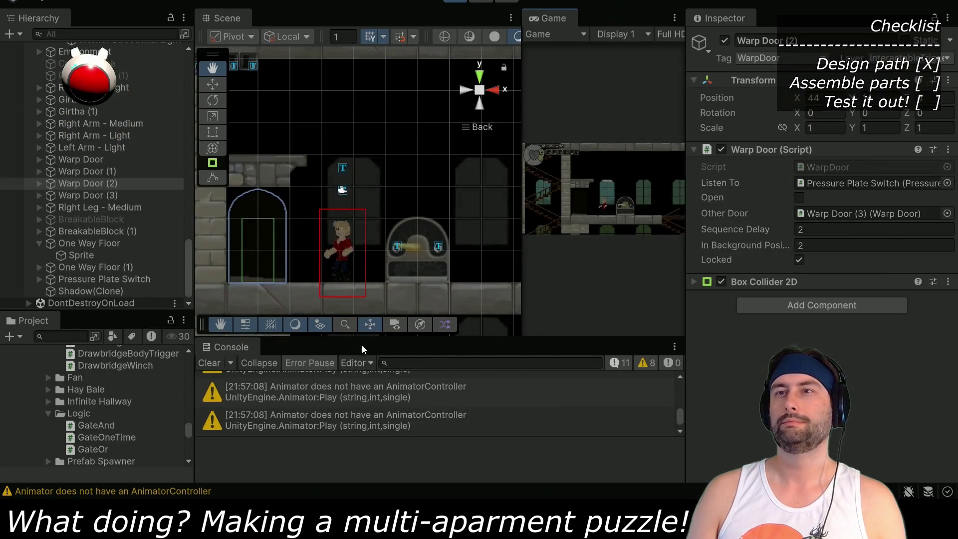
click(210, 364)
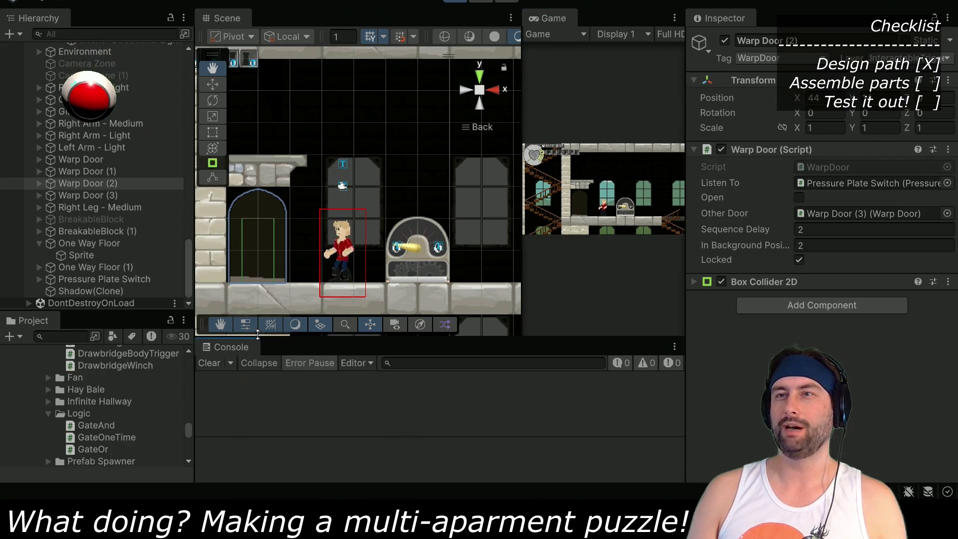
drag(257, 339, 267, 263)
key(Right)
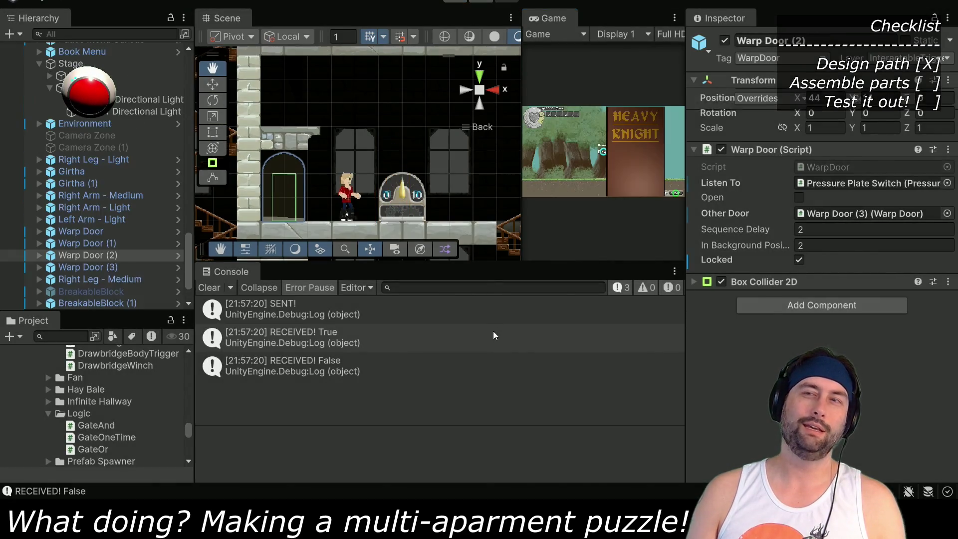
key(alt+Tab)
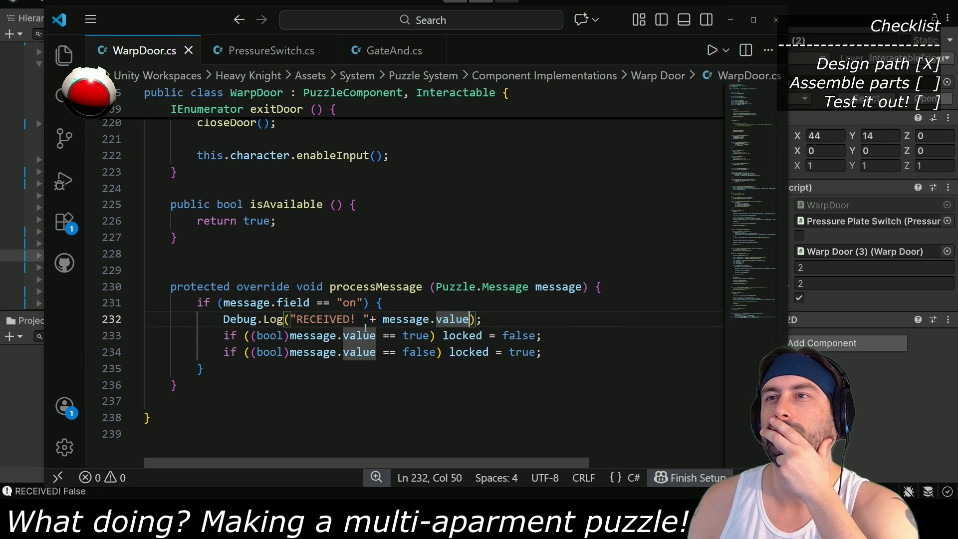
Compare the PressureSwitch.cs code against WarpDoor.cs
click(273, 50)
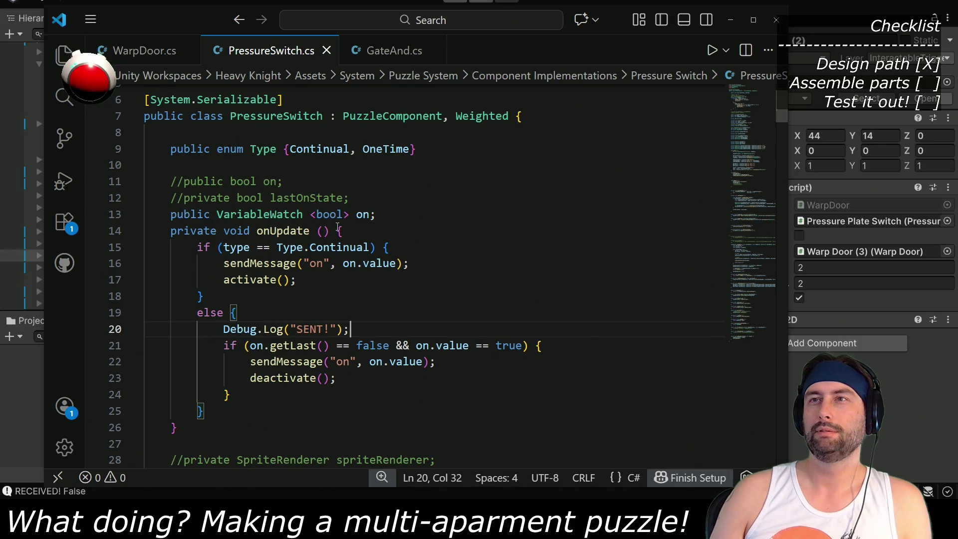
scroll(381, 256, down, 2)
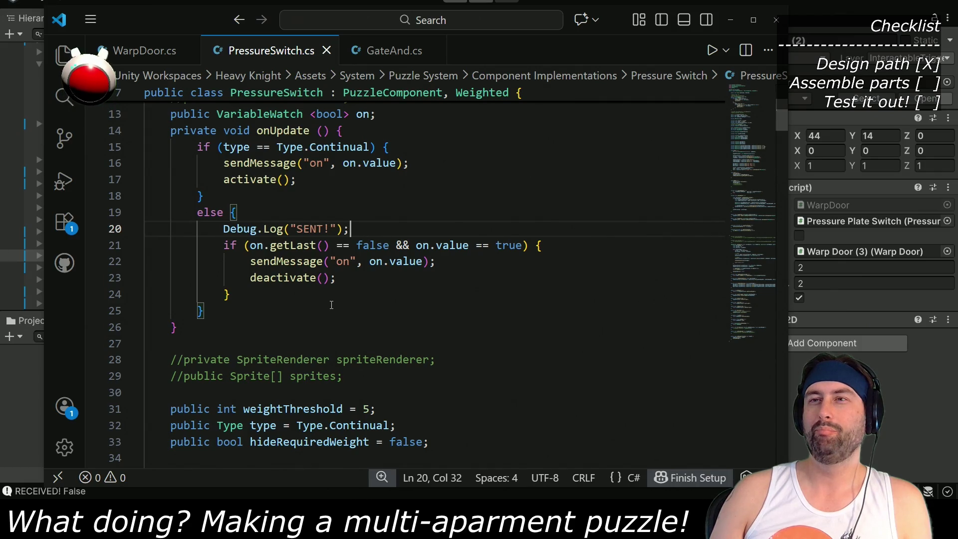
click(158, 52)
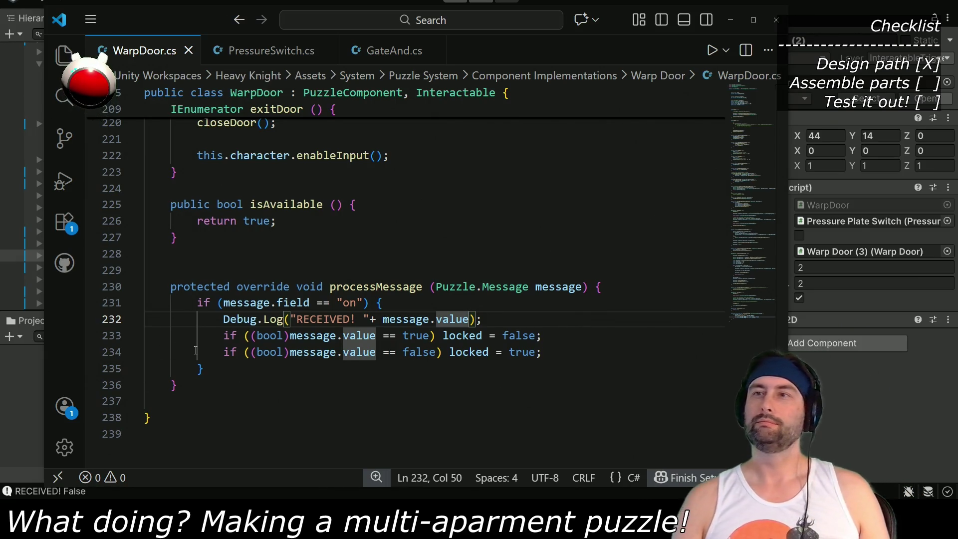
Comment out WarpDoor.cs line 234 with the note 'Got two messages, bug', save, and return to Unity
click(226, 352)
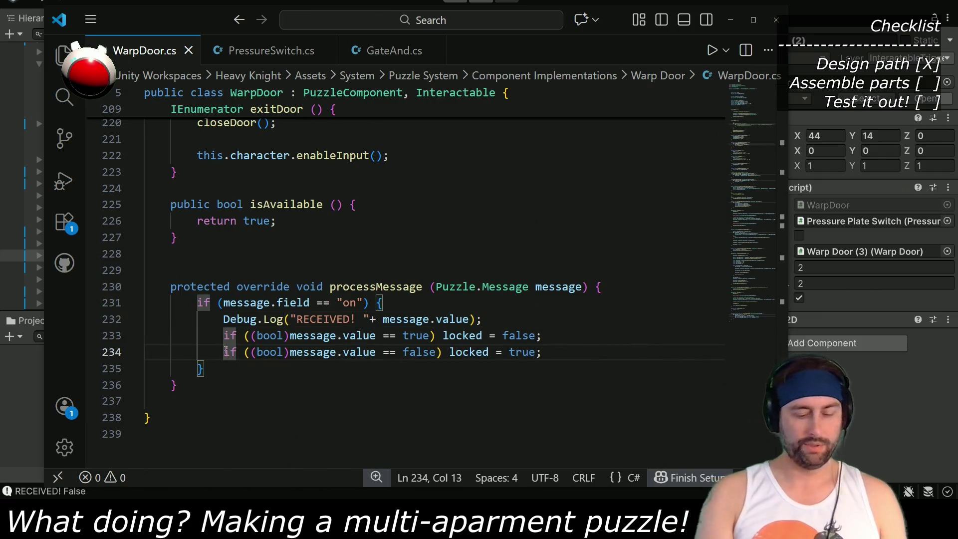
text(//)
click(585, 346)
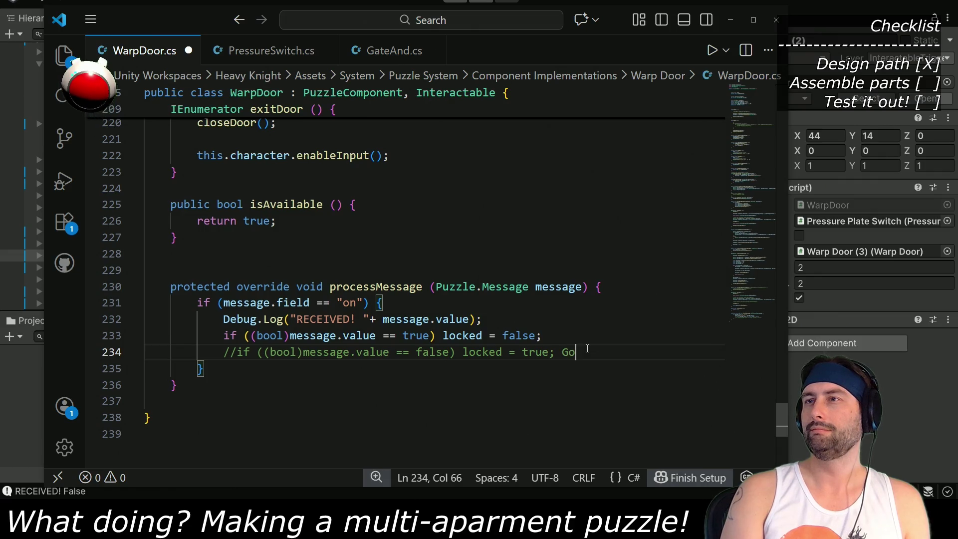
text(t two messages)
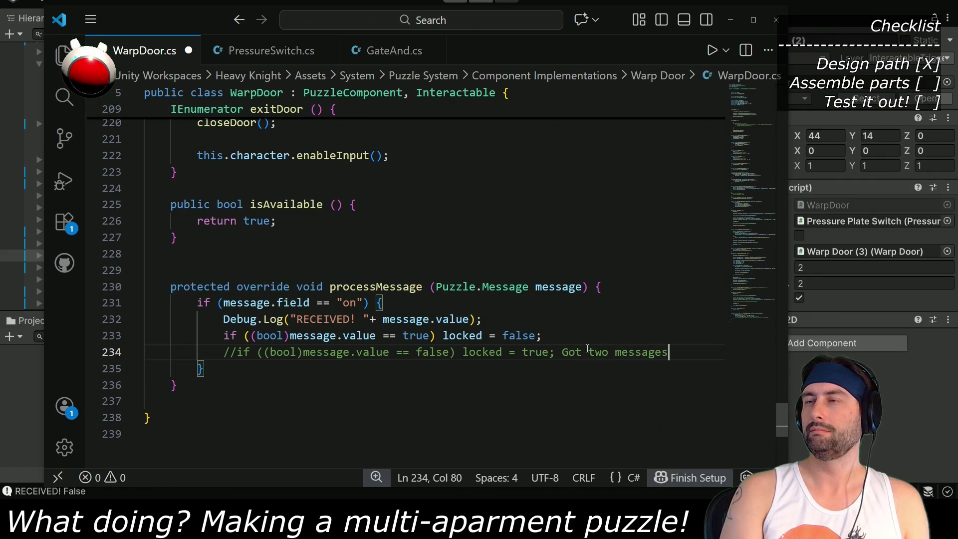
text(, bug)
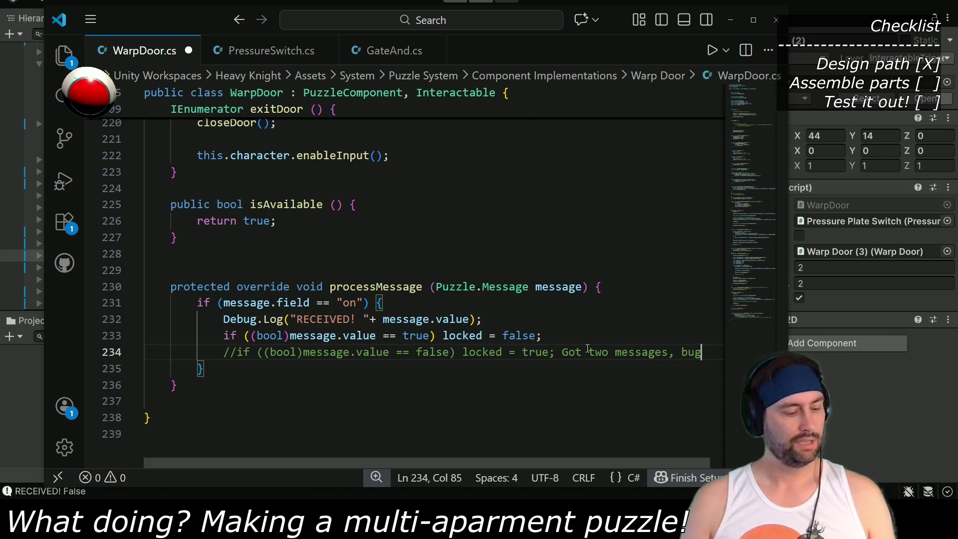
key(ctrl+s)
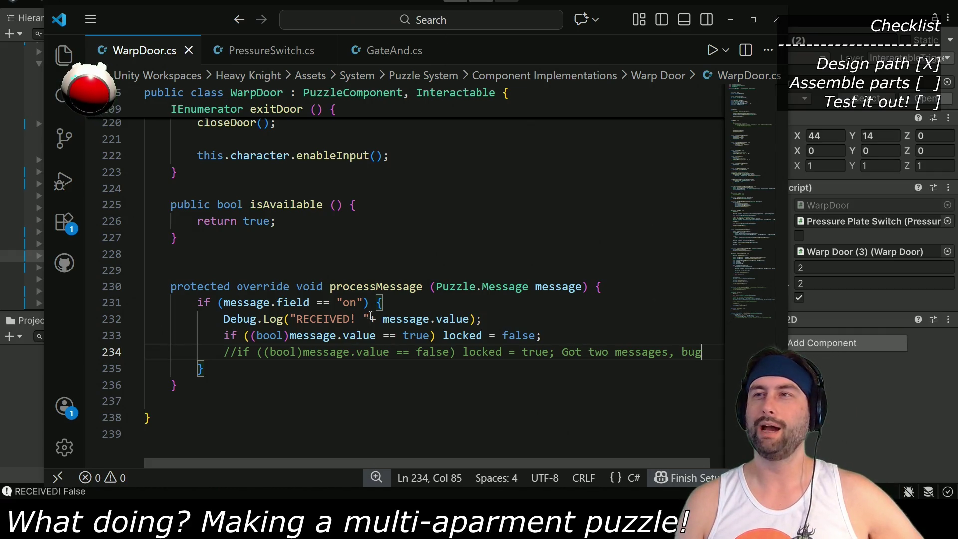
click(379, 4)
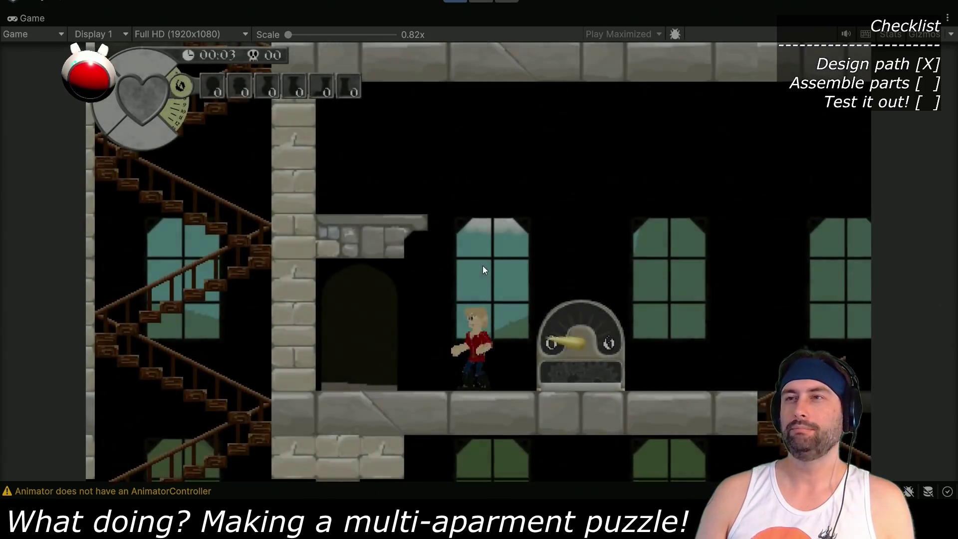
Move the knight around the doorway and gauge machine, then warp through the arched door
key(a)
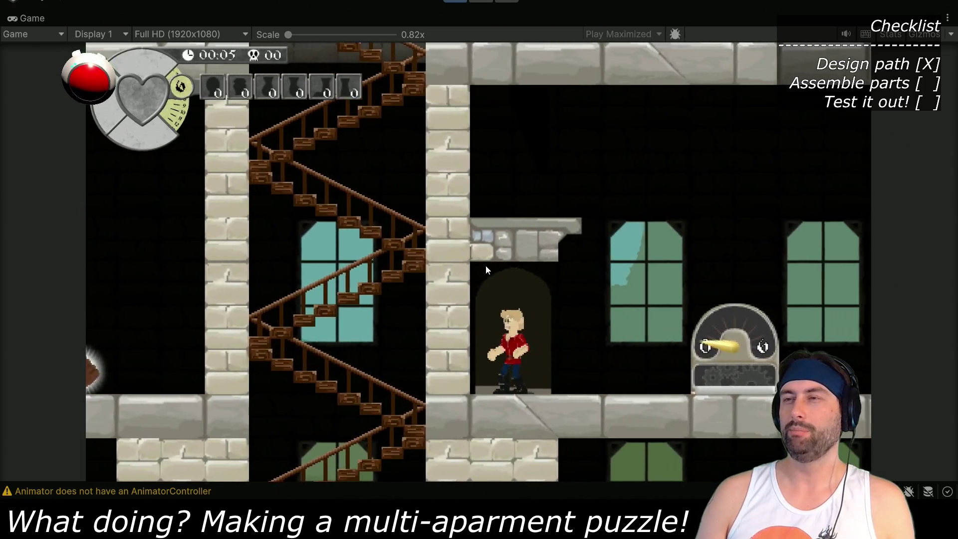
key(d)
key(a)
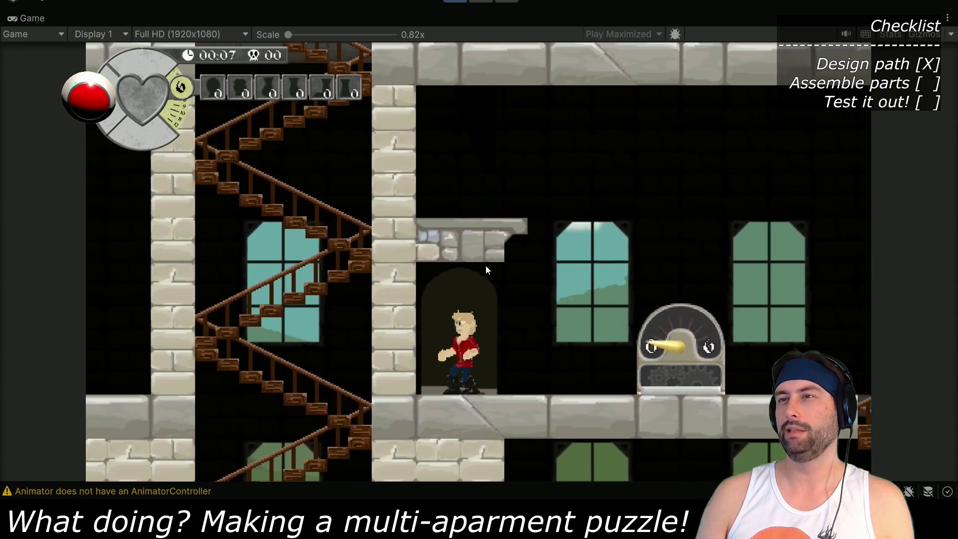
key(d)
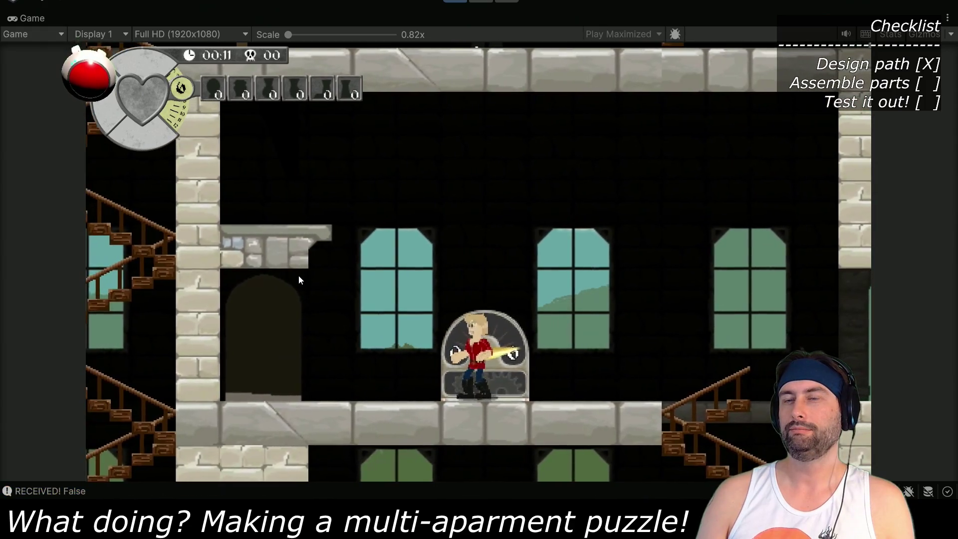
key(a)
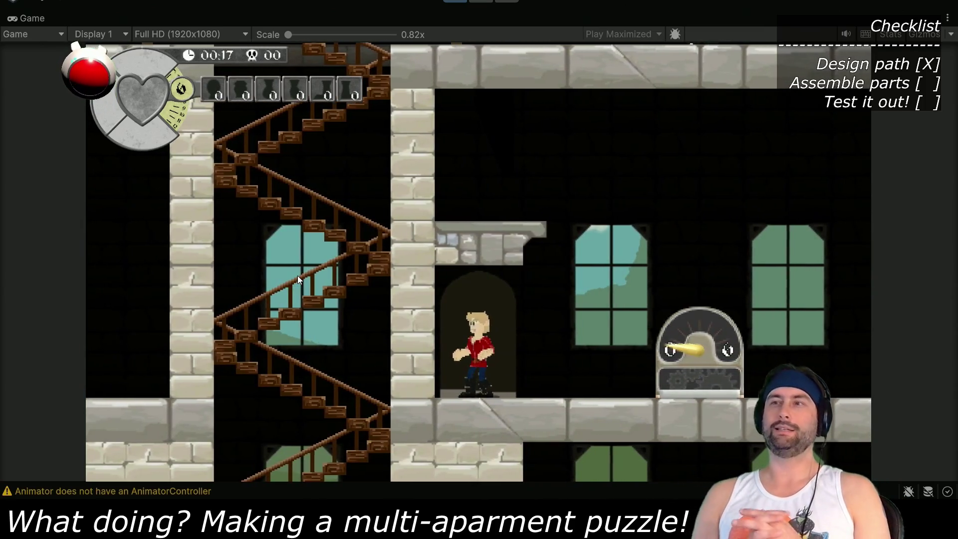
key(w)
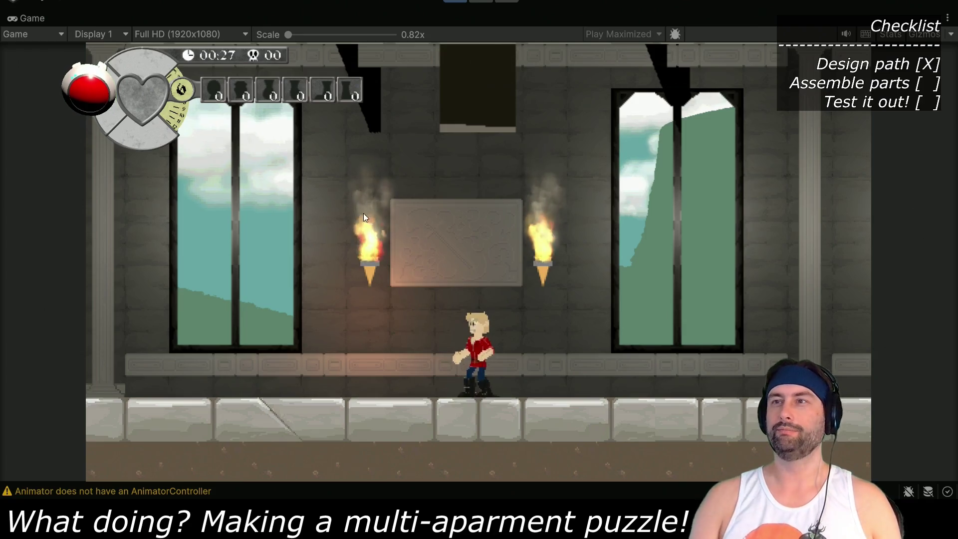
Walk right to the wooden door, go down, and cross the dark room onto the water tile
key(Right)
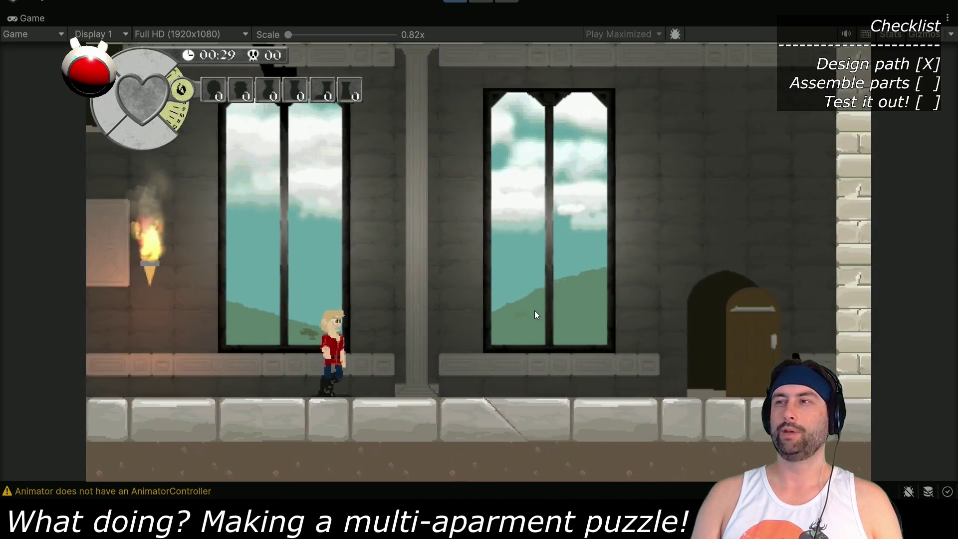
key(Right)
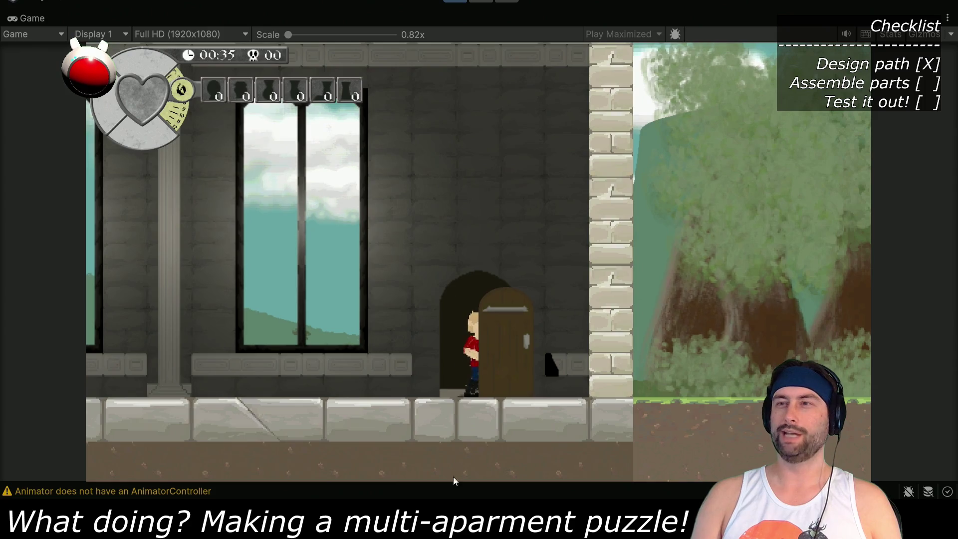
key(Up)
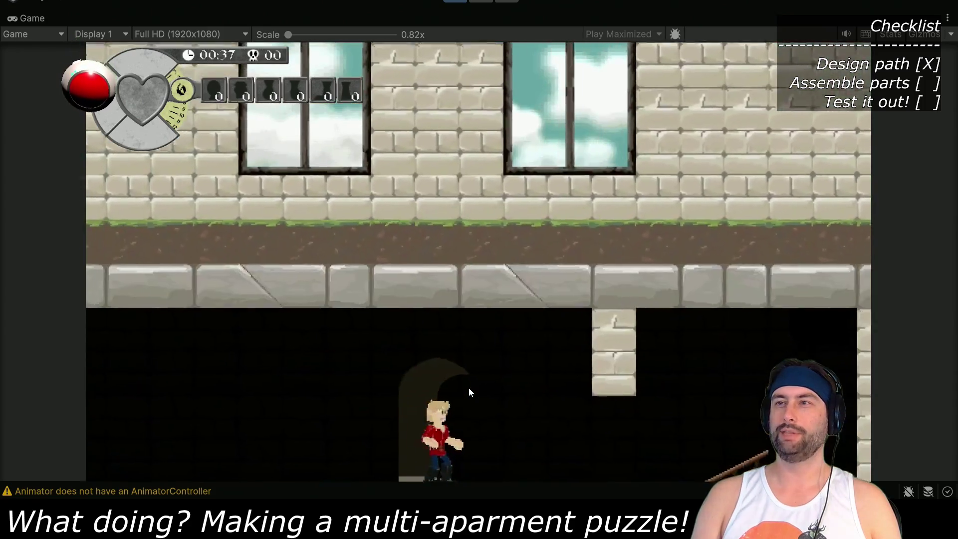
key(Left)
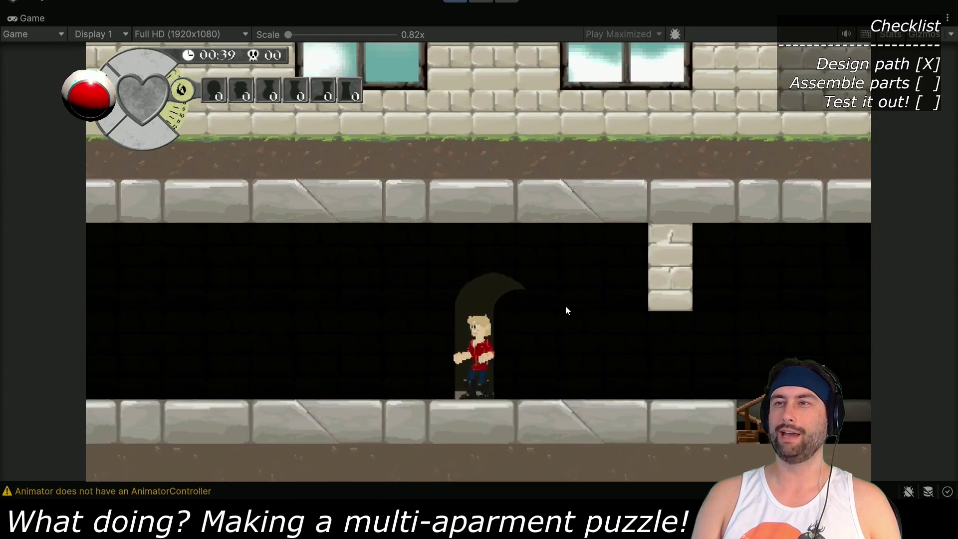
key(Left)
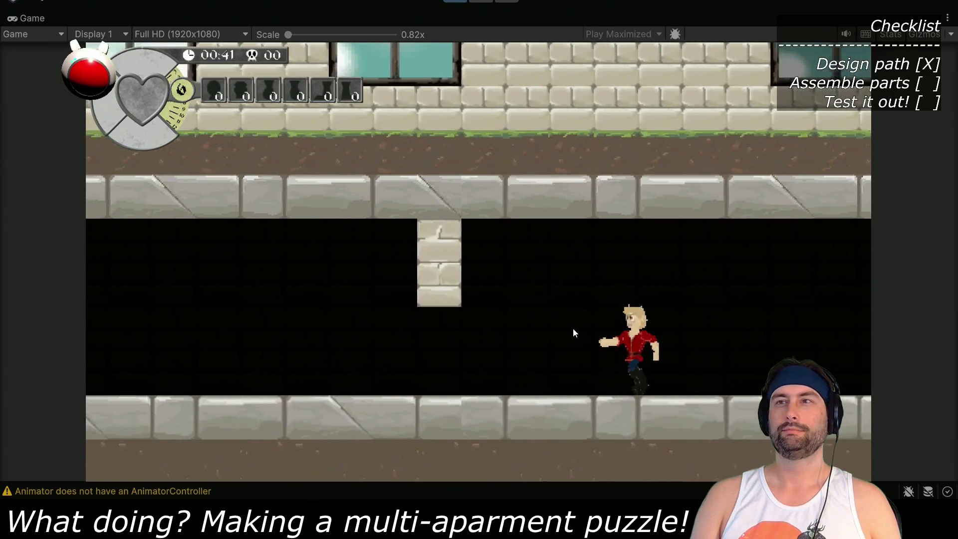
key(Left)
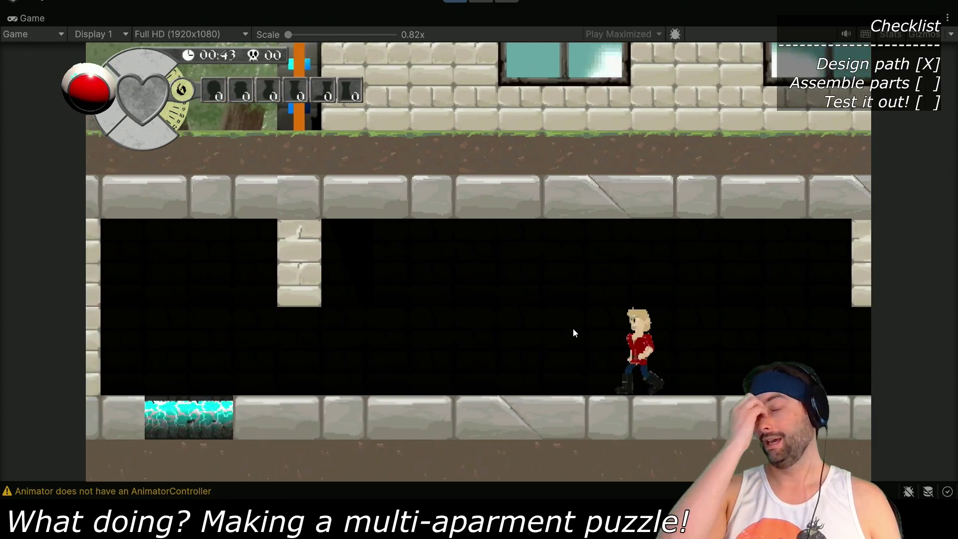
key(Left)
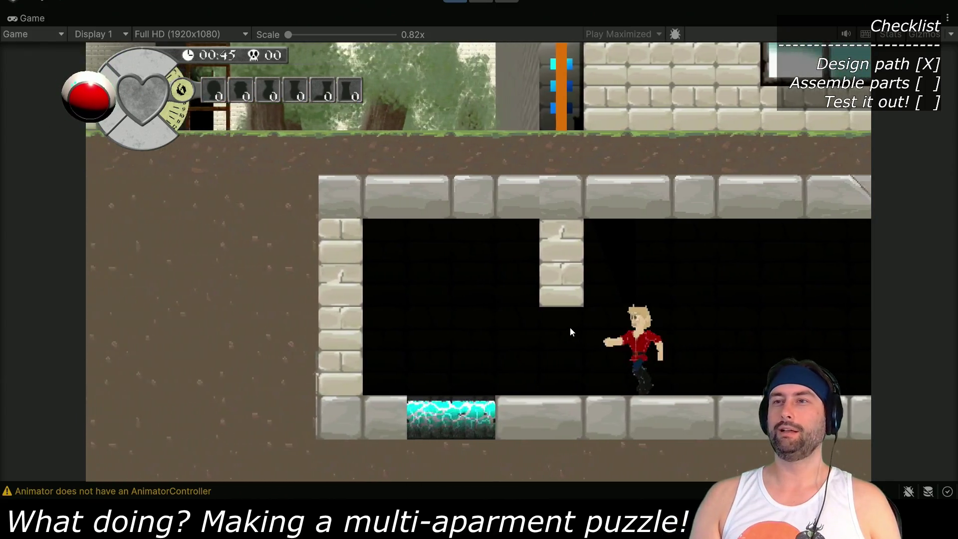
key(Left)
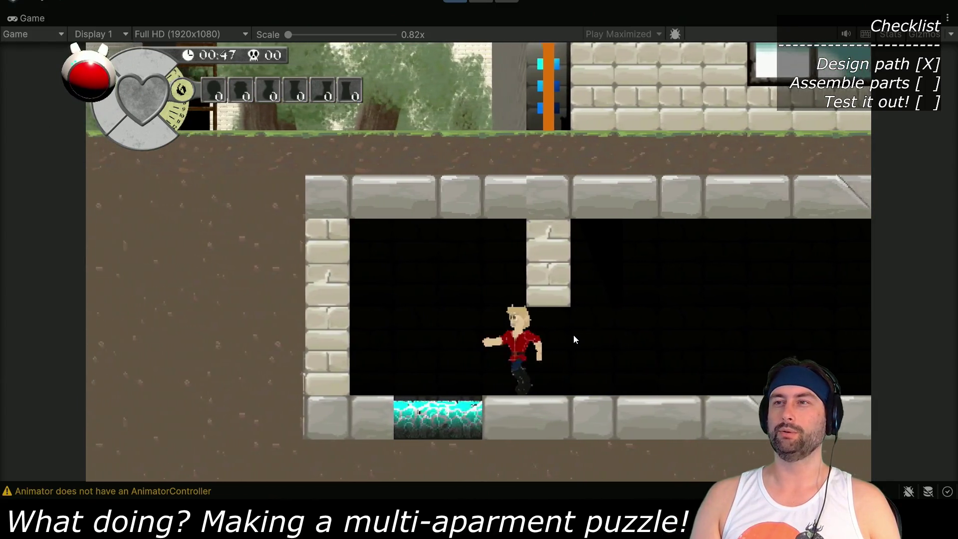
key(Left)
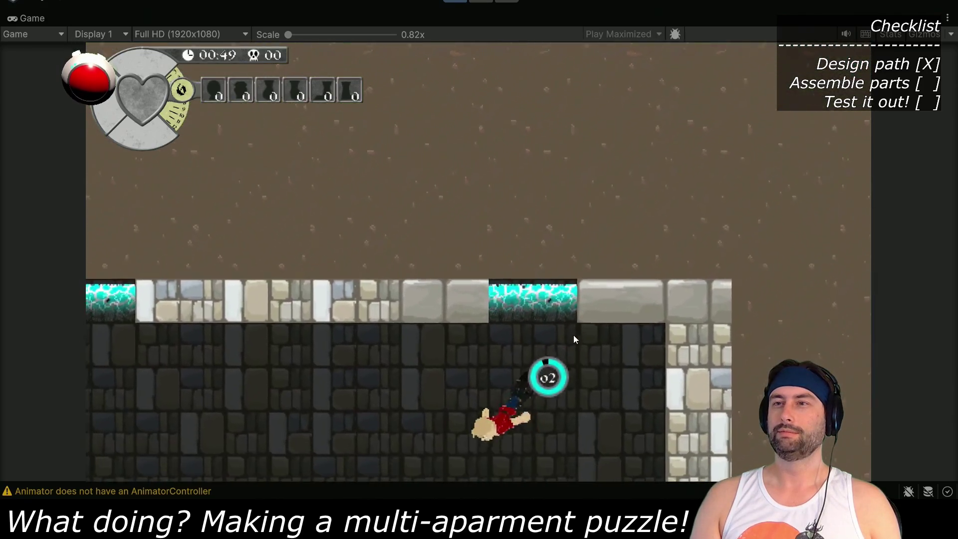
Swim through the flooded room, test diving in and out of the water opening, then stop play
key(Left)
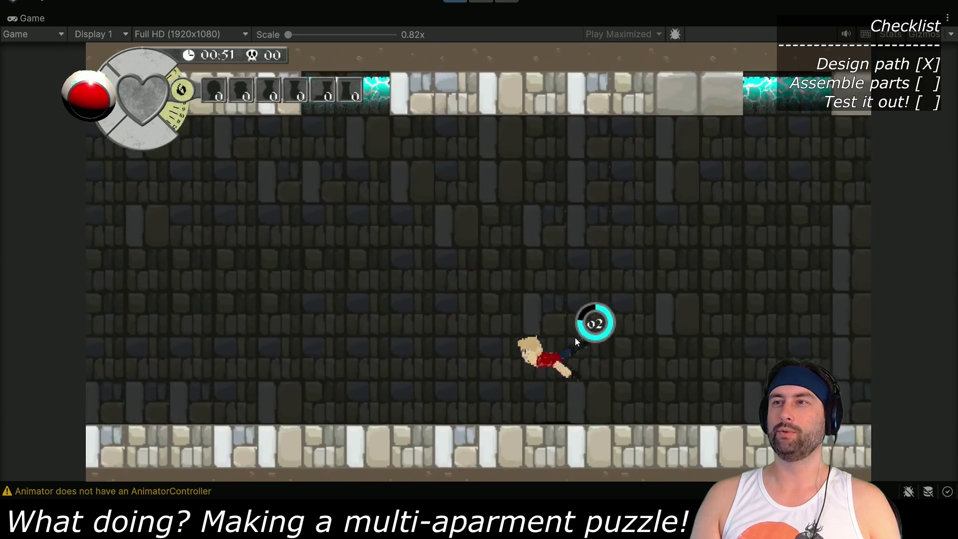
key(Left)
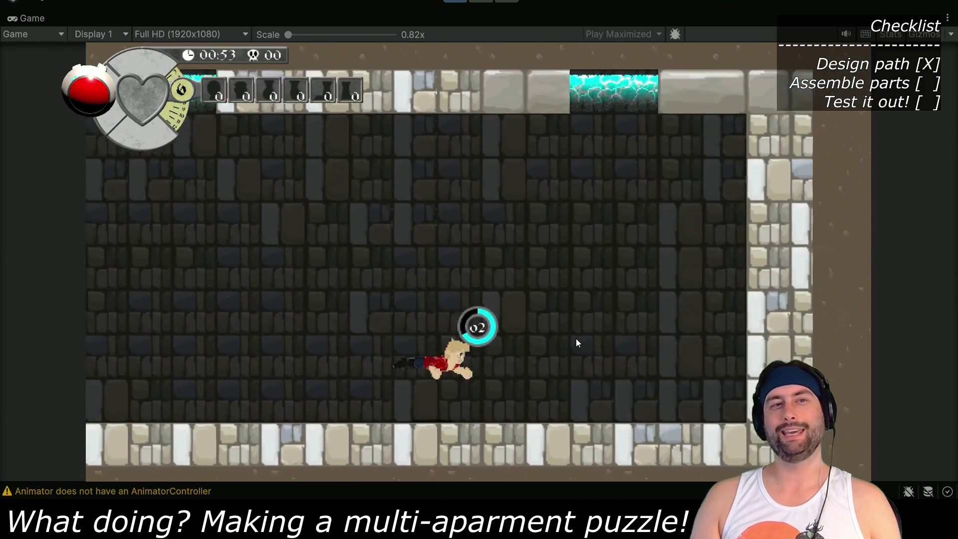
key(Up)
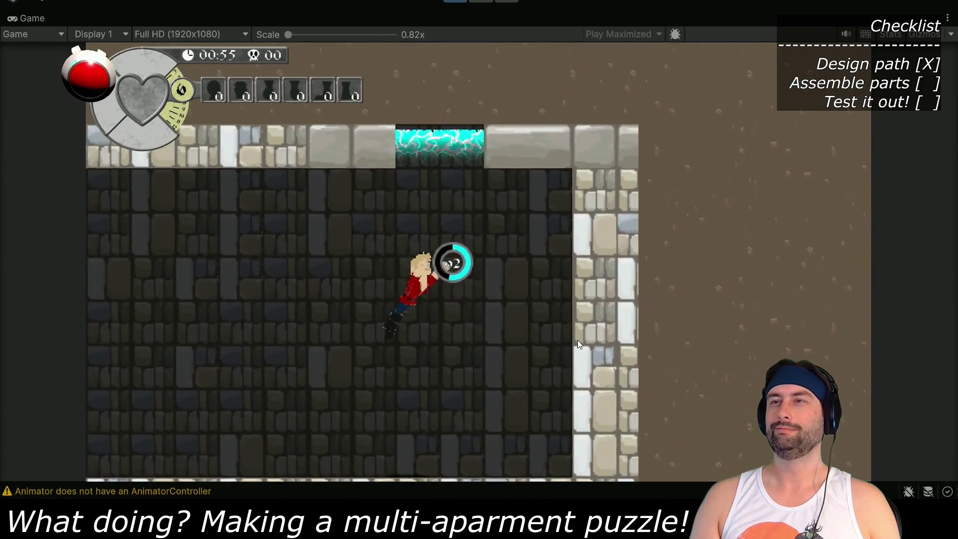
key(Up)
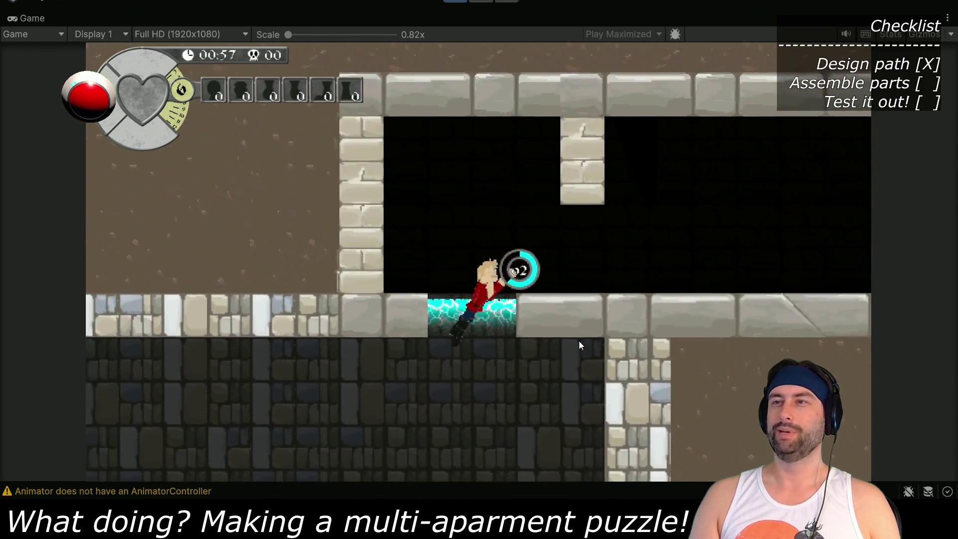
key(Up)
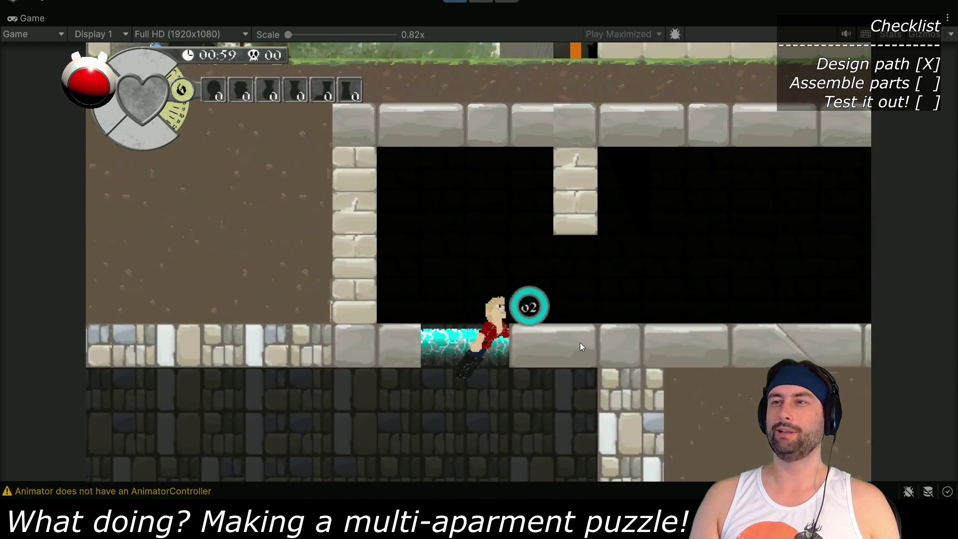
key(Down)
key(Up)
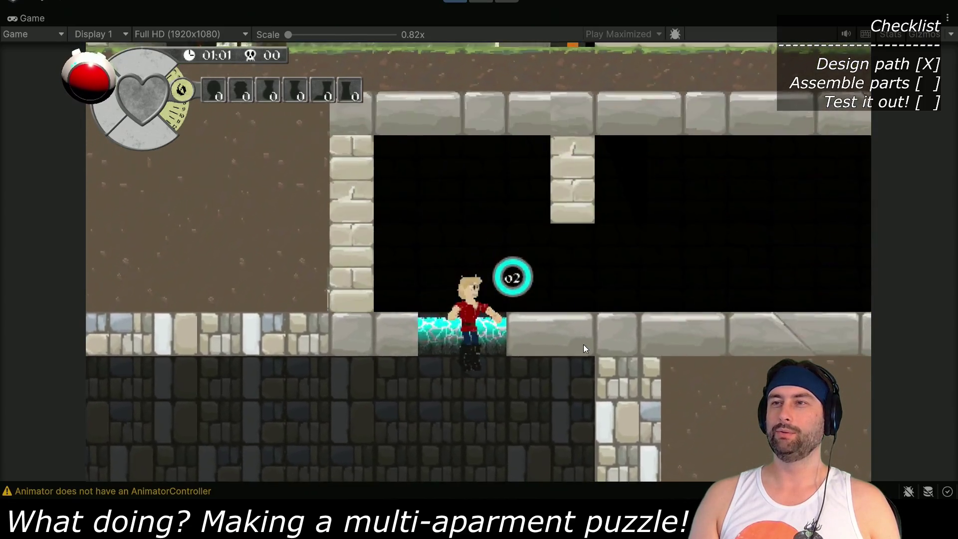
key(Down)
key(Up)
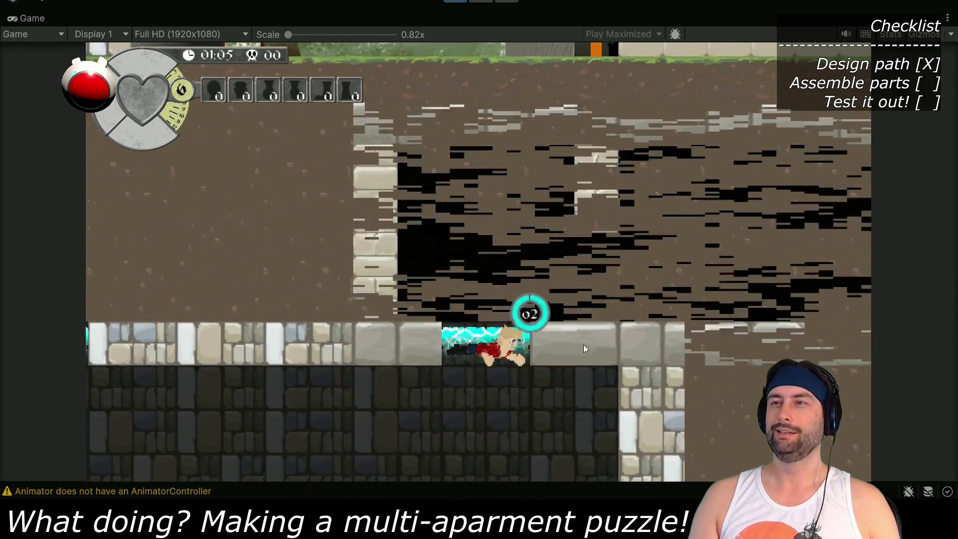
key(Down)
key(Up)
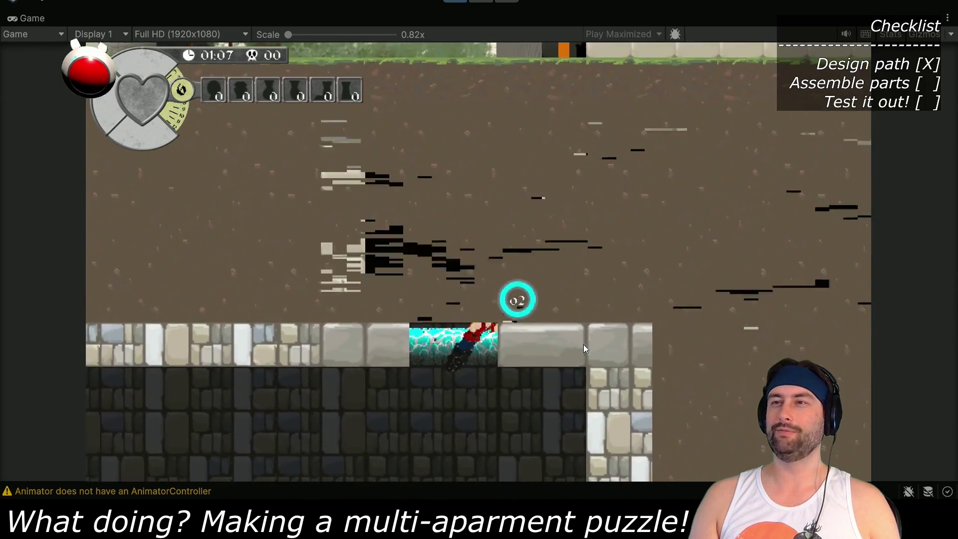
key(ctrl+p)
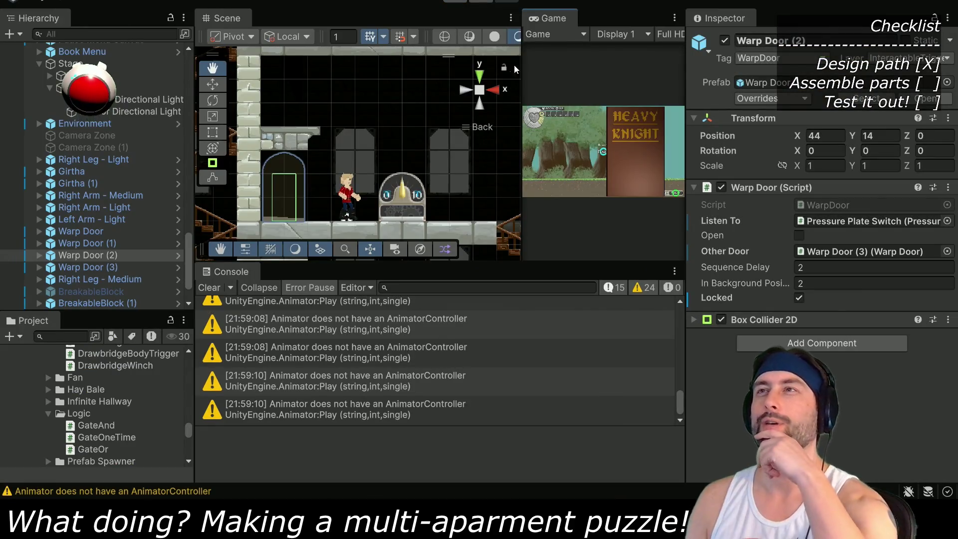
Dock the Game view beside the Scene view and clear the Console
drag(534, 20, 299, 24)
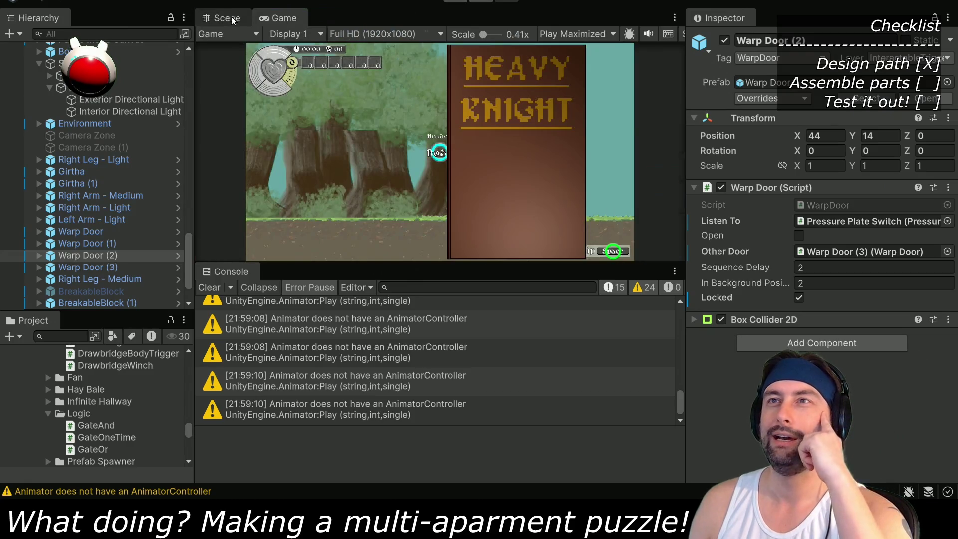
click(227, 18)
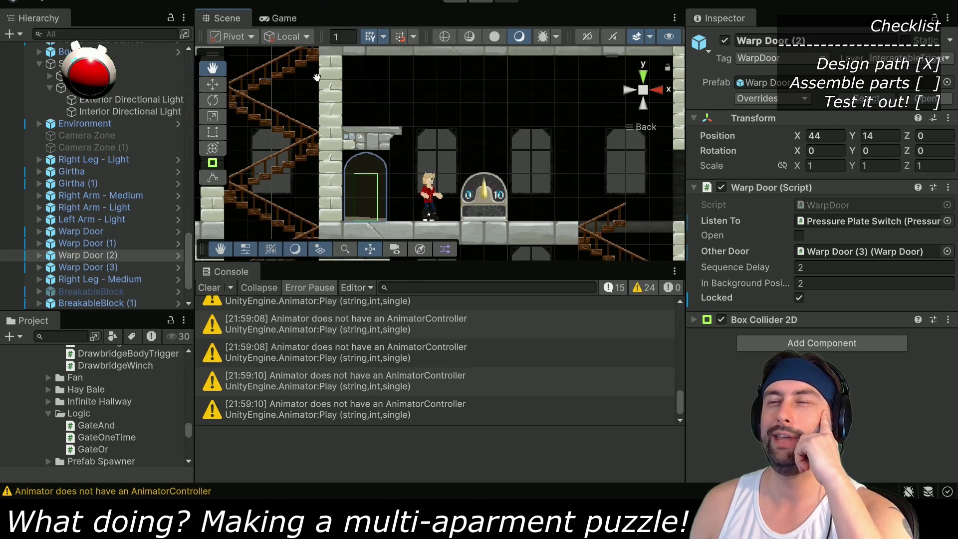
click(209, 287)
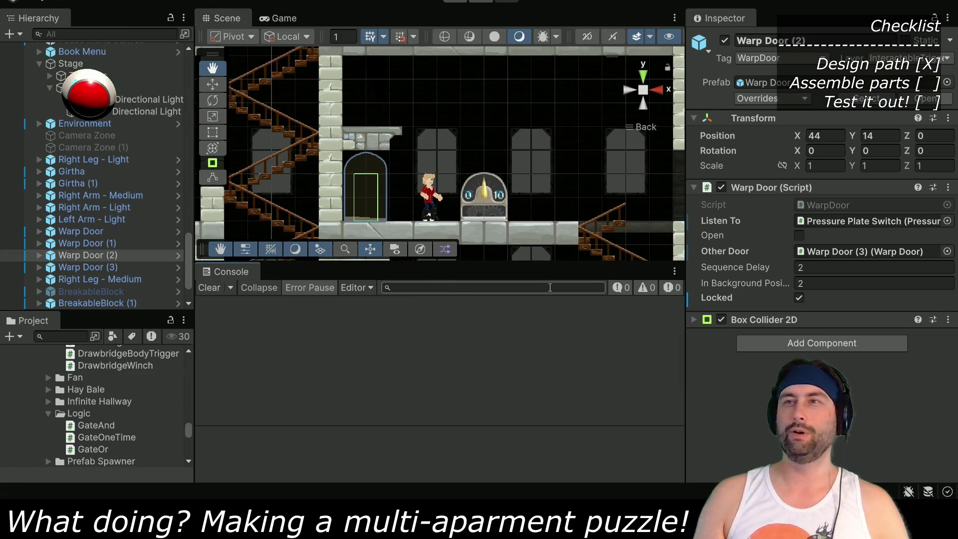
Resize the panels to enlarge the Scene view and select the Pressure Plate Switch
double_click(229, 22)
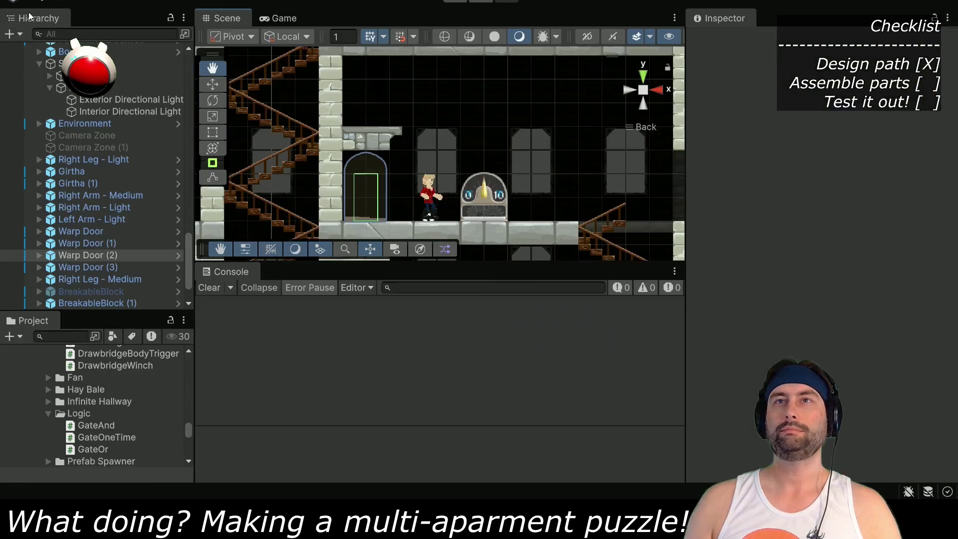
key(shift+space)
drag(560, 210, 549, 190)
mouse_move(514, 264)
mouse_down()
mouse_move(516, 402)
mouse_move(519, 385)
mouse_up()
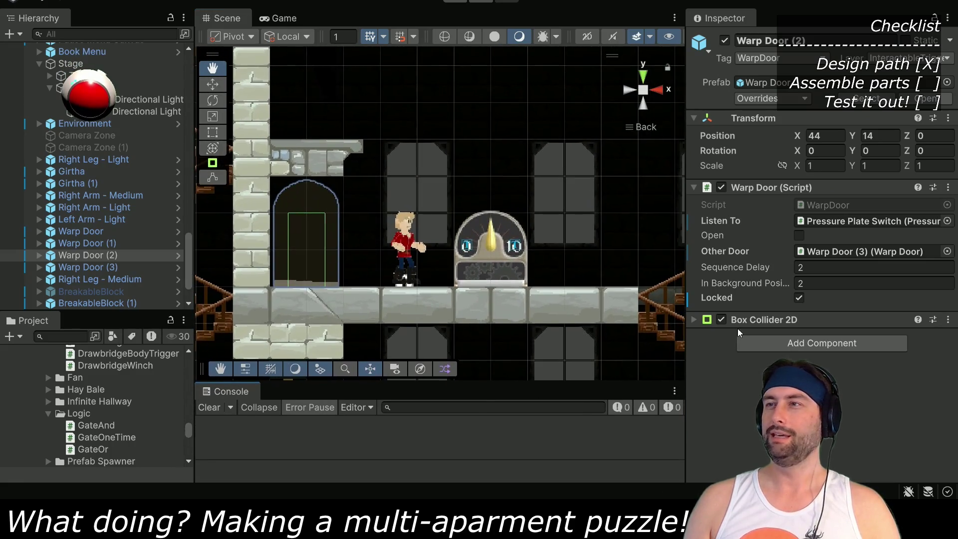
drag(683, 363, 786, 364)
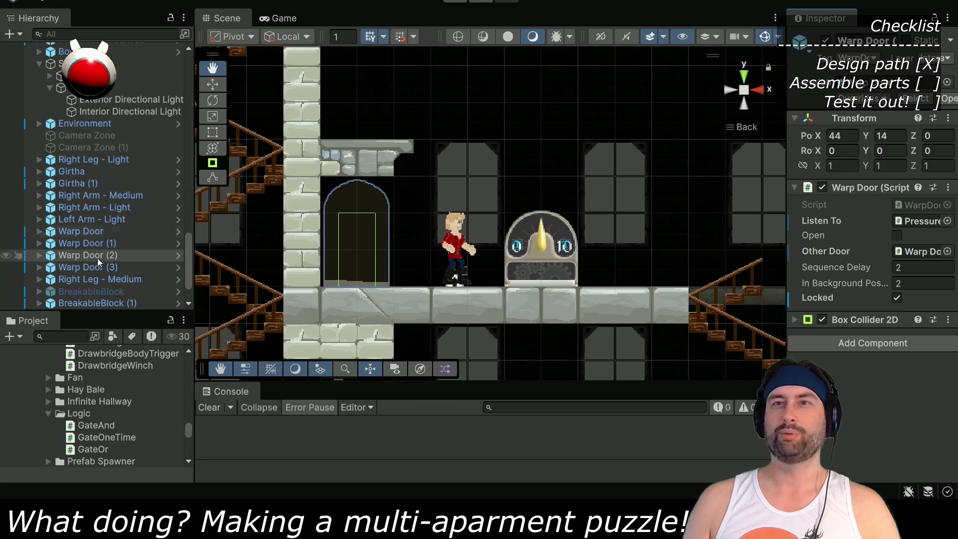
scroll(86, 282, down, 2)
click(100, 303)
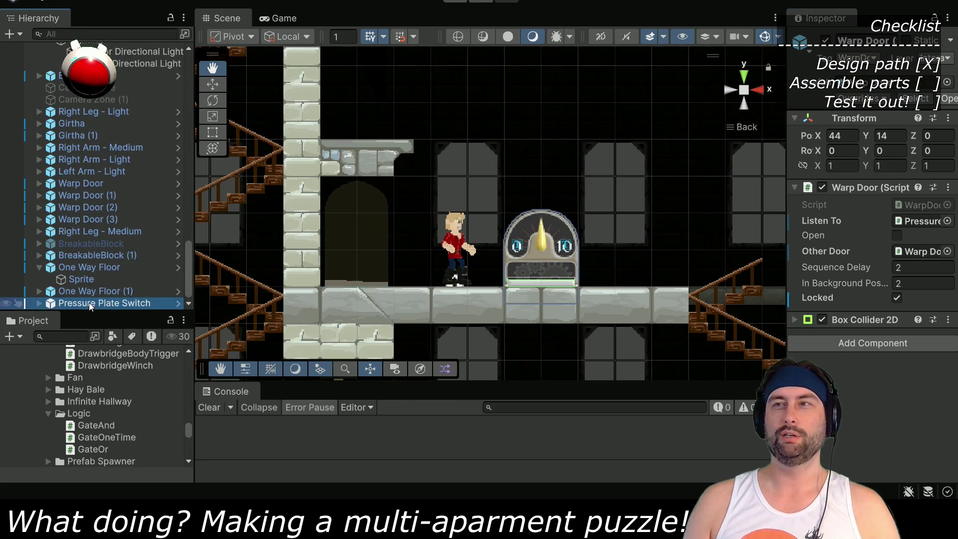
Move the Pressure Plate Switch onto the upper ledge at 44, 18 with Weight Threshold 10
click(212, 85)
mouse_move(556, 274)
mouse_down()
mouse_move(367, 109)
mouse_move(373, 128)
mouse_up()
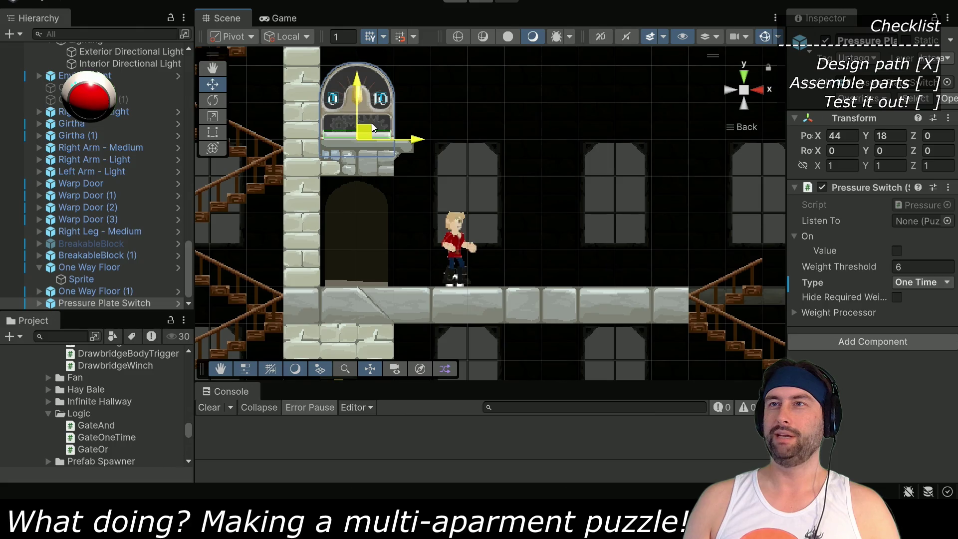
scroll(544, 198, up, 3)
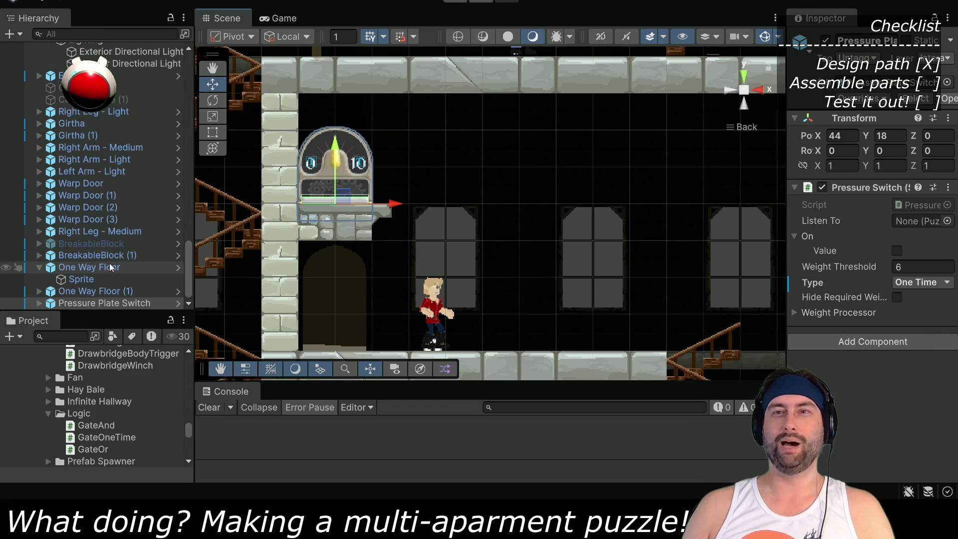
click(923, 267)
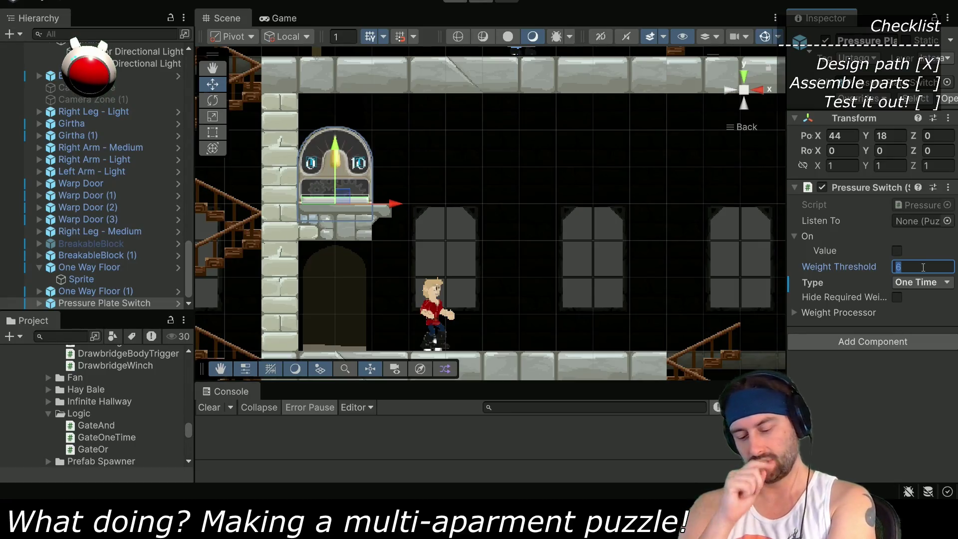
text(10)
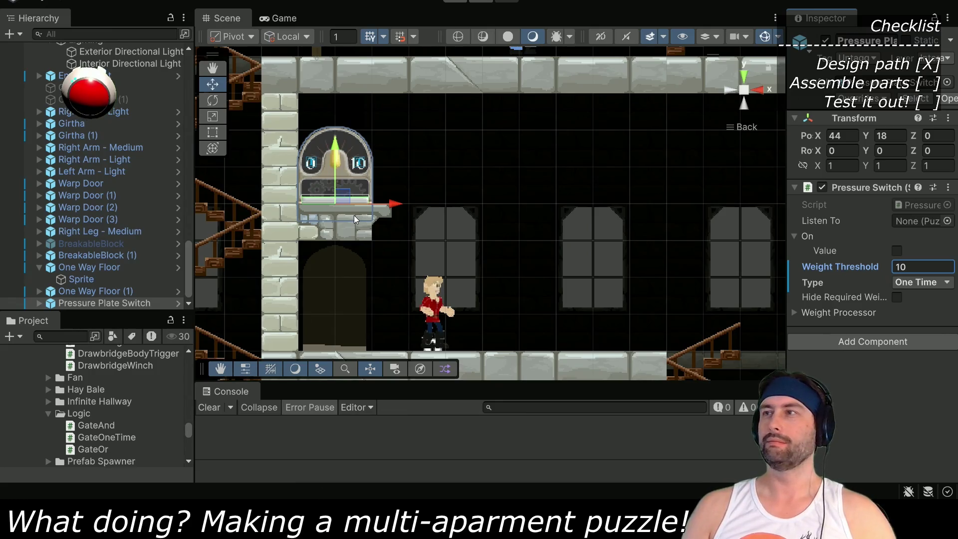
click(73, 333)
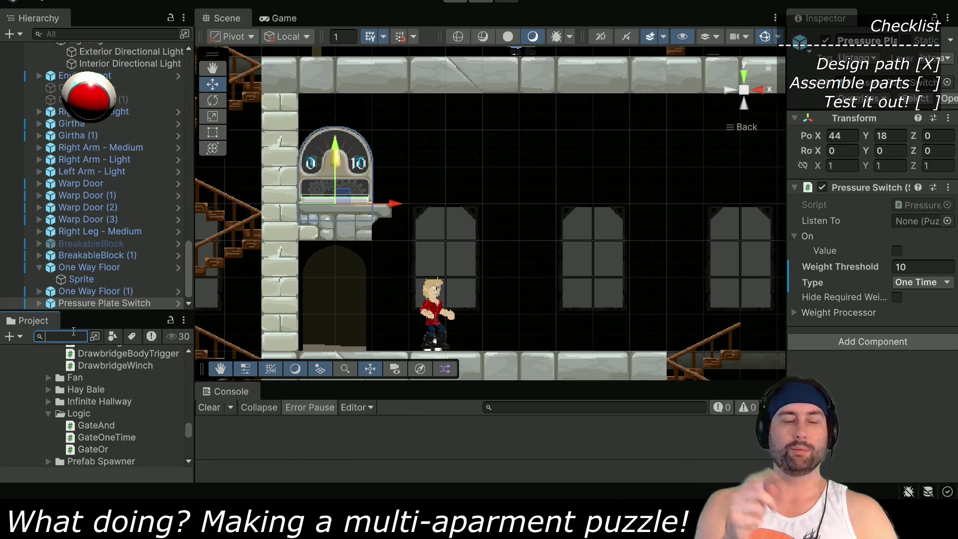
Search project assets for 'helmet' and pan the Scene to the pressure-switch room
text(hel)
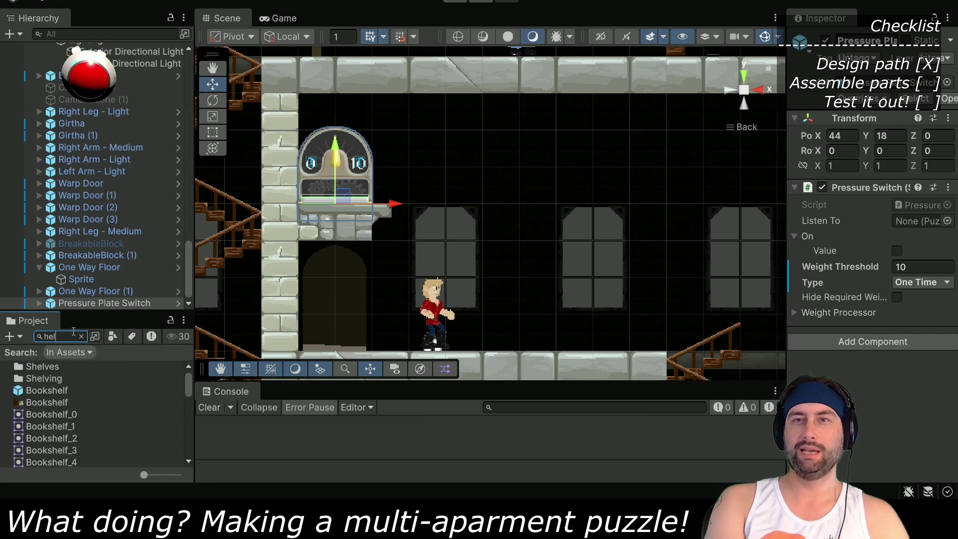
text(met)
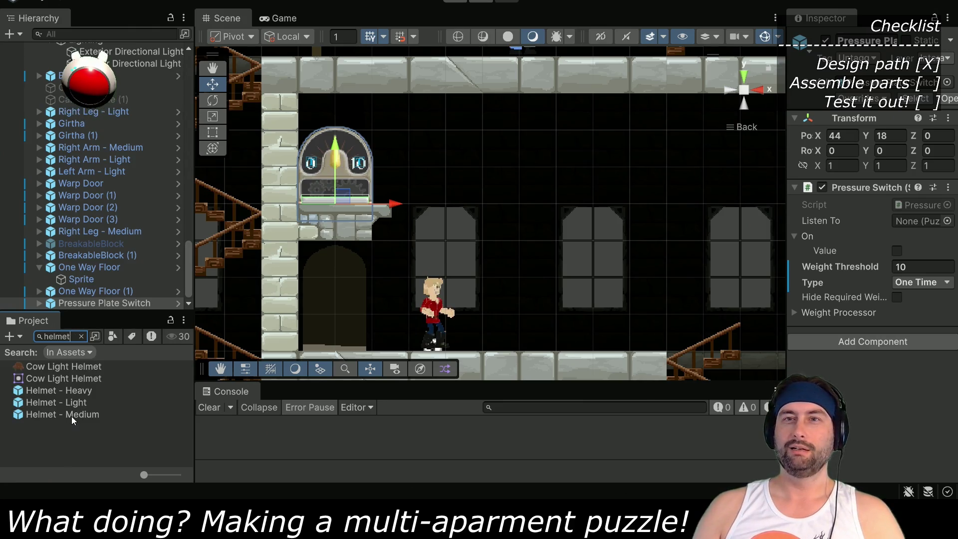
mouse_move(621, 271)
mouse_down()
mouse_move(645, 203)
mouse_move(539, 213)
mouse_move(444, 242)
mouse_up()
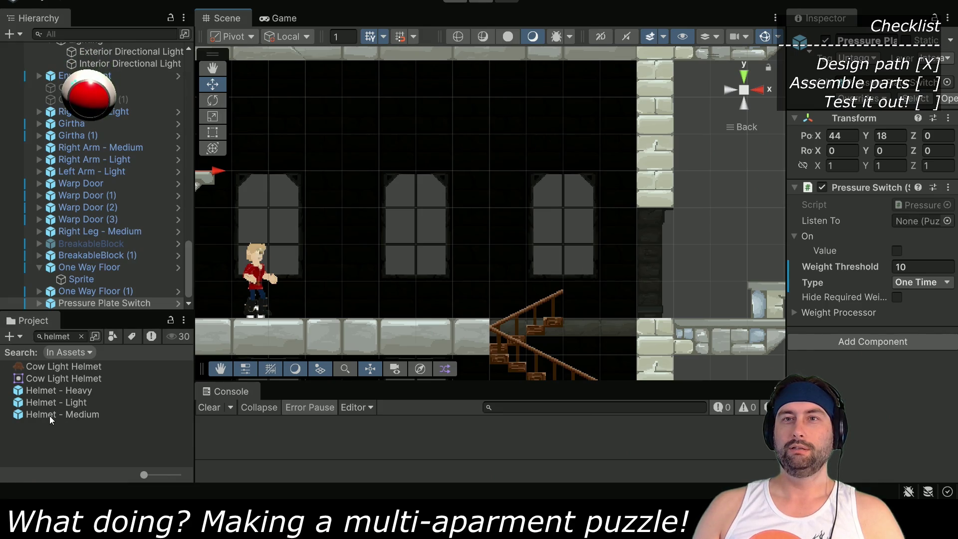
drag(331, 291, 498, 271)
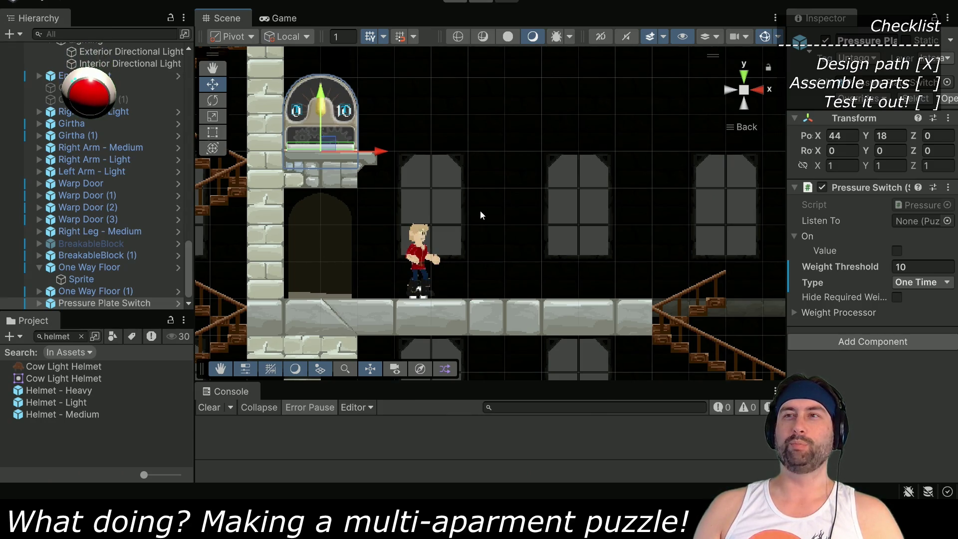
scroll(548, 281, down, 5)
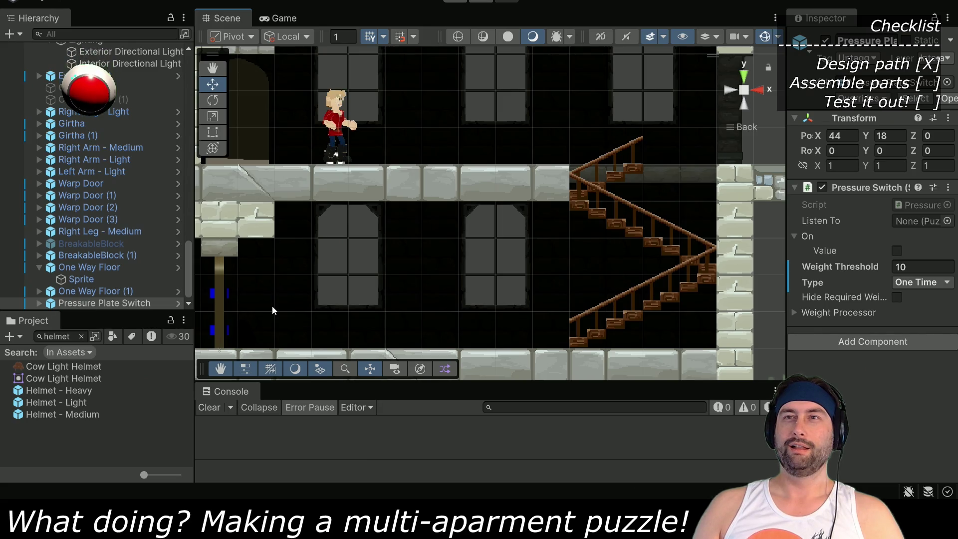
scroll(412, 91, up, 5)
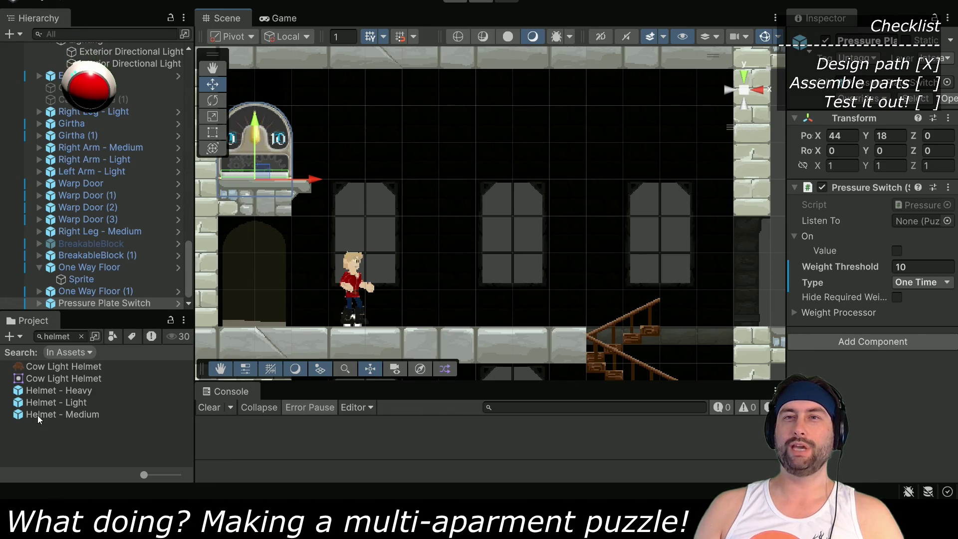
Place a Medium Armor Set right of the knight at Position Z 0, then frame One Way Floor (1)
mouse_move(37, 415)
mouse_down()
mouse_move(456, 286)
mouse_move(448, 304)
mouse_move(100, 413)
mouse_move(98, 423)
mouse_up()
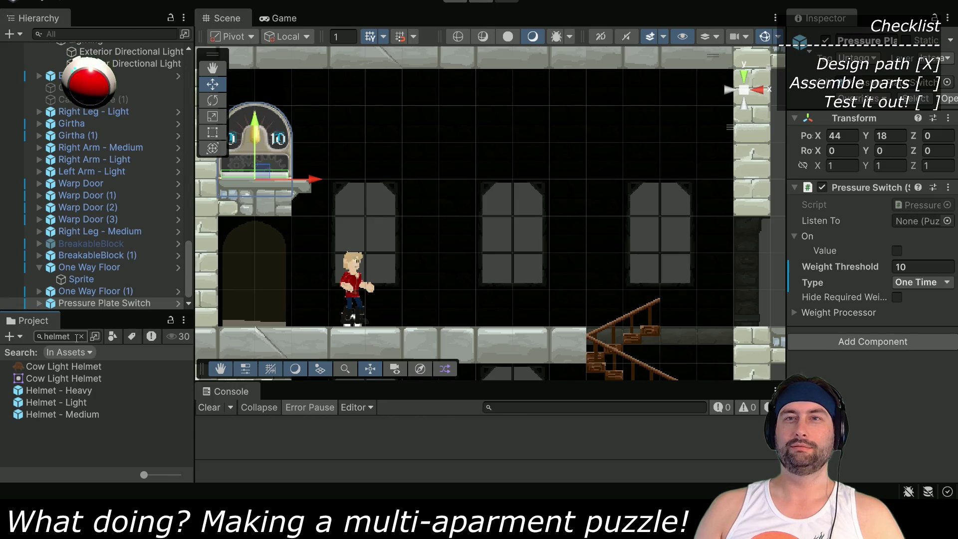
click(67, 415)
click(81, 336)
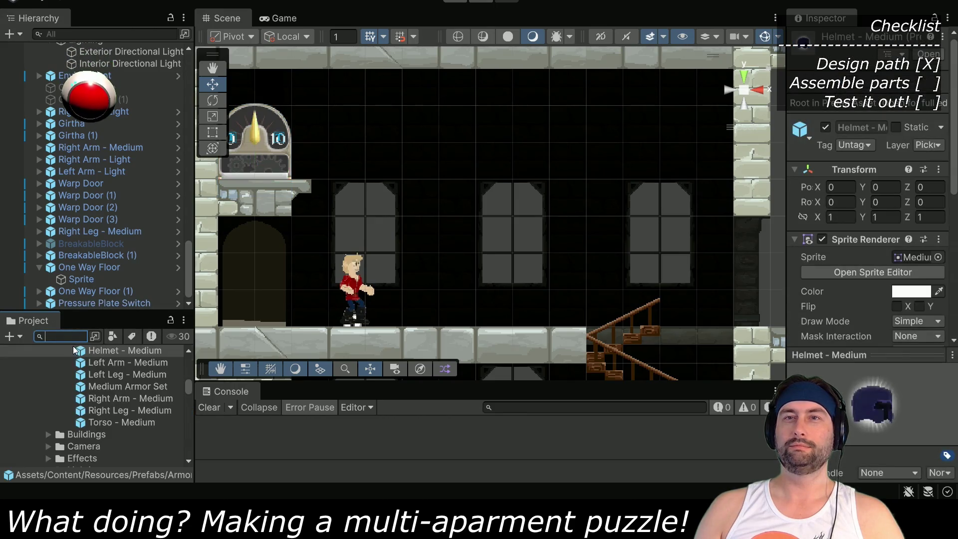
scroll(103, 388, up, 2)
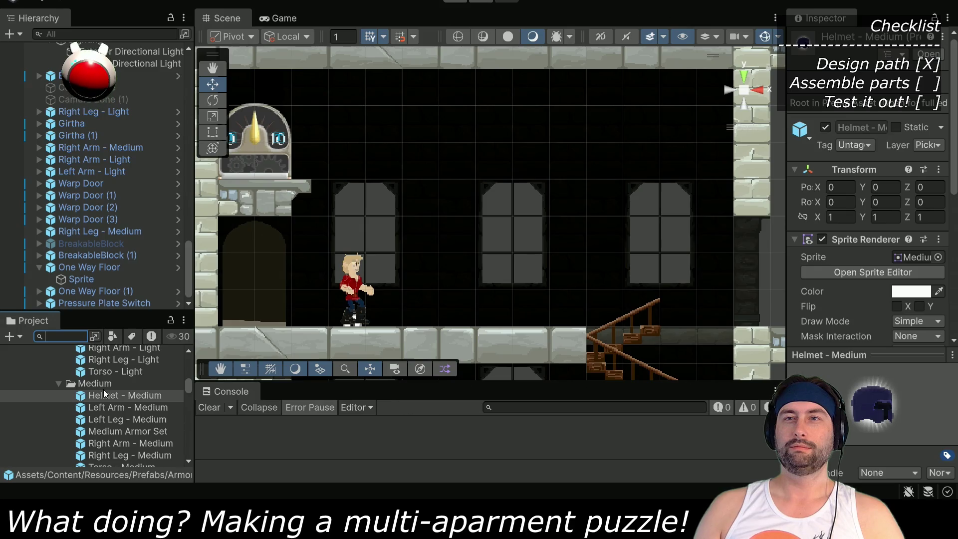
mouse_move(109, 395)
mouse_down()
mouse_move(455, 285)
mouse_move(444, 299)
mouse_move(498, 289)
mouse_move(491, 298)
mouse_up()
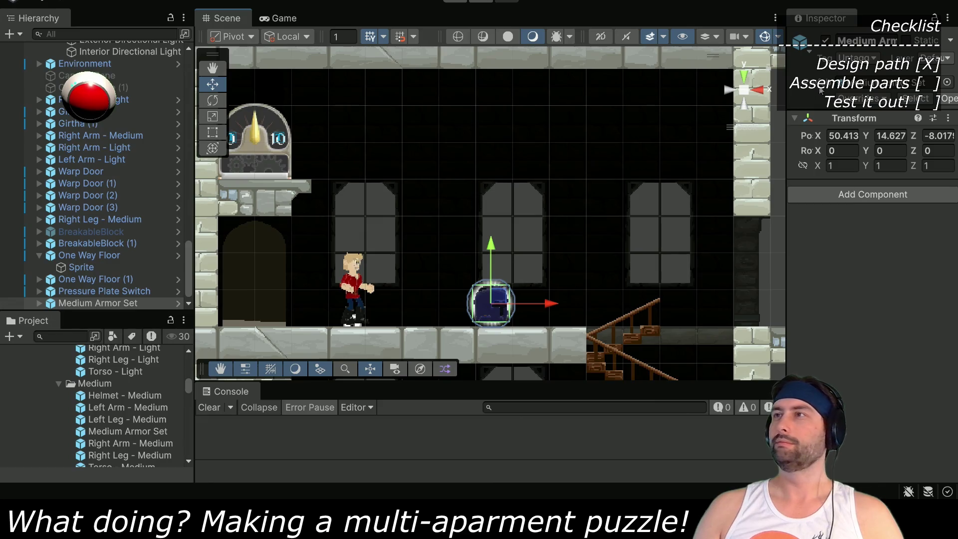
click(946, 135)
text(0)
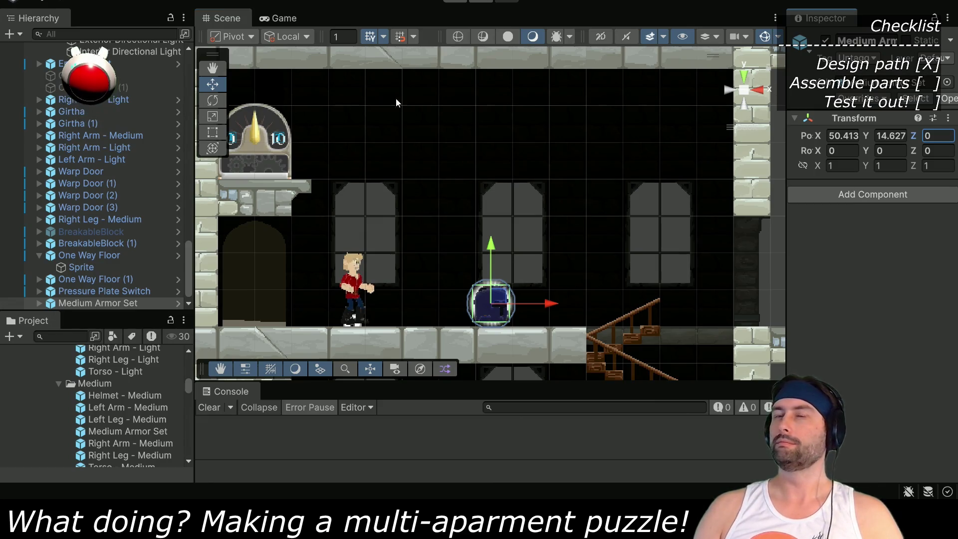
click(118, 279)
key(f)
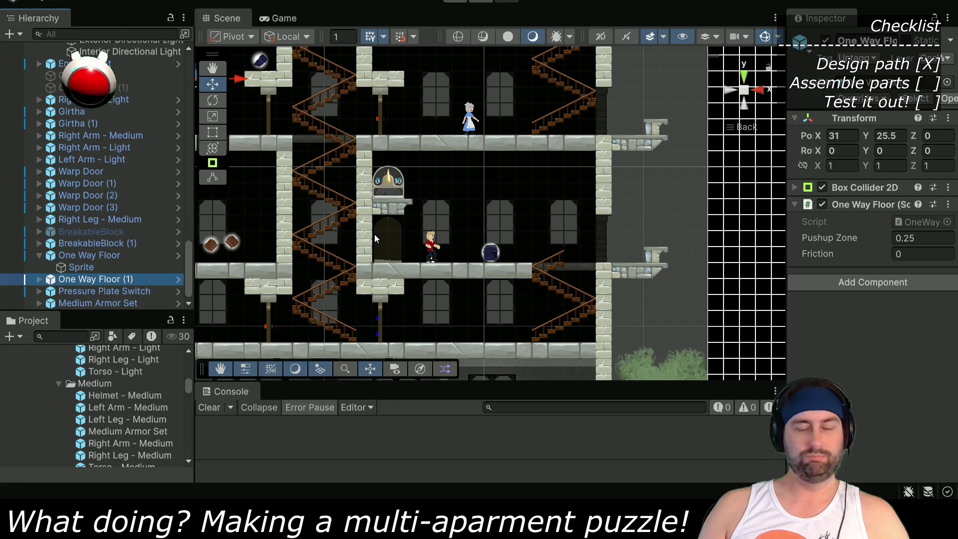
Duplicate One Way Floor (1) twice and place the copies at (49, 17.5) and (53, 15.5)
key(ctrl+d)
key(ctrl+d)
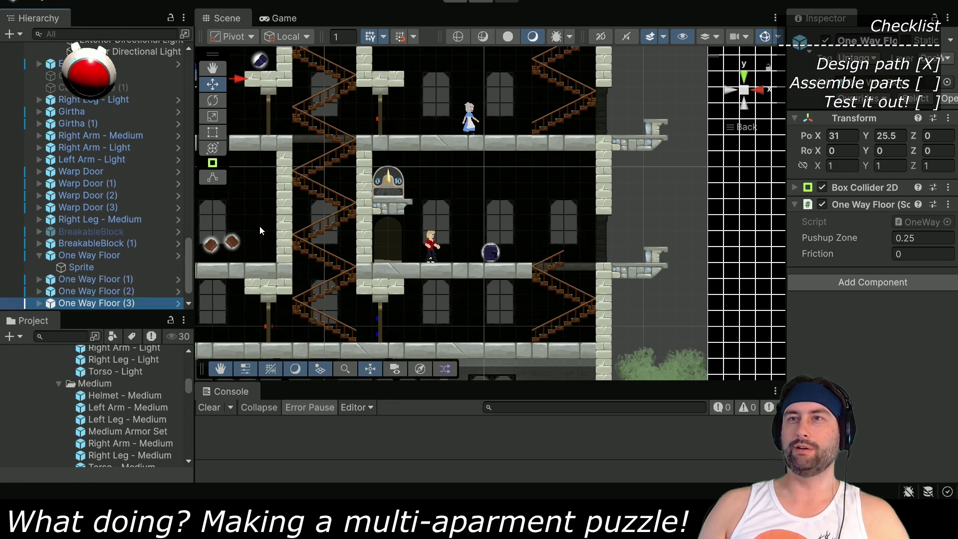
mouse_move(269, 214)
mouse_down()
mouse_move(421, 198)
mouse_move(428, 240)
mouse_up()
click(106, 291)
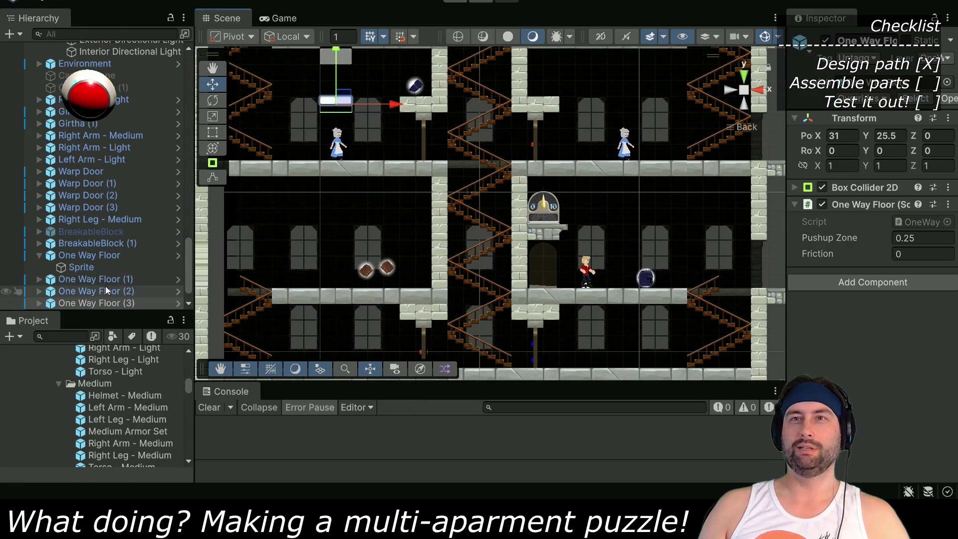
mouse_move(340, 100)
mouse_down()
mouse_move(636, 239)
mouse_move(627, 229)
mouse_up()
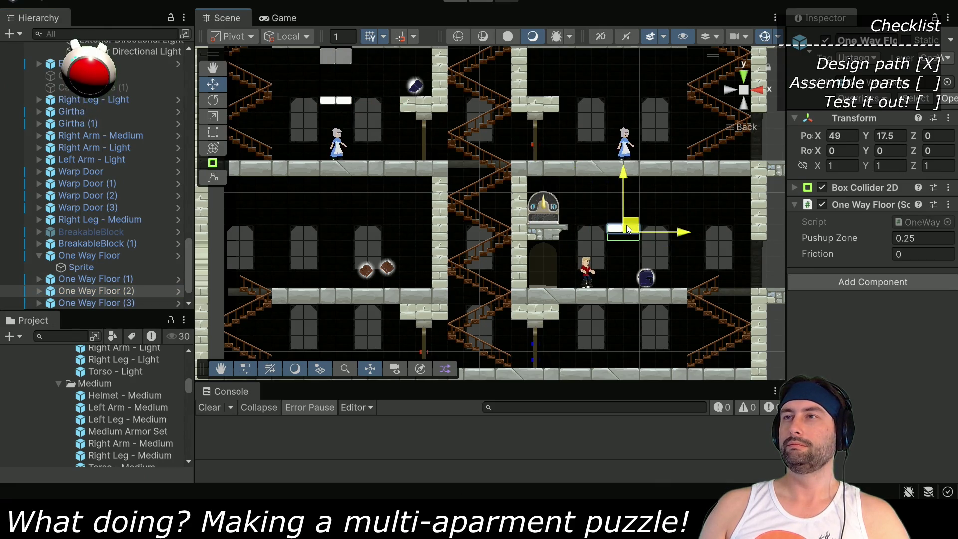
click(109, 303)
mouse_move(342, 100)
mouse_down()
mouse_move(639, 225)
mouse_move(691, 257)
mouse_up()
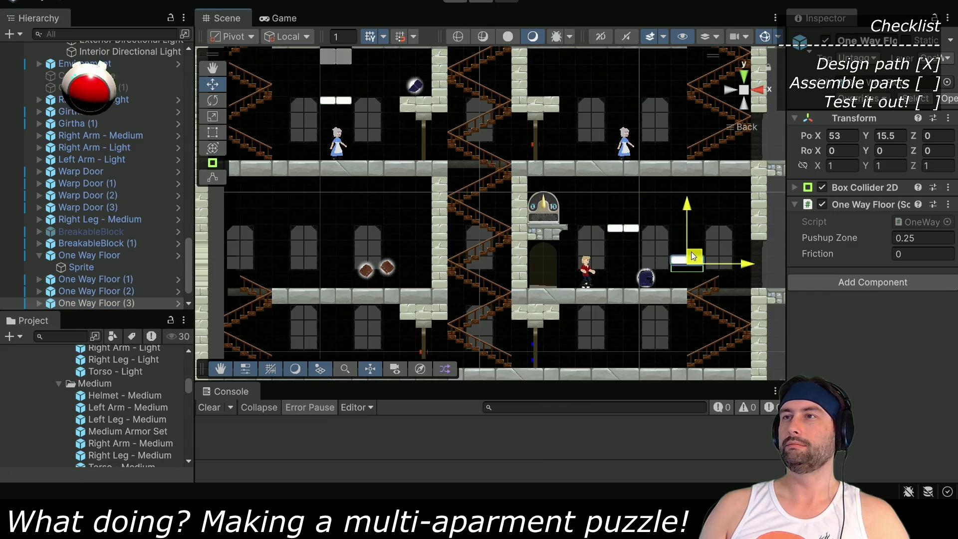
drag(651, 232, 471, 239)
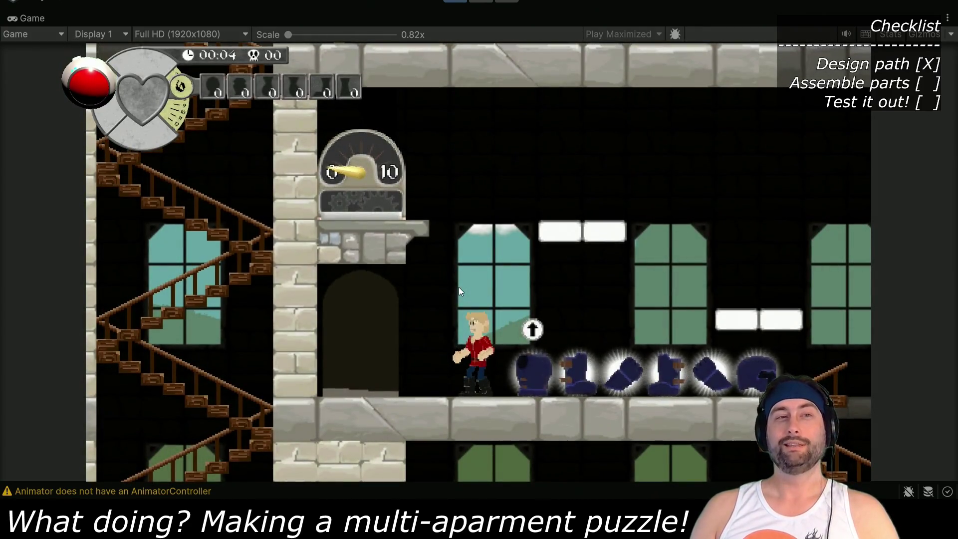
Walk the knight right to collect the armor pieces, then back toward the weight gauge
key(Right)
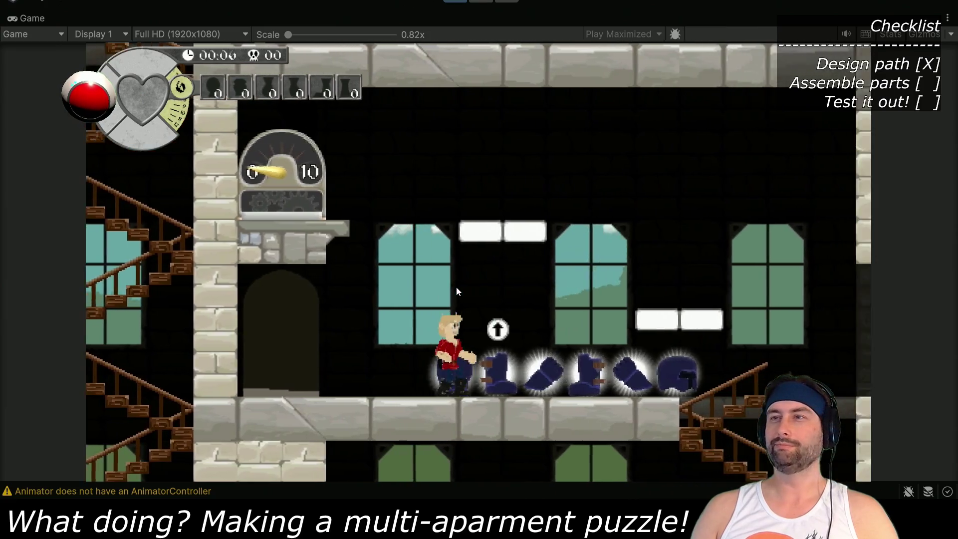
key(Right)
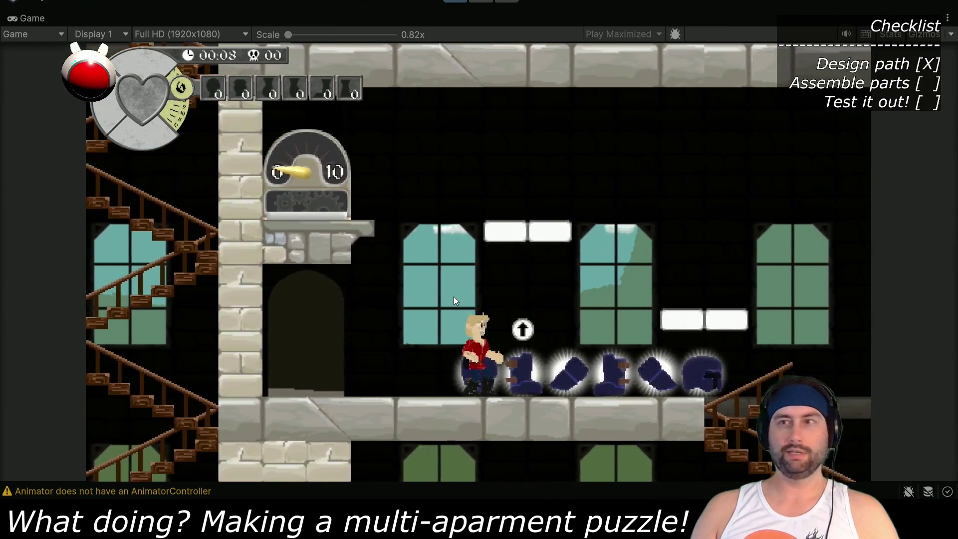
key(Right)
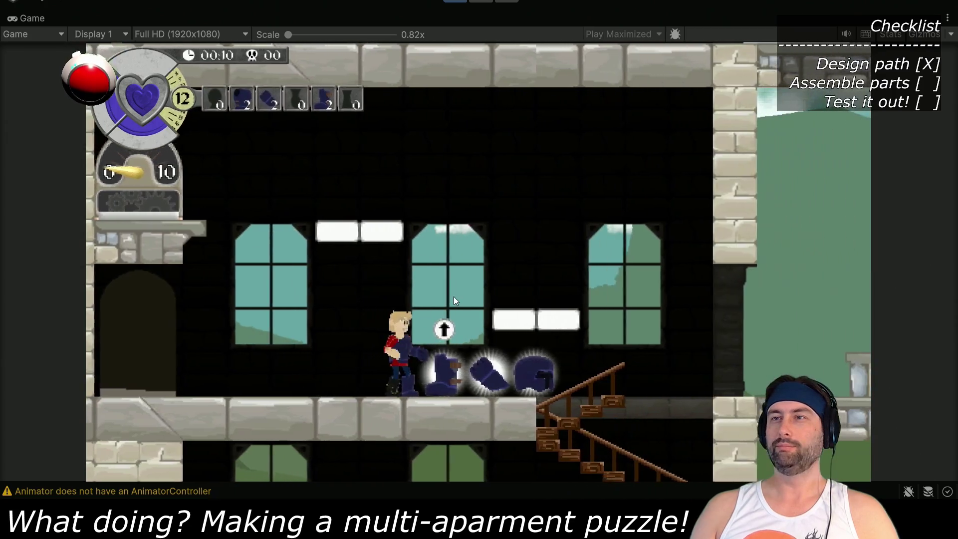
key(Right)
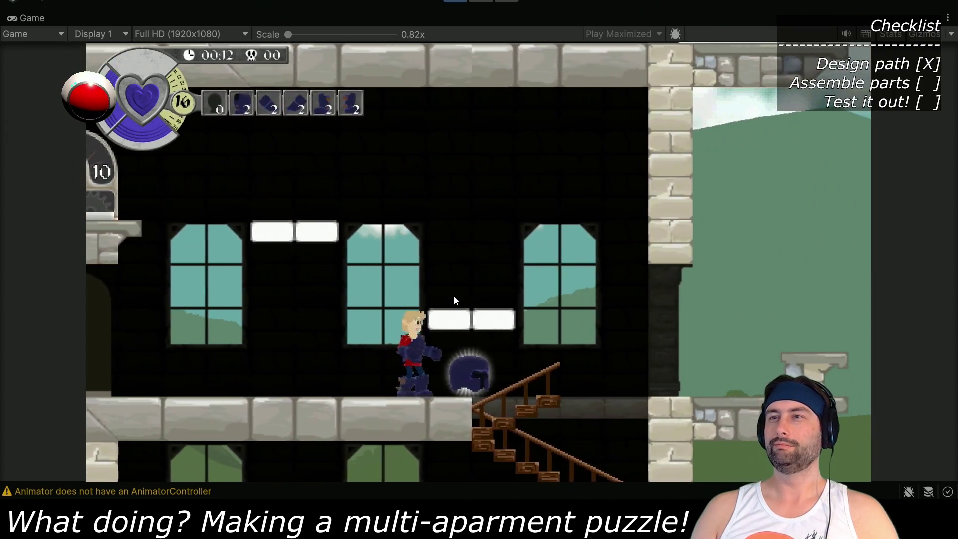
key(Left)
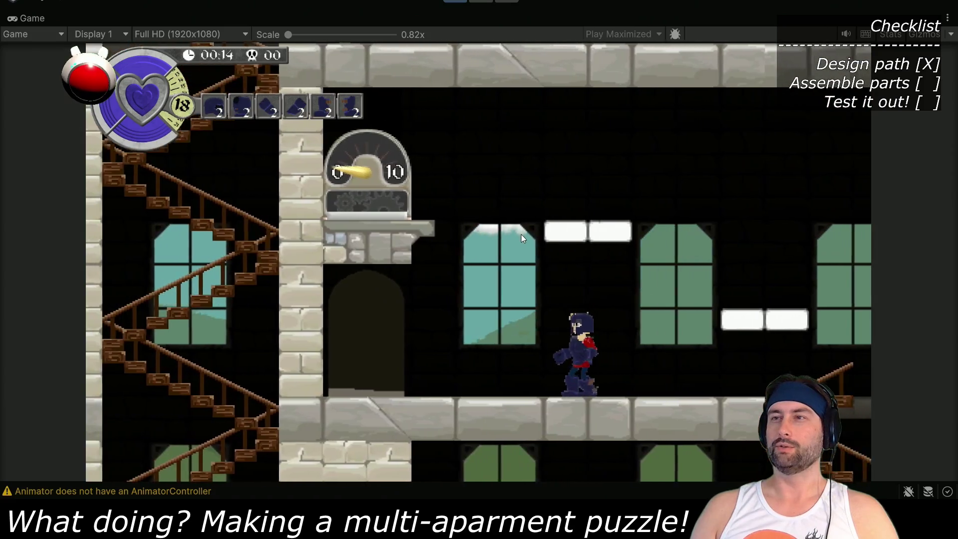
key(Right)
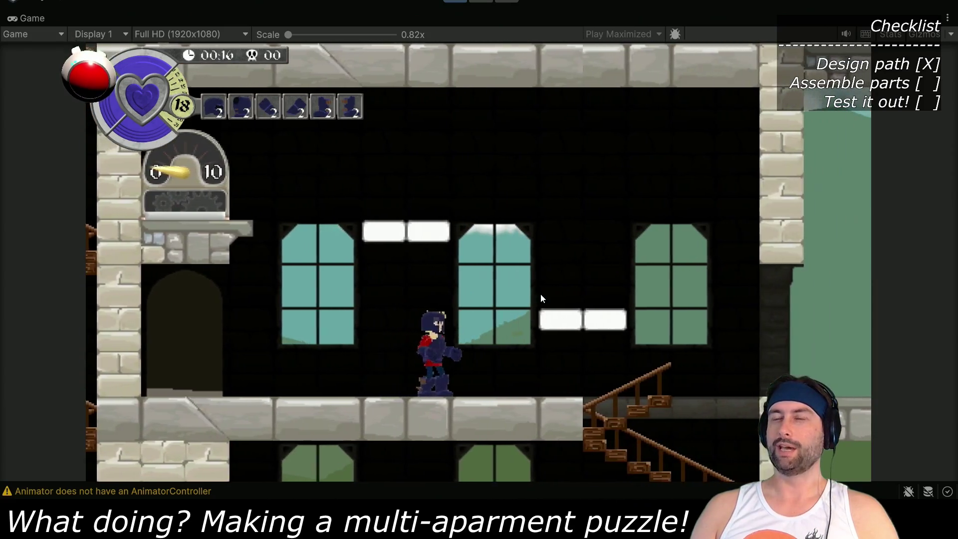
key(Left)
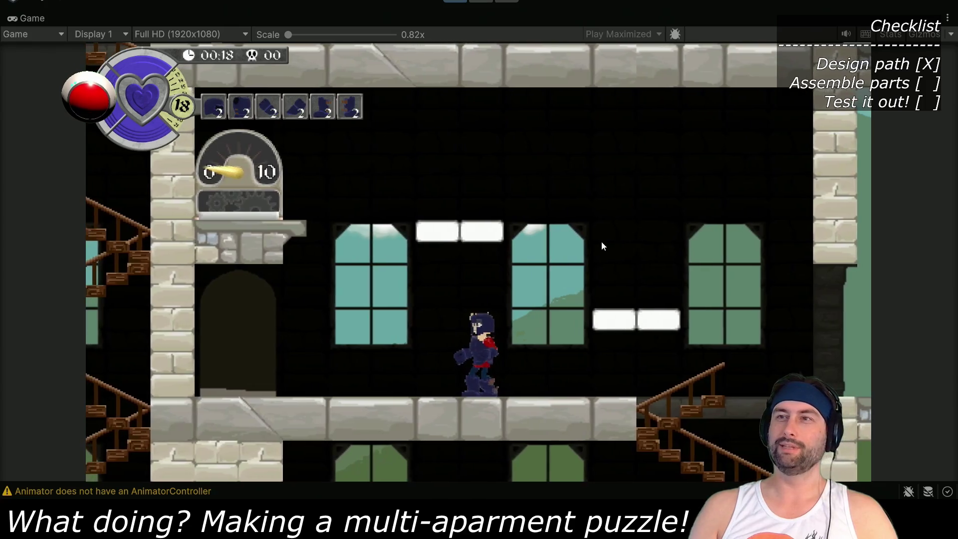
key(Right)
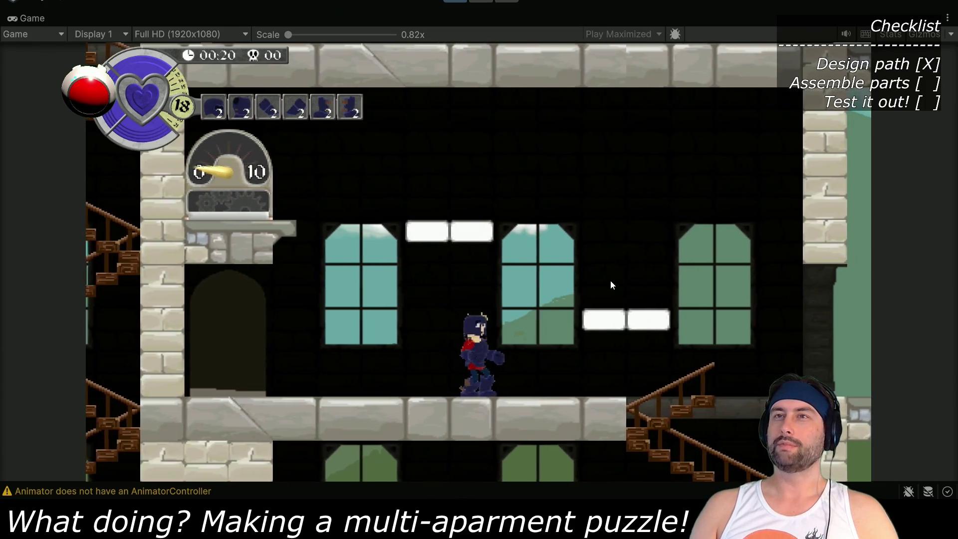
Jump onto the lower white one-way platform and drop back to the floor
key(Right)
key(space)
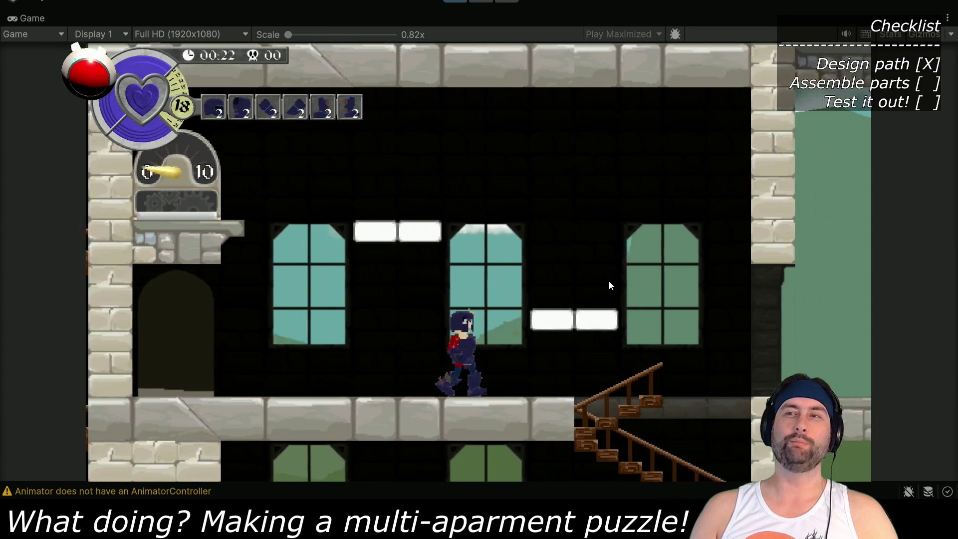
key(Right)
key(space)
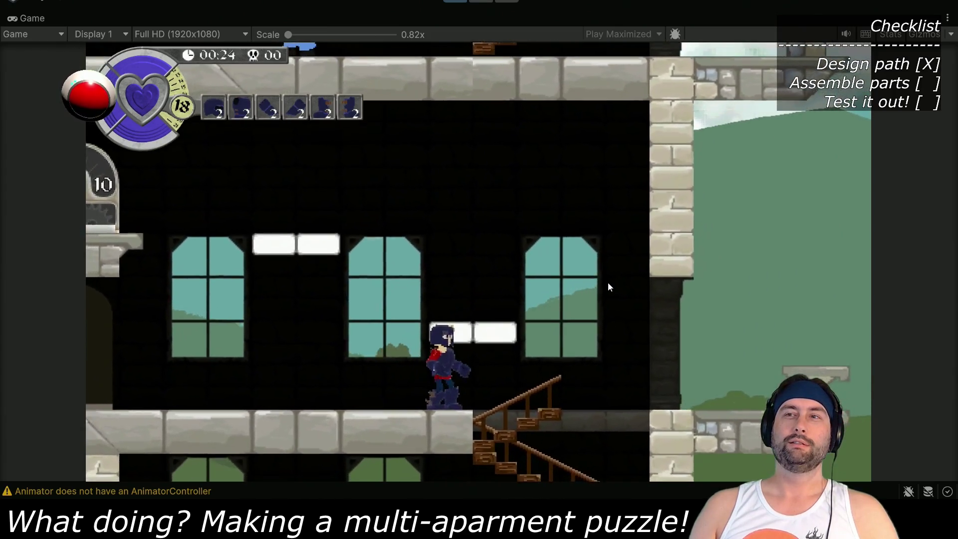
key(Left)
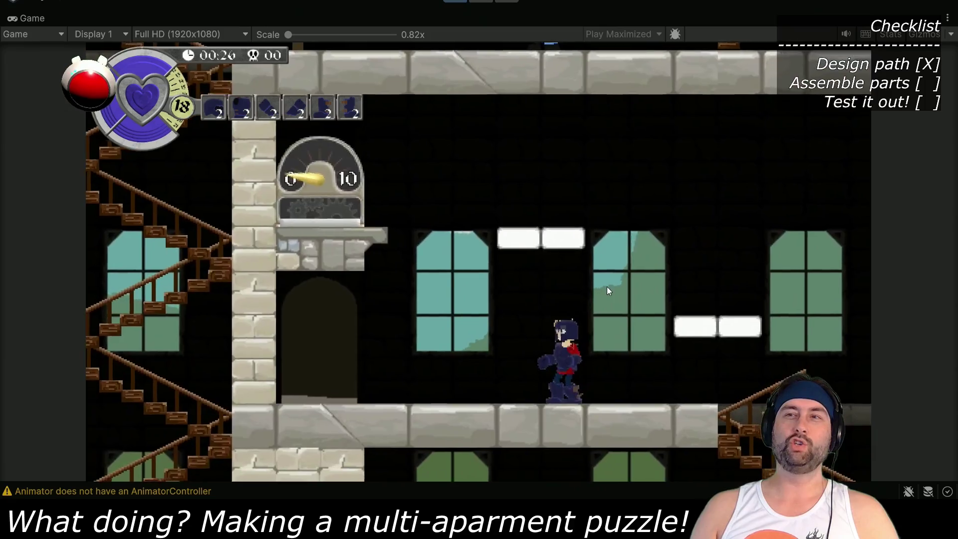
key(space)
key(Right)
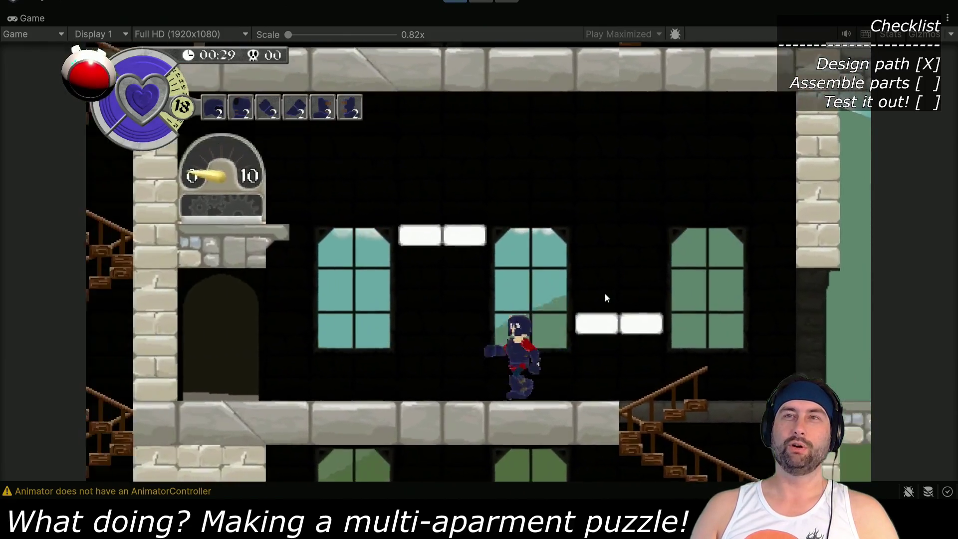
key(Left)
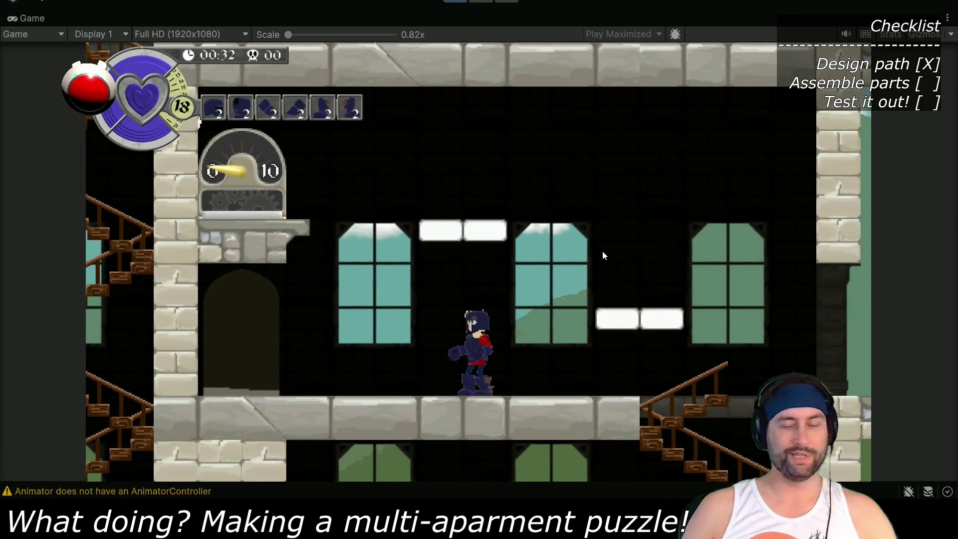
Jump repeatedly under the platforms to test reaching the upper one
key(space)
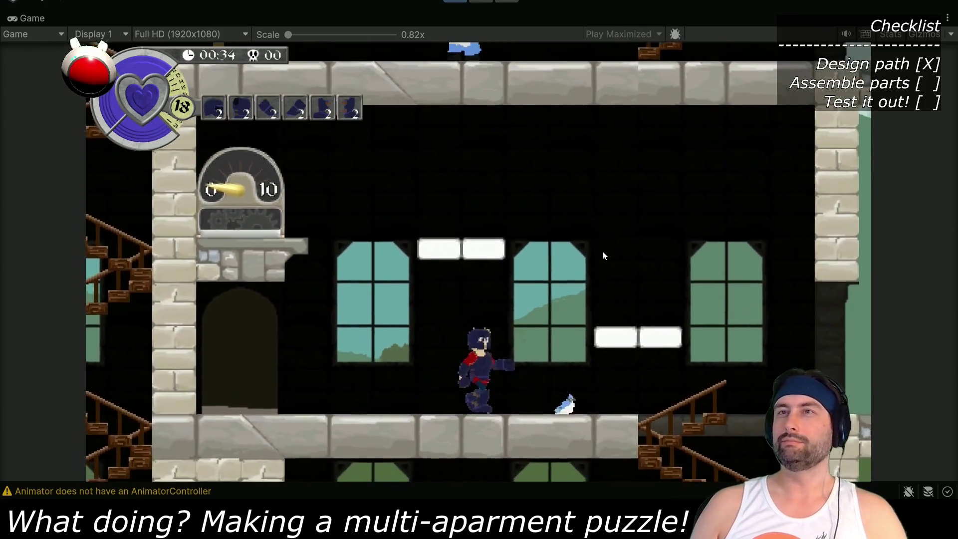
key(space)
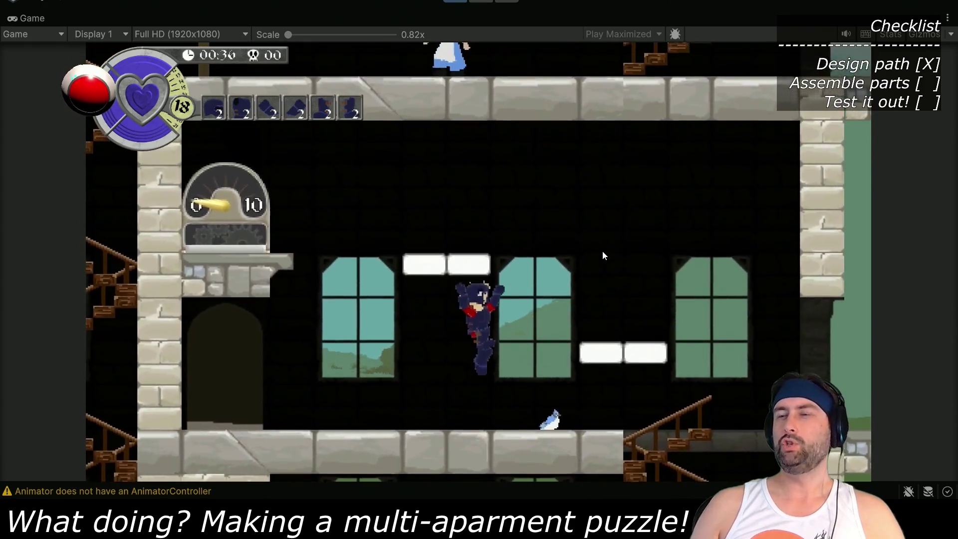
key(space)
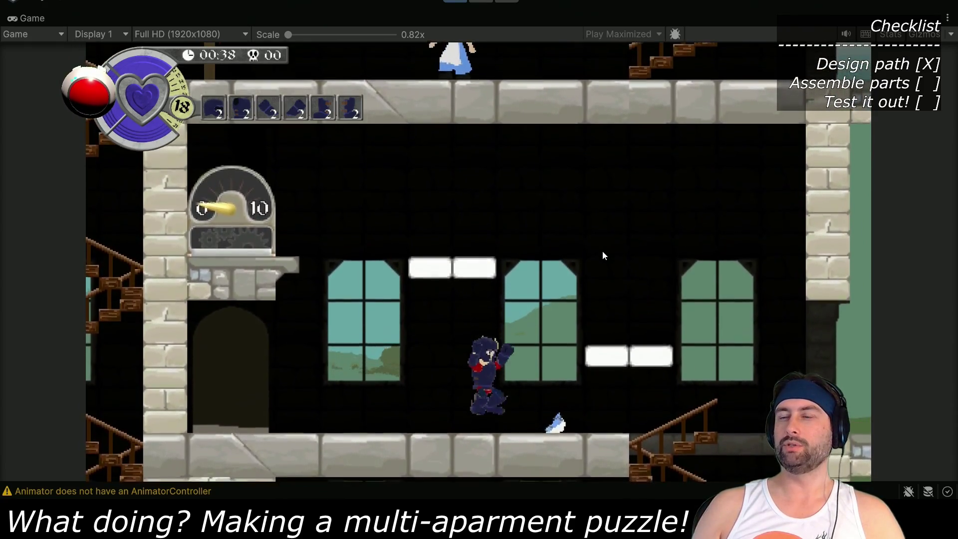
key(space)
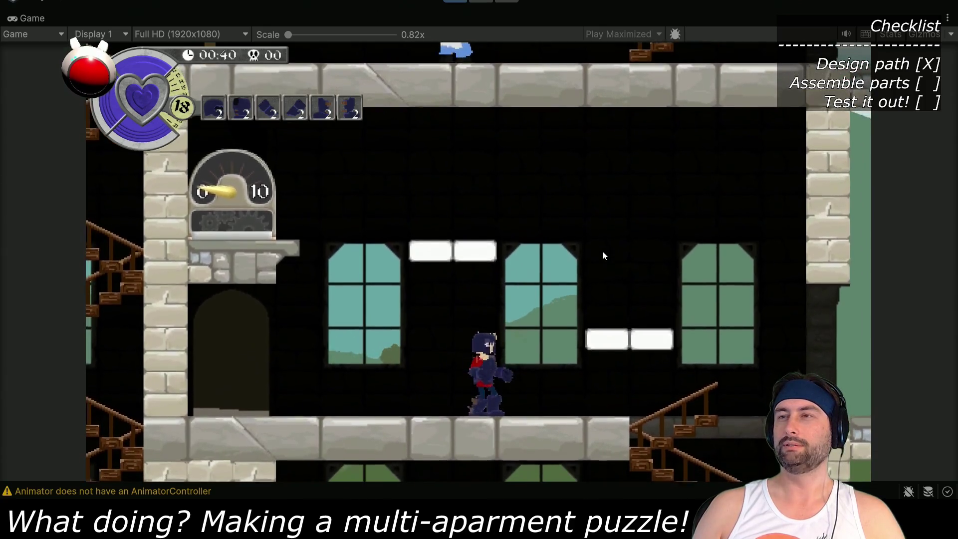
key(space)
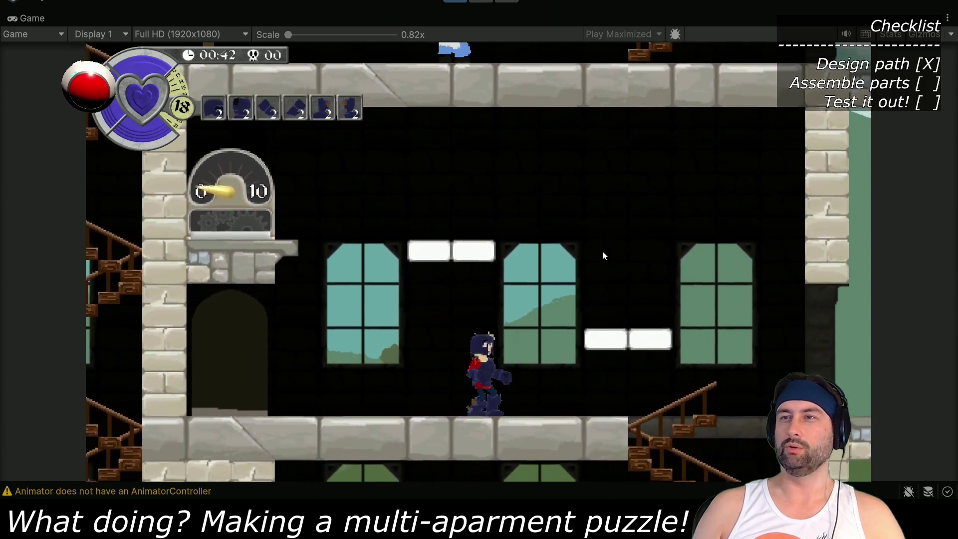
key(space)
key(space)
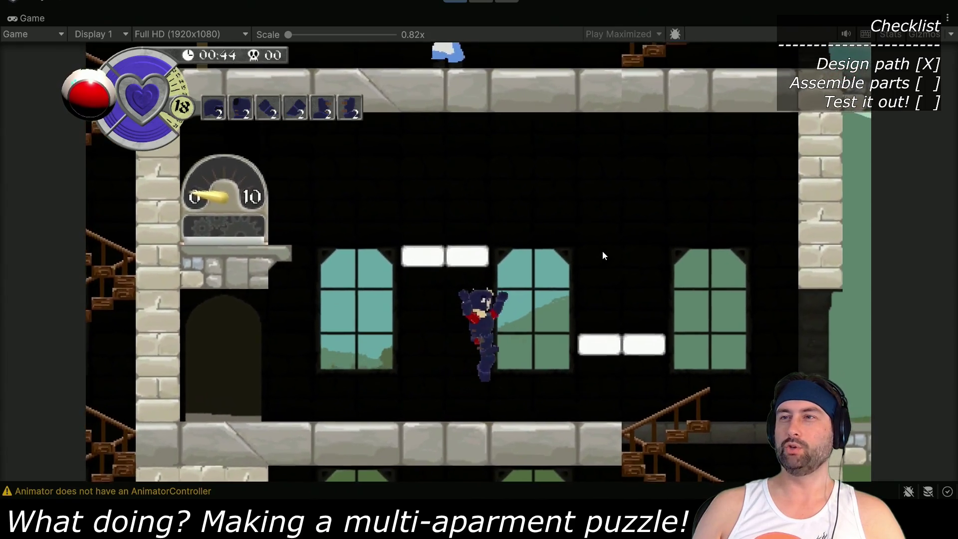
key(Right)
key(space)
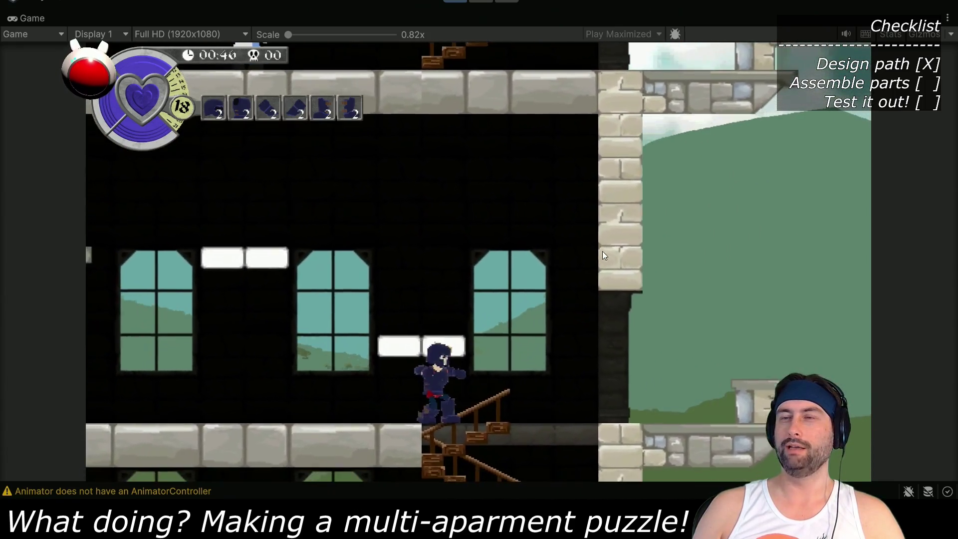
Walk the knight left while slashing, then open the Equipped/Available armor panel
key(Left)
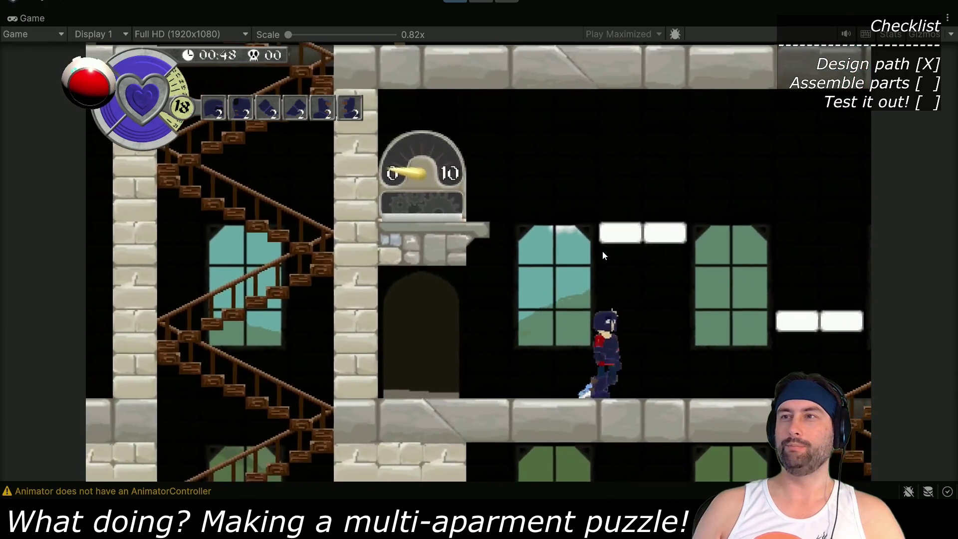
key(Left)
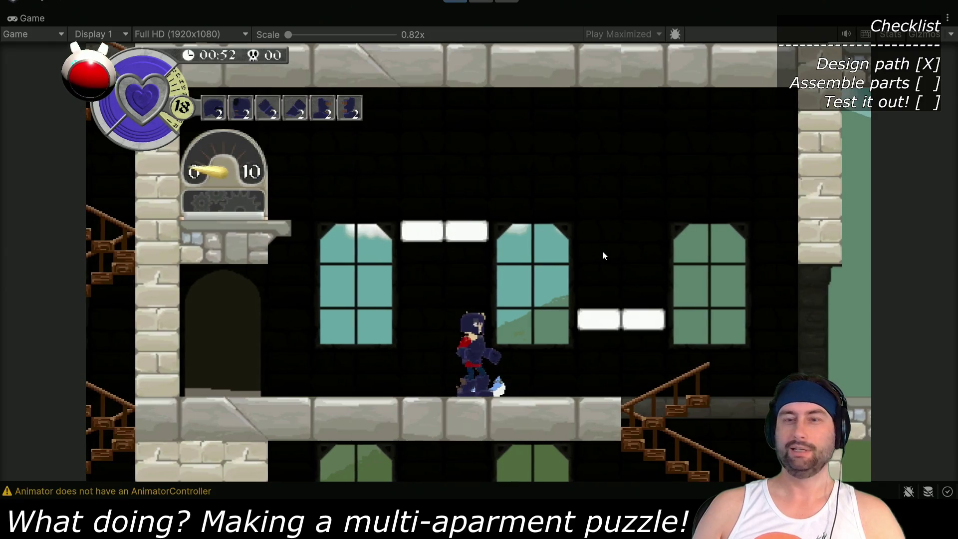
key(i)
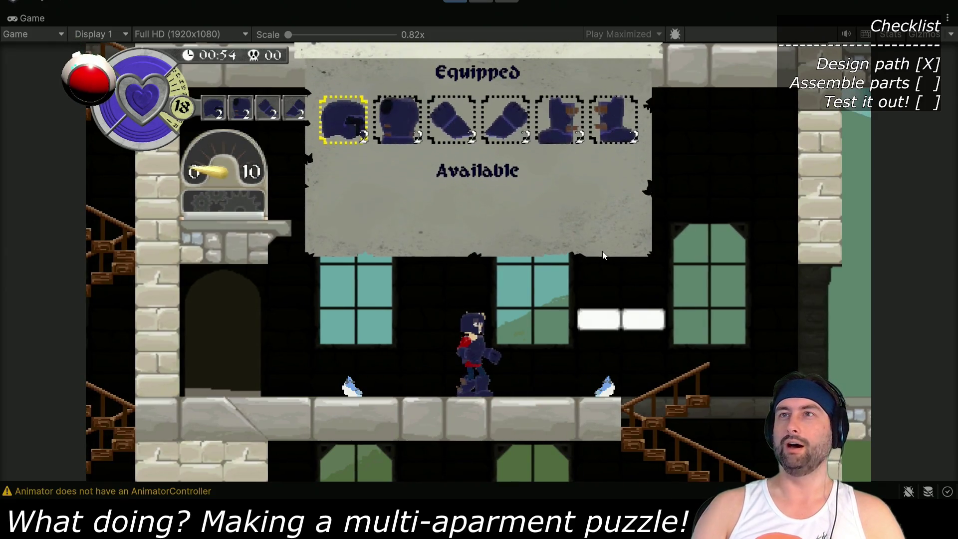
Unequip the arm and leg armor pieces to drop the knight's weight to 10, then close the inventory
key(Right)
key(Right)
key(Return)
key(Right)
key(Return)
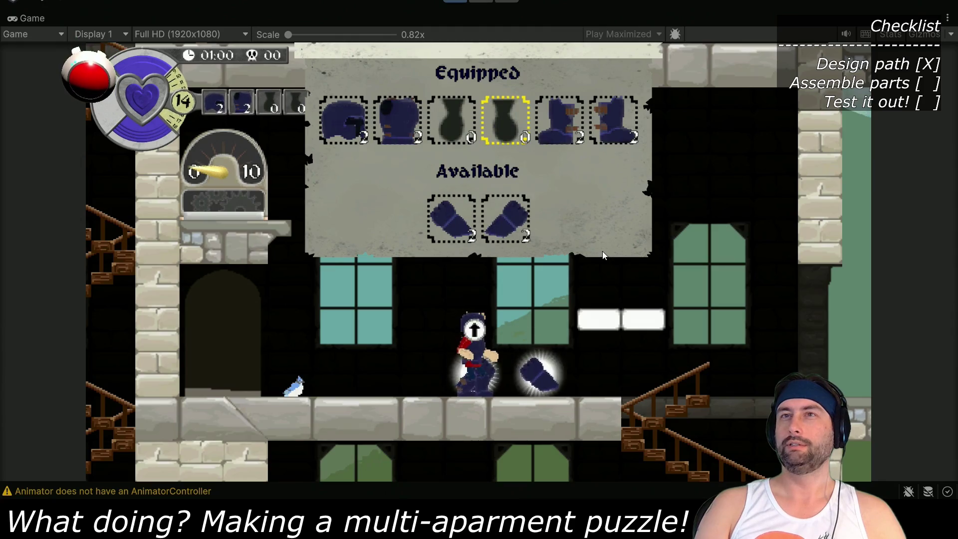
key(Right)
key(Return)
key(Right)
key(Return)
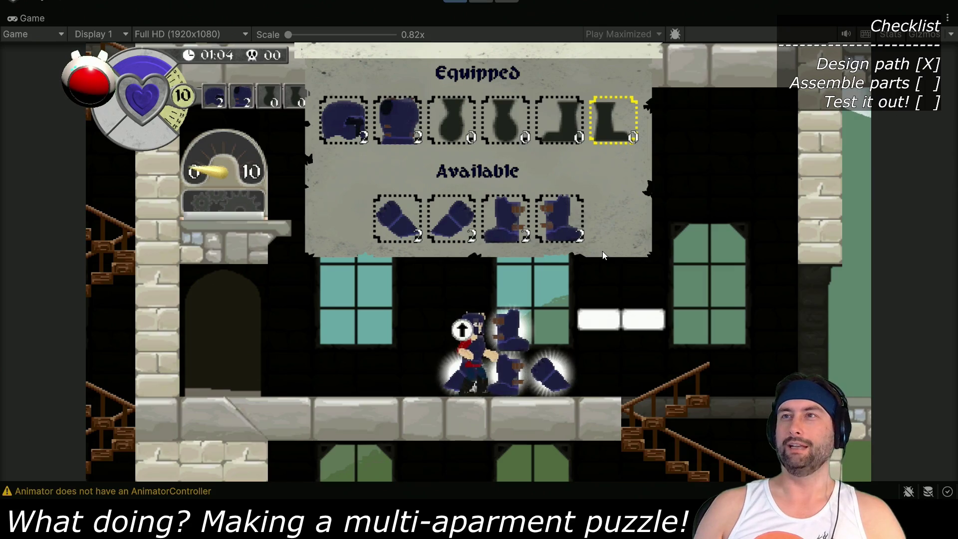
key(Escape)
Climb the white one-way platforms to the gauge floor, drop to the lower floor, and end the playtest
key(Right)
key(space)
key(space)
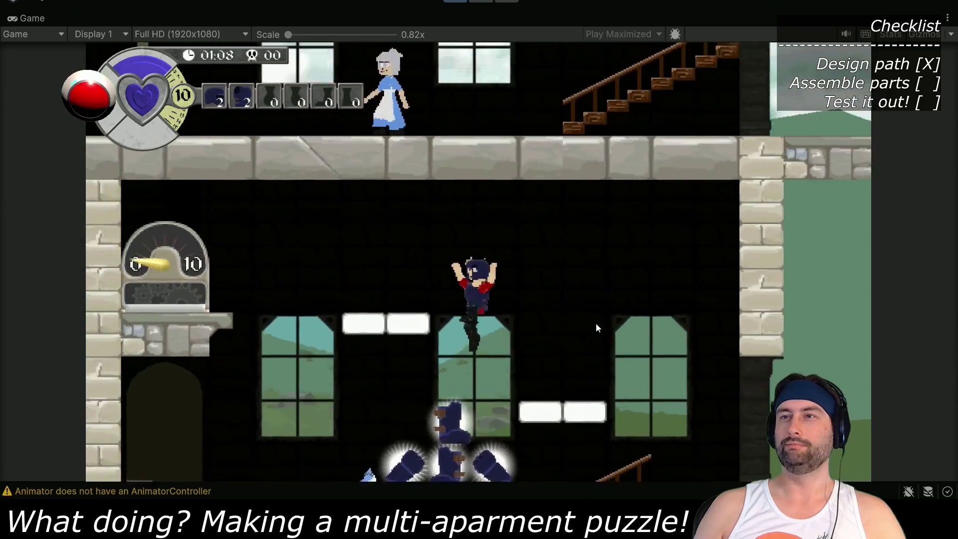
key(Left)
key(space)
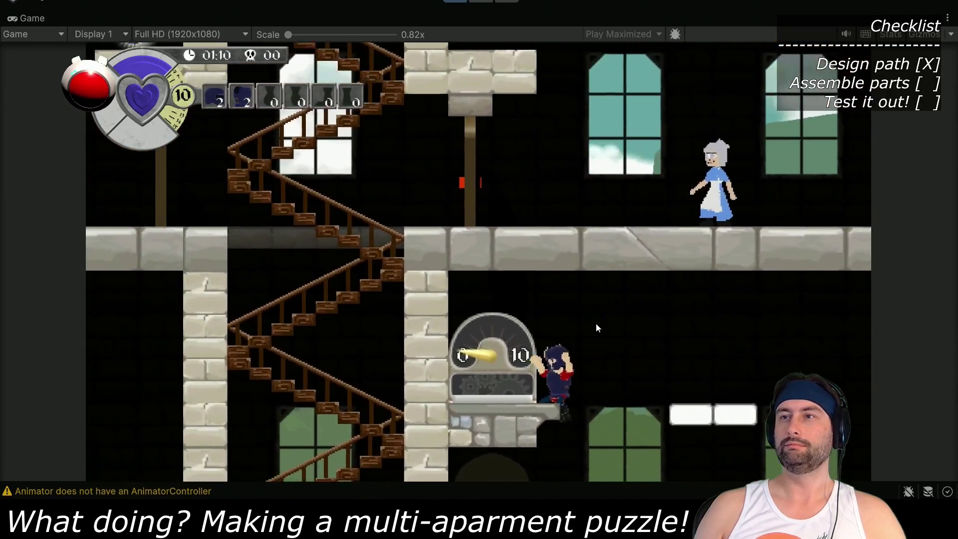
key(Right)
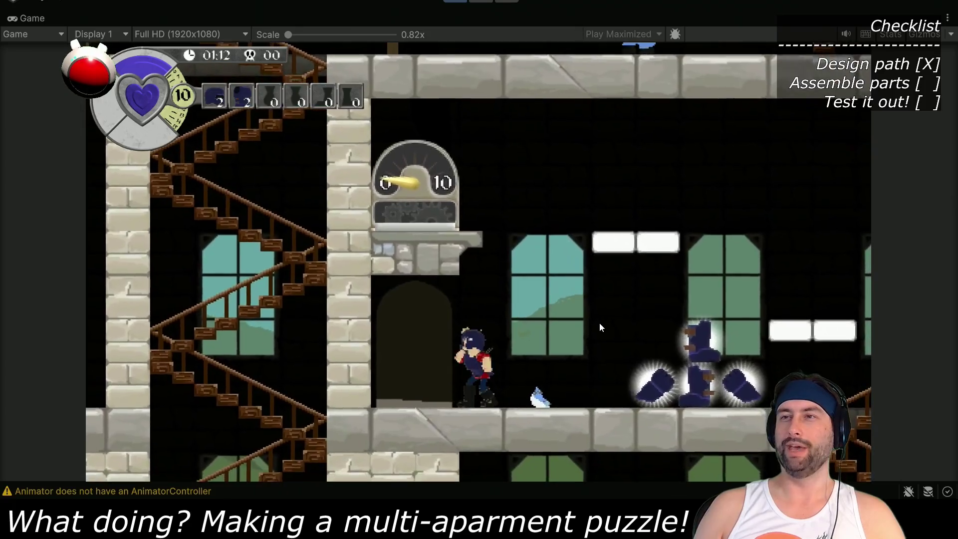
key(space)
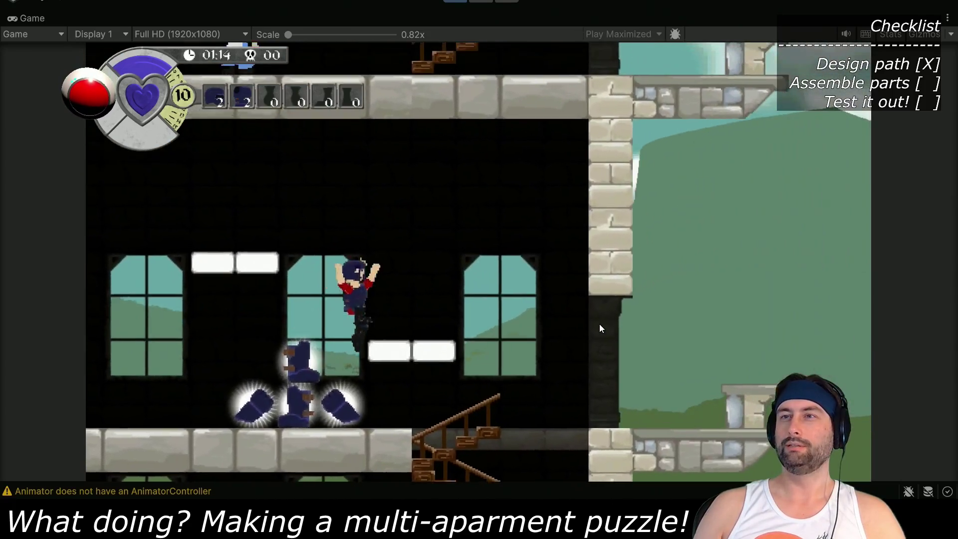
key(space)
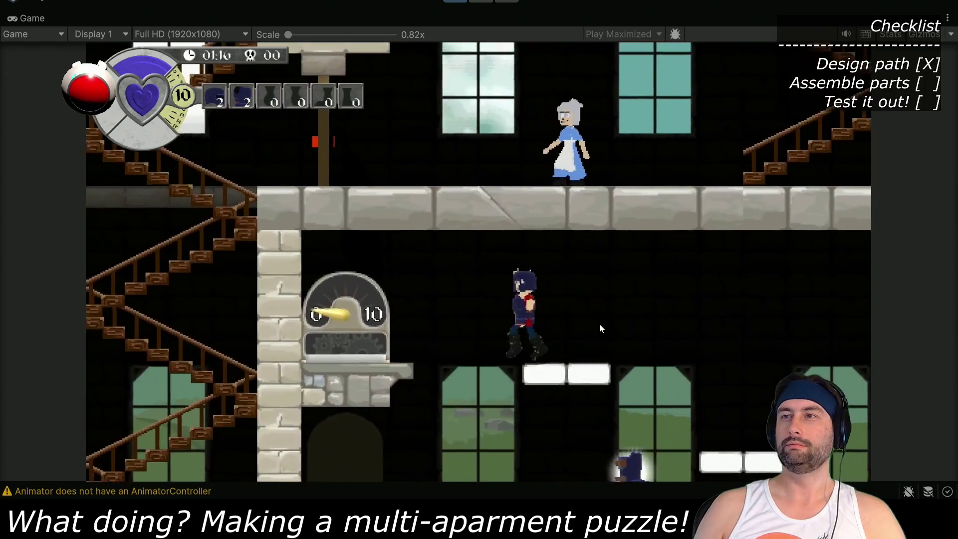
key(space)
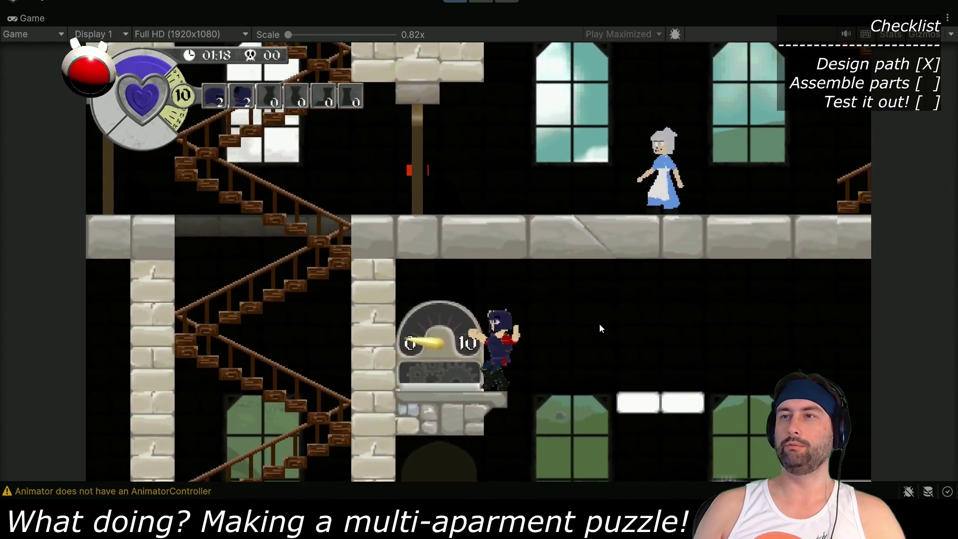
key(Right)
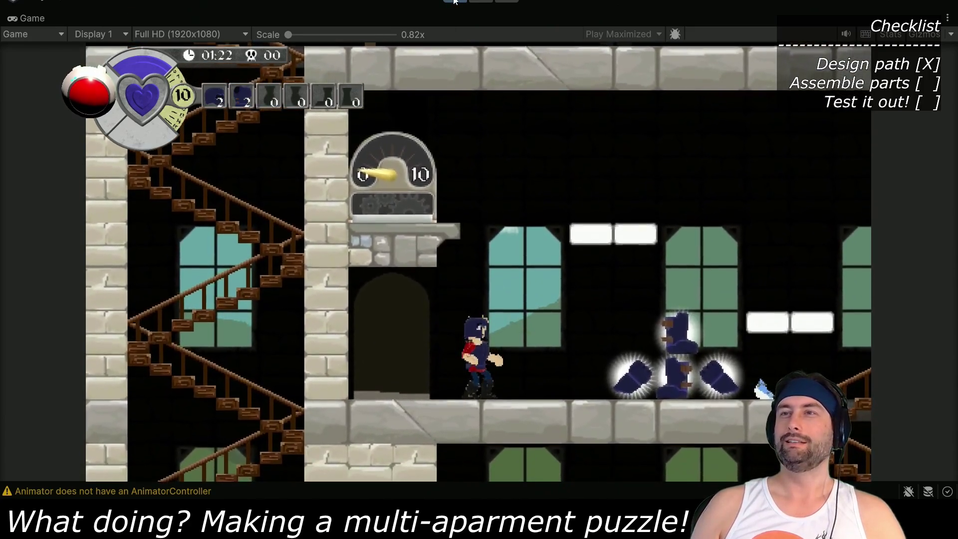
key(ctrl+p)
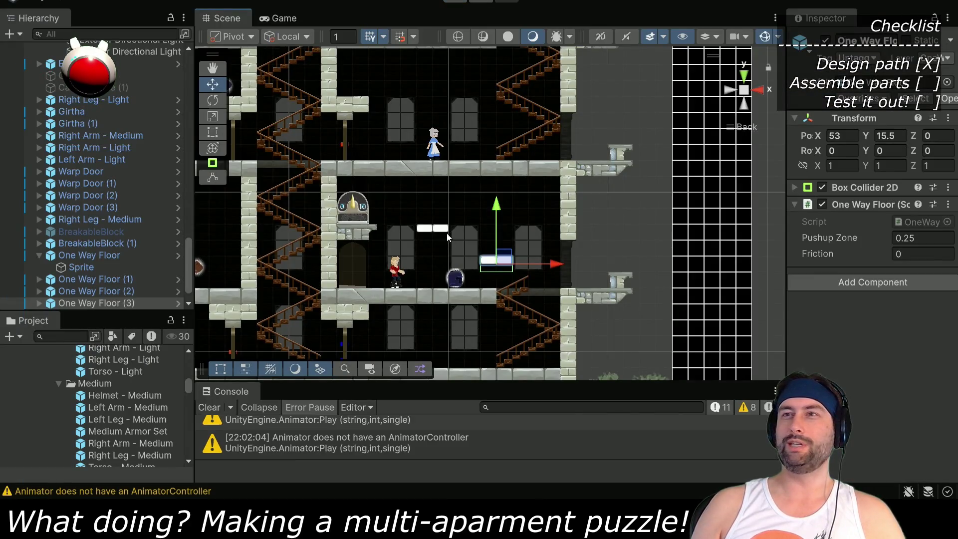
Lower One Way Floor (2) to X 49, Y 16.5 and start another playtest
click(87, 292)
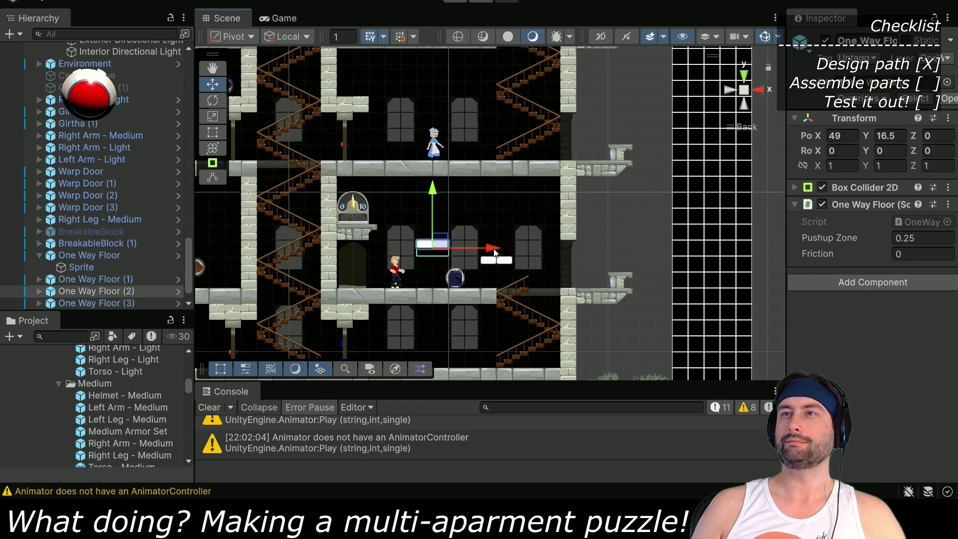
click(455, 2)
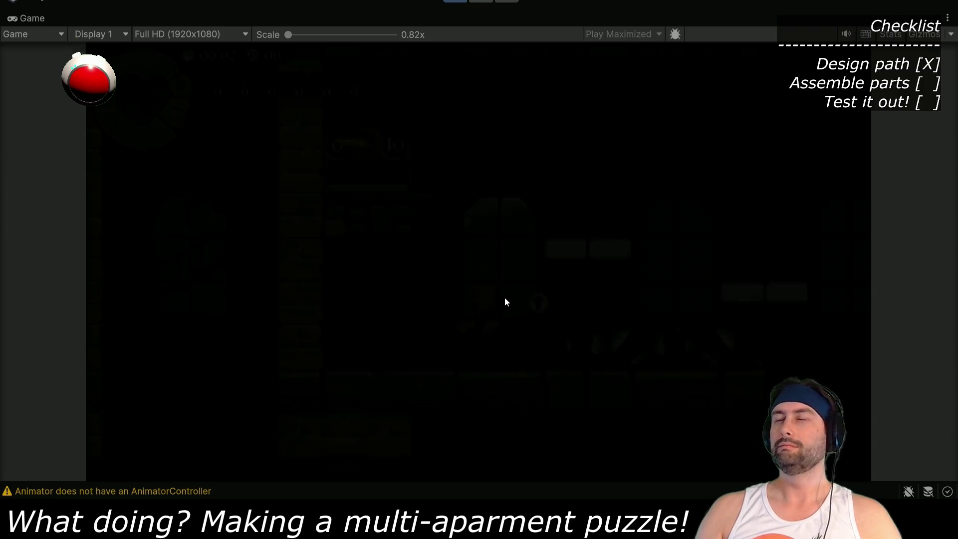
Pick up a boot, climb the one-way platforms, and take the weight-10 knight through the archway warp door
key(Left)
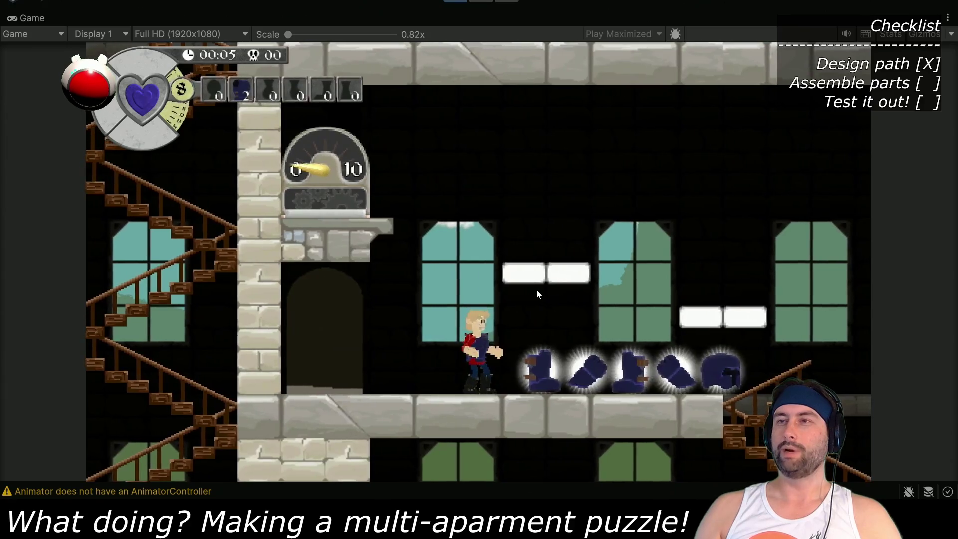
key(Right)
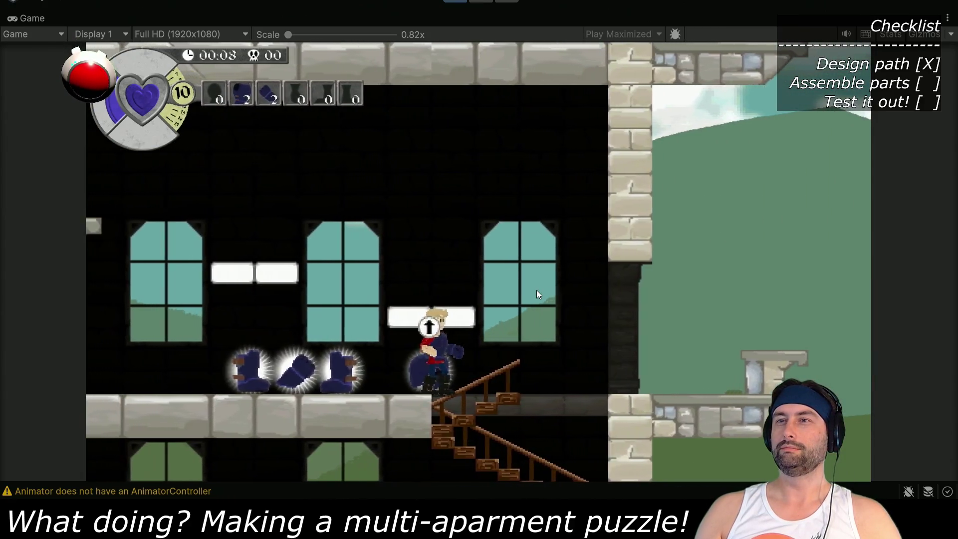
key(space)
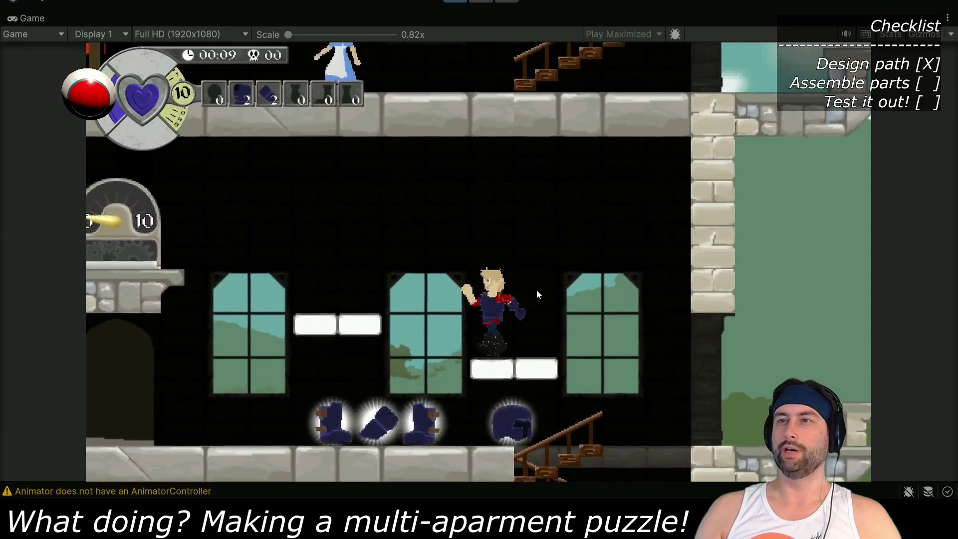
key(space)
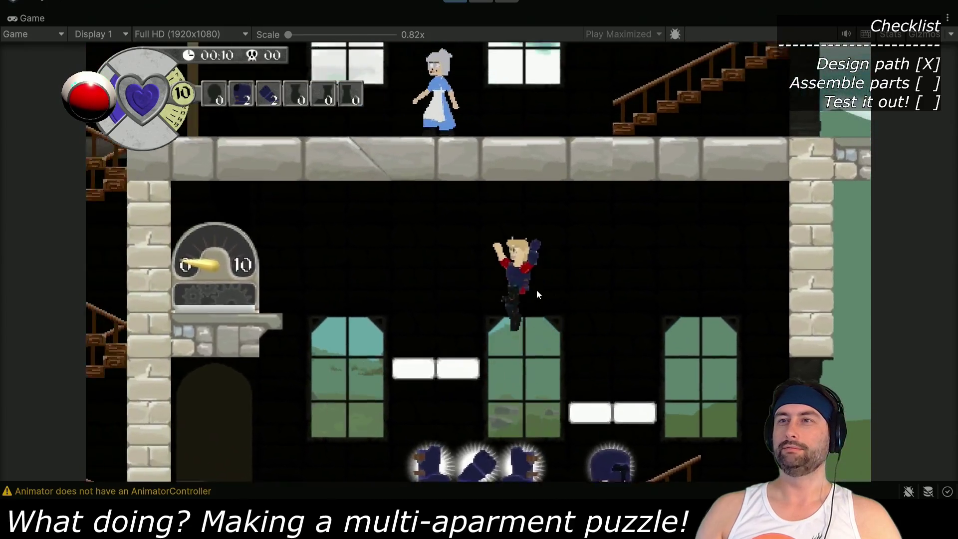
key(space)
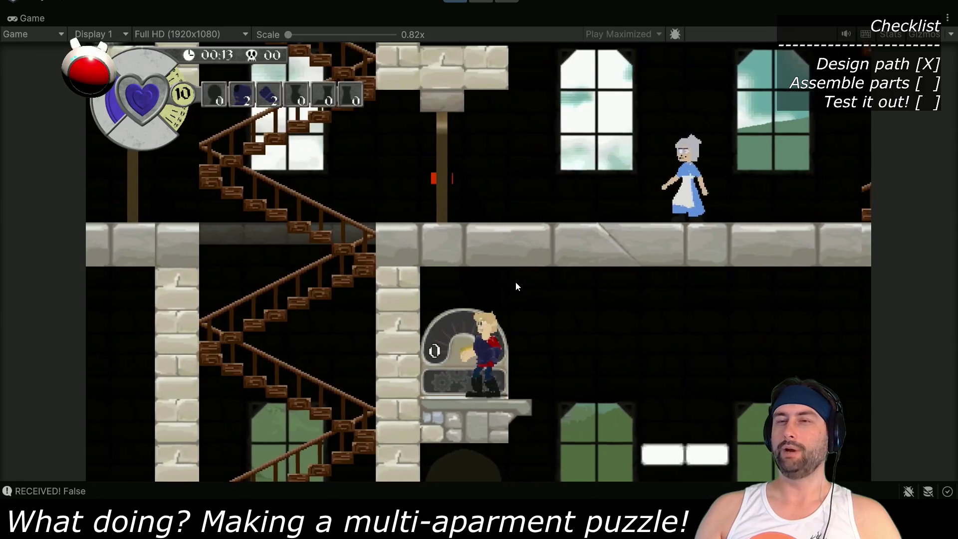
key(Right)
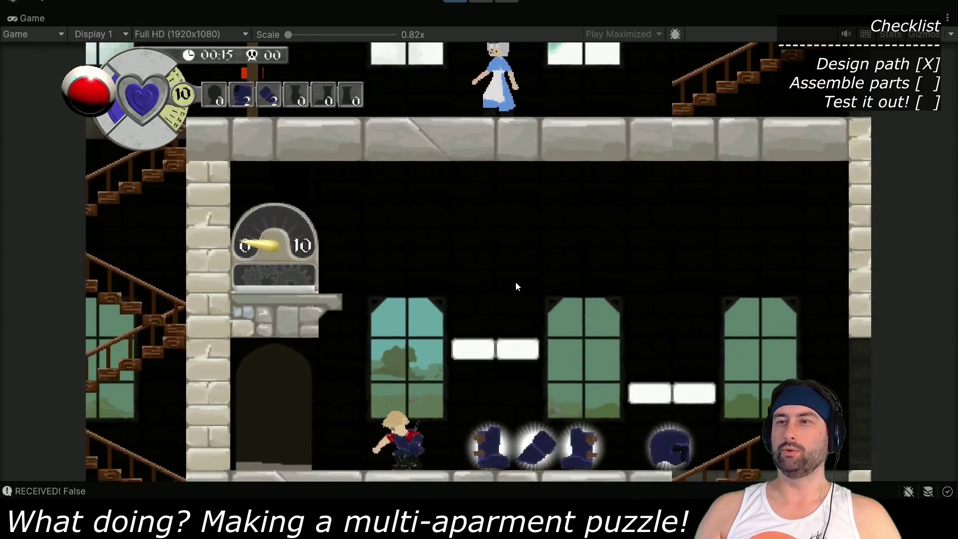
key(Left)
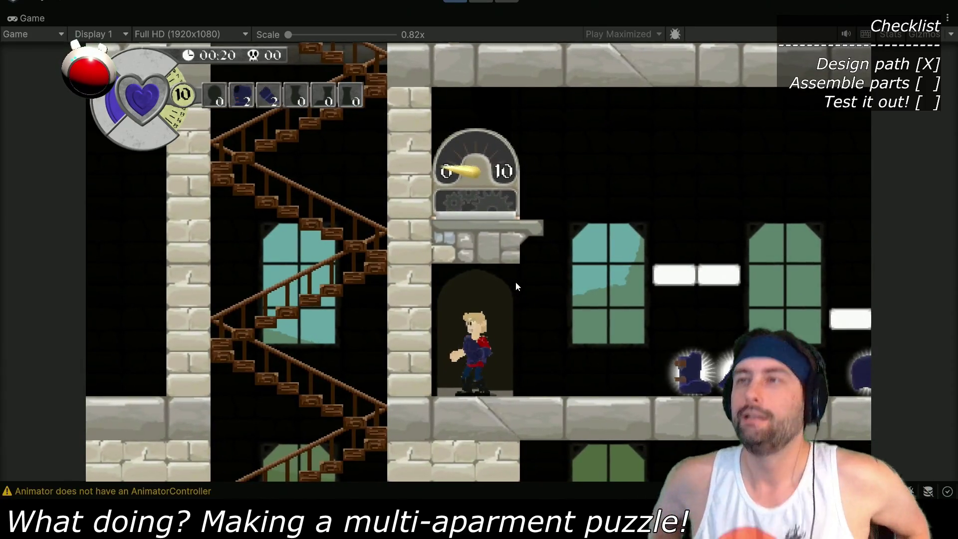
key(Up)
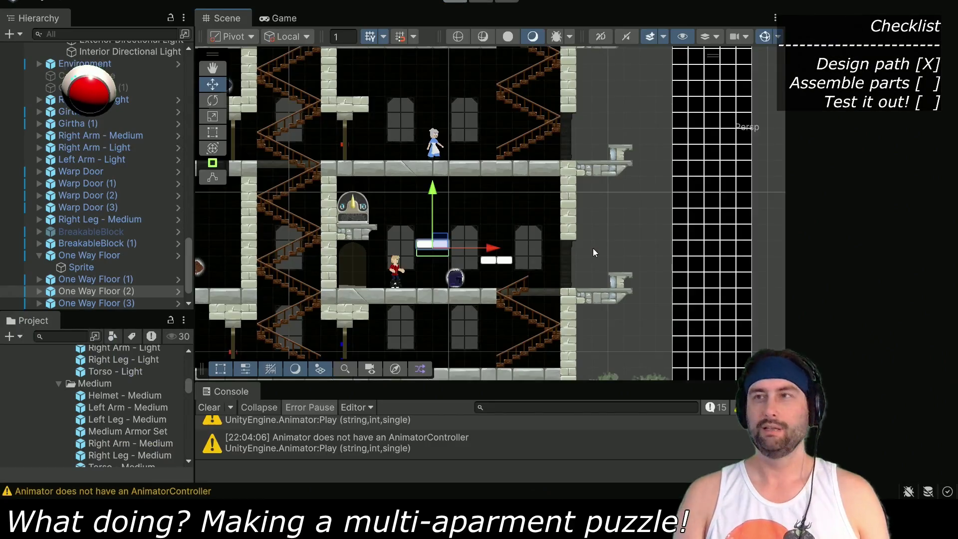
Raise the Pressure Plate Switch's Weight Threshold from 10 to 18 and launch a new playtest
mouse_move(346, 209)
mouse_down()
mouse_move(513, 242)
mouse_move(493, 251)
mouse_up()
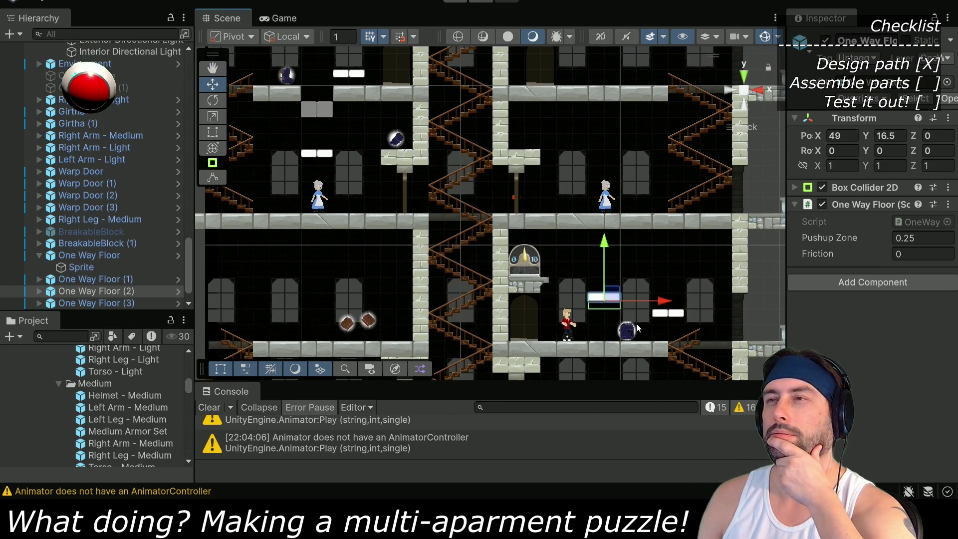
scroll(100, 279, down, 1)
click(100, 291)
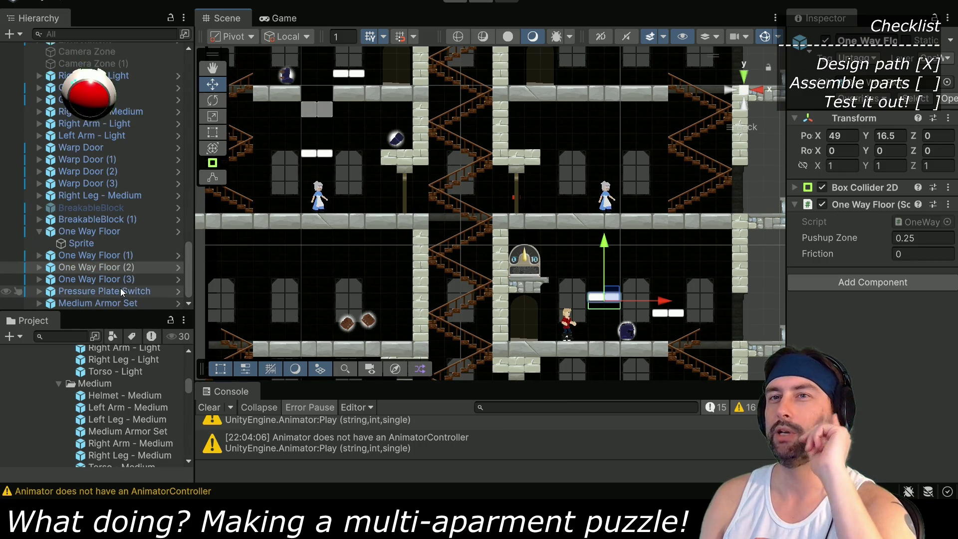
click(913, 266)
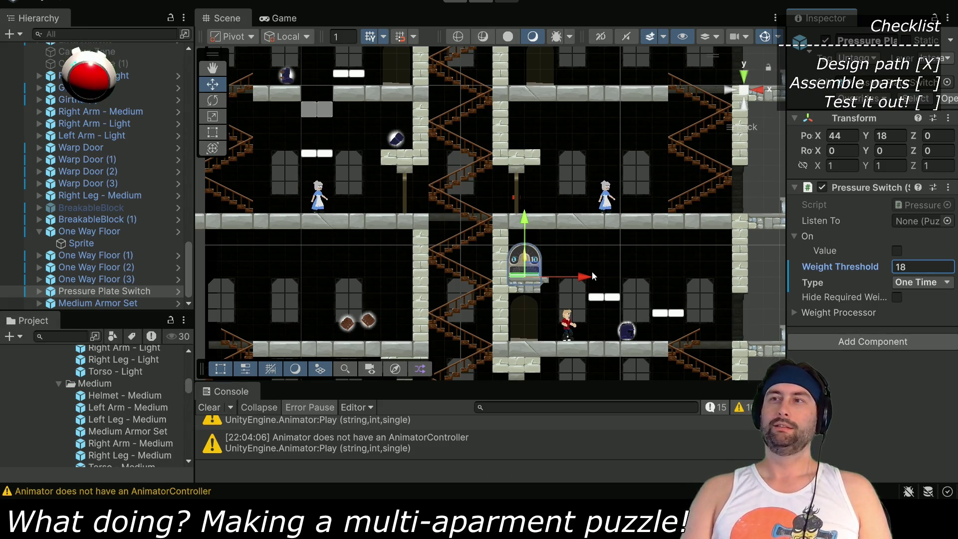
click(458, 1)
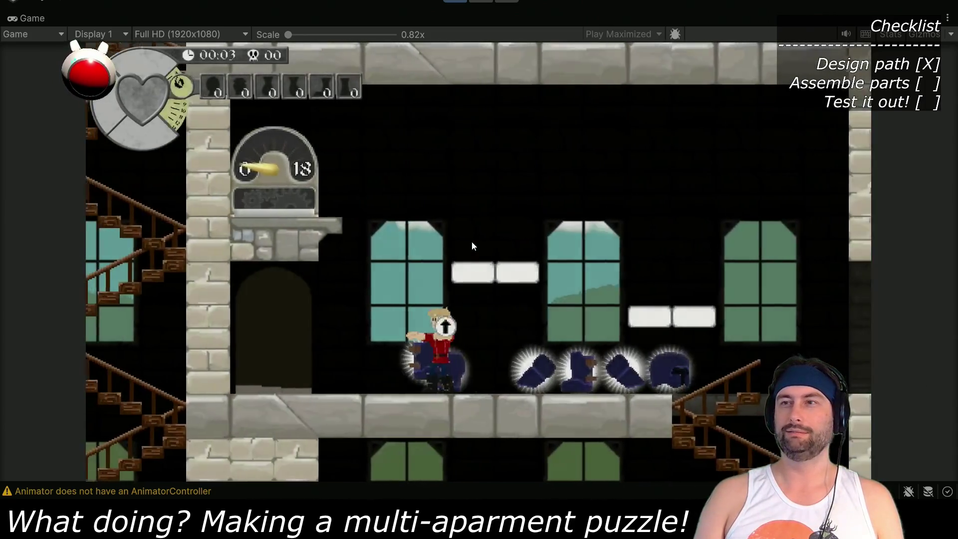
Collect all the armor parts so the knight reaches weight 18, walk through the level, then stop playing
key(Left)
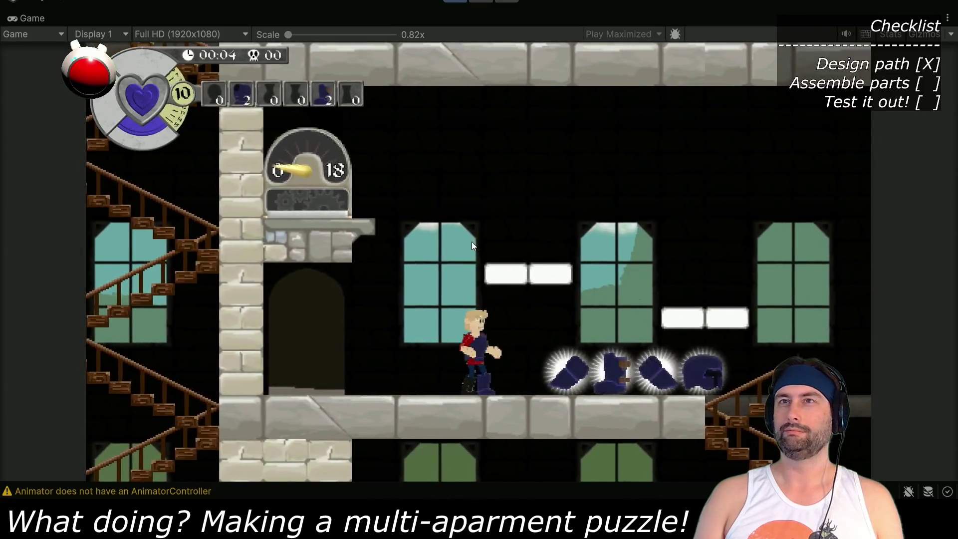
key(Right)
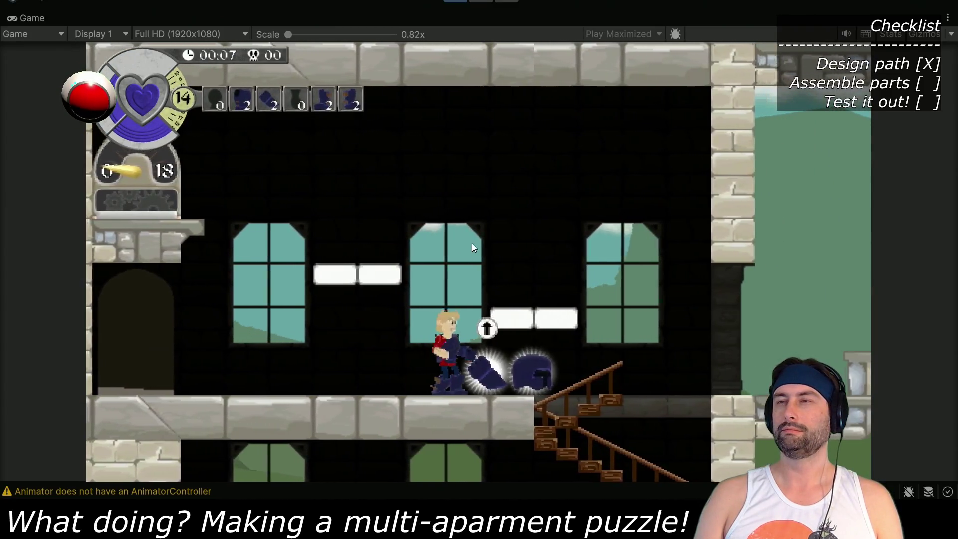
key(Right)
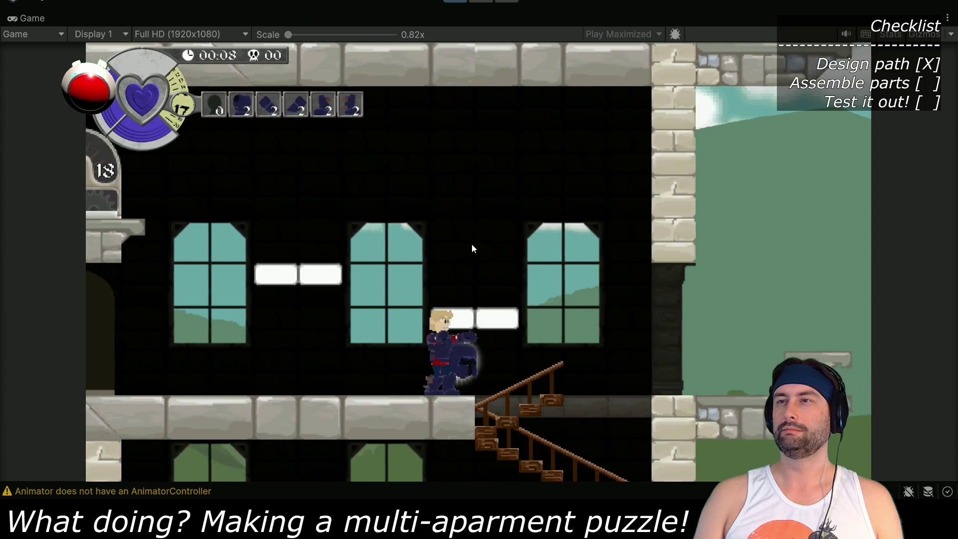
key(space)
key(Left)
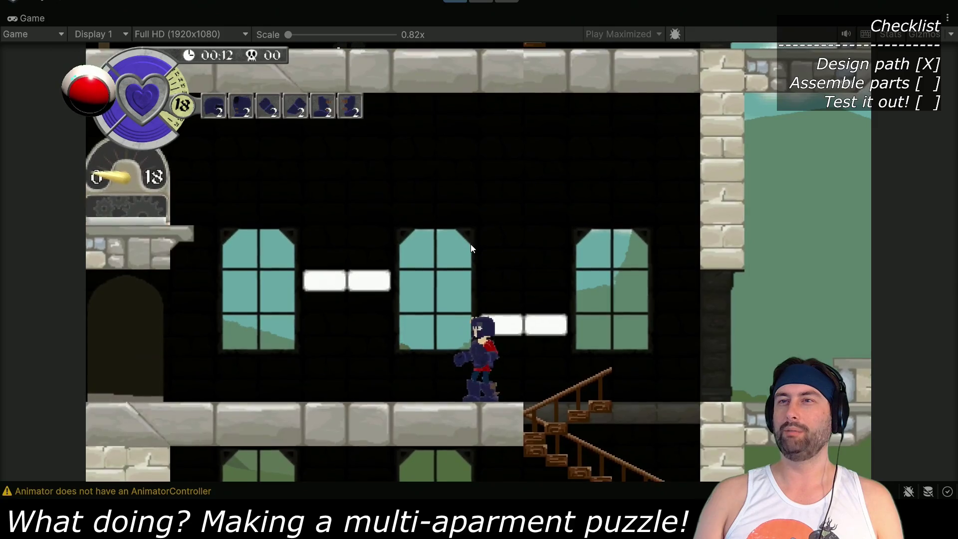
key(Left)
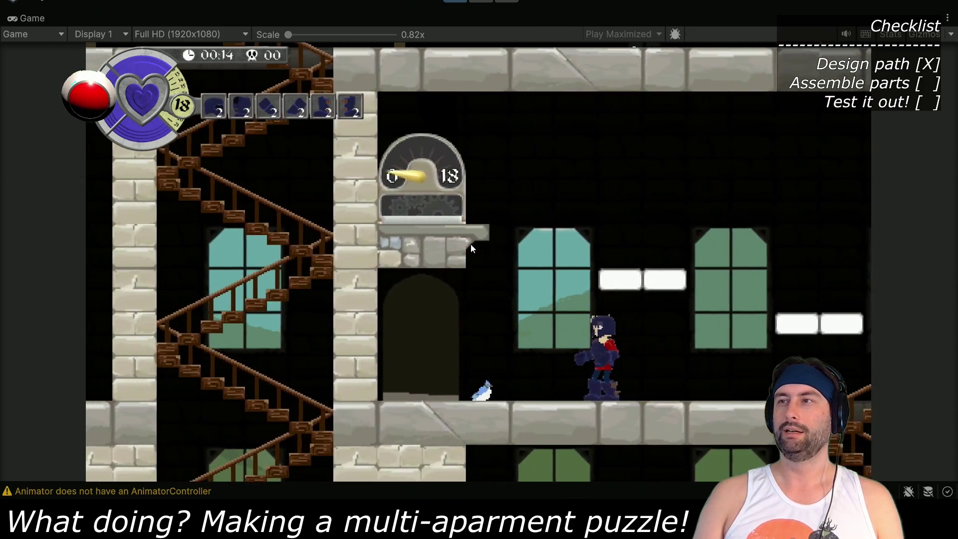
key(Right)
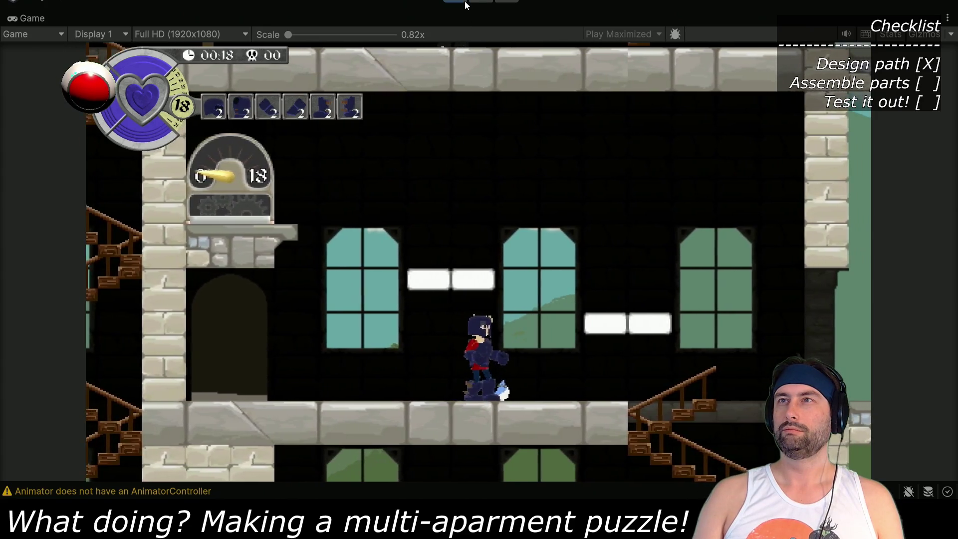
key(ctrl+p)
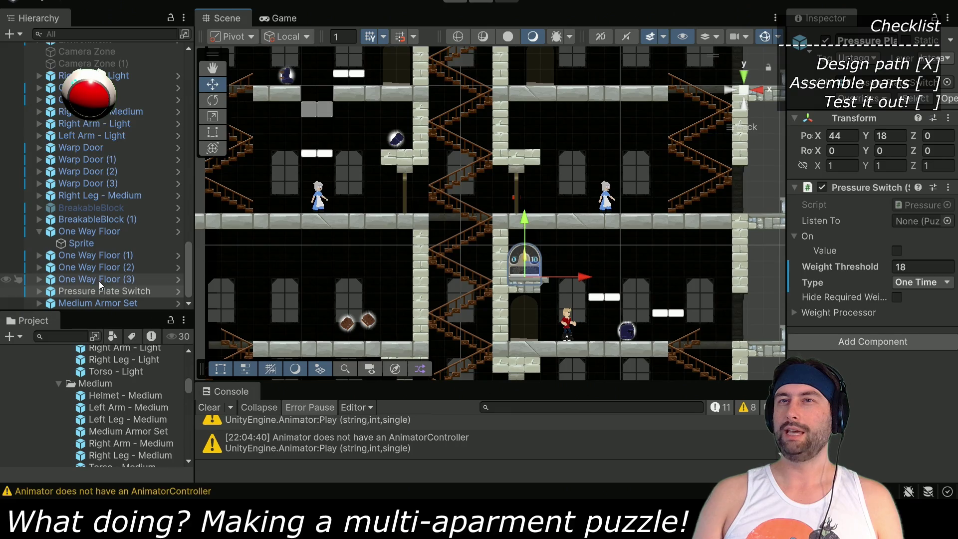
Duplicate One Way Floor (3) into a fourth platform at X 51, Y 14.5 and start a playtest
click(99, 280)
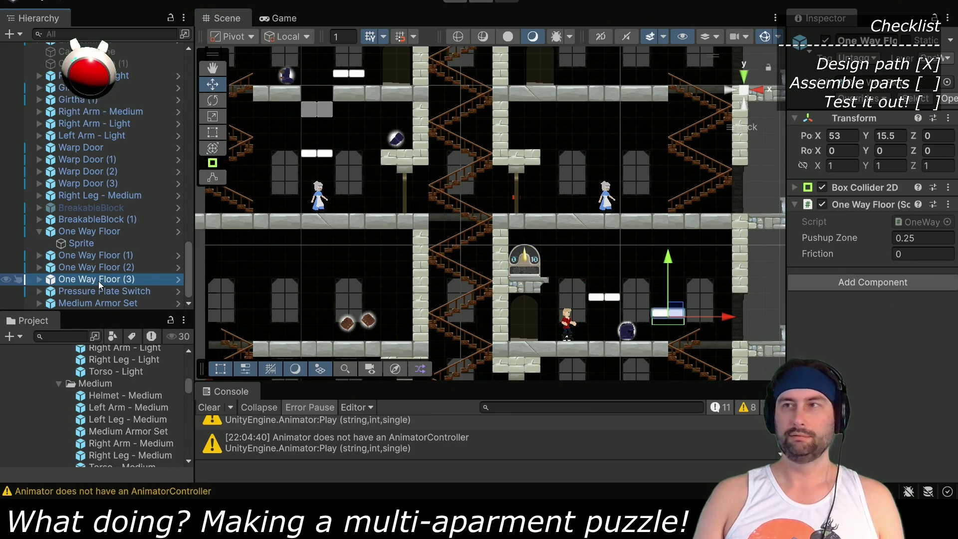
key(ctrl+d)
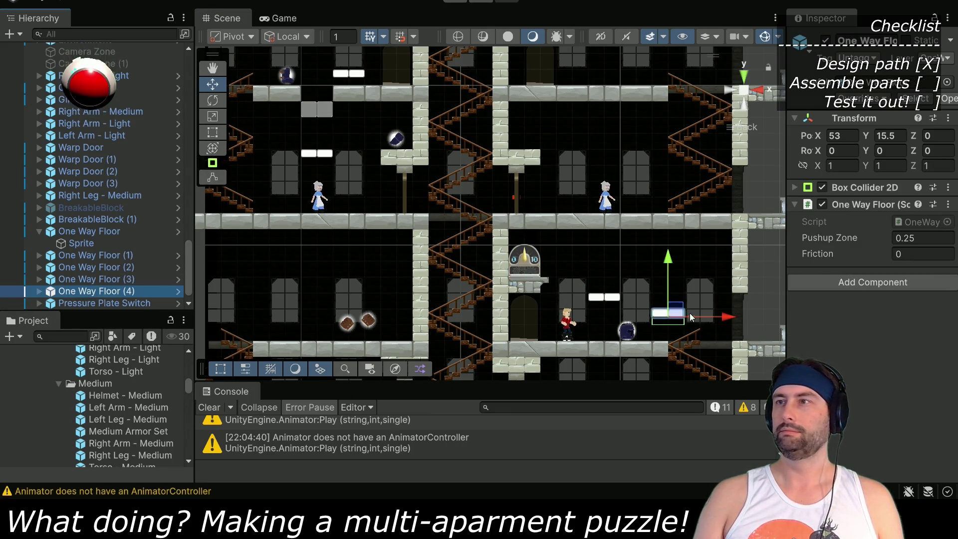
drag(681, 311, 660, 318)
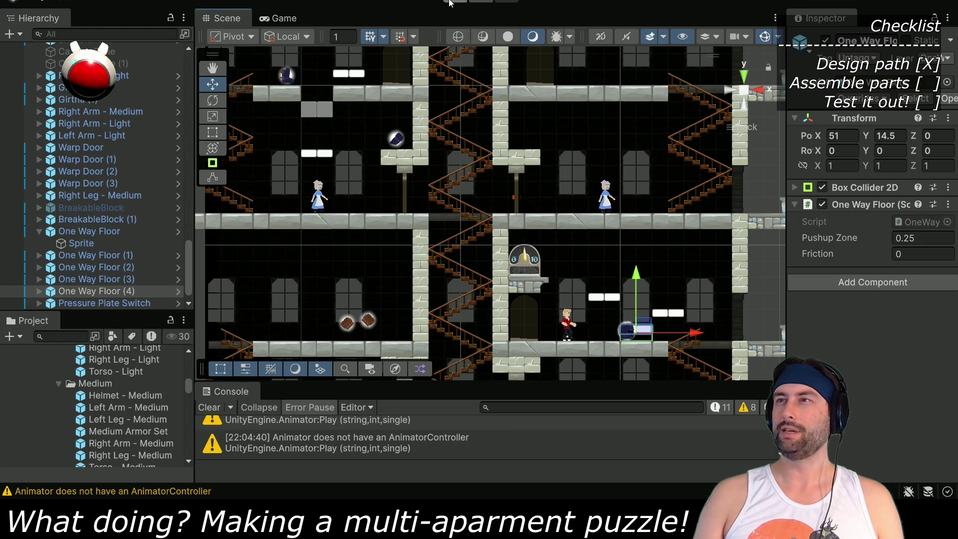
click(449, 2)
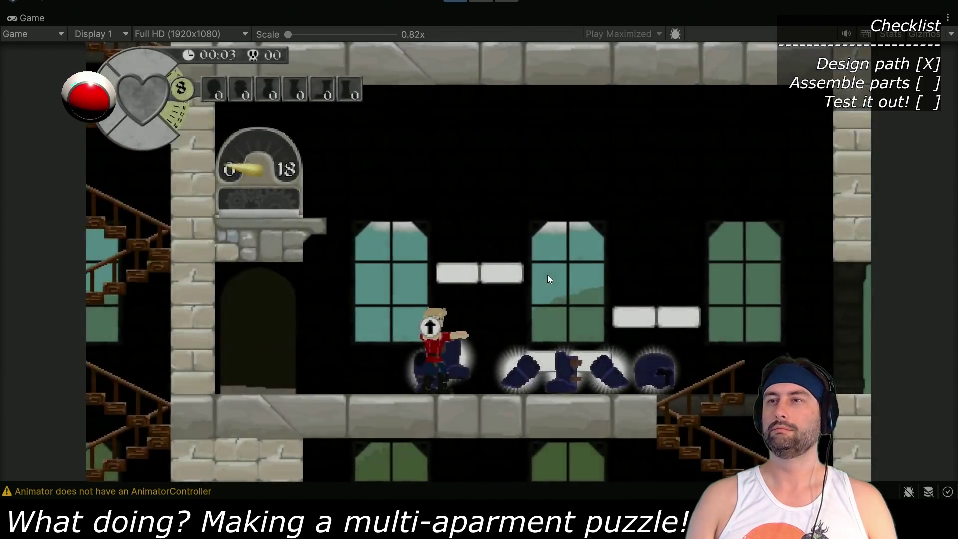
Collect the helmet, climb onto the pressure plate, take the weight-18 knight through the arch door, and end play
key(Right)
key(Right)
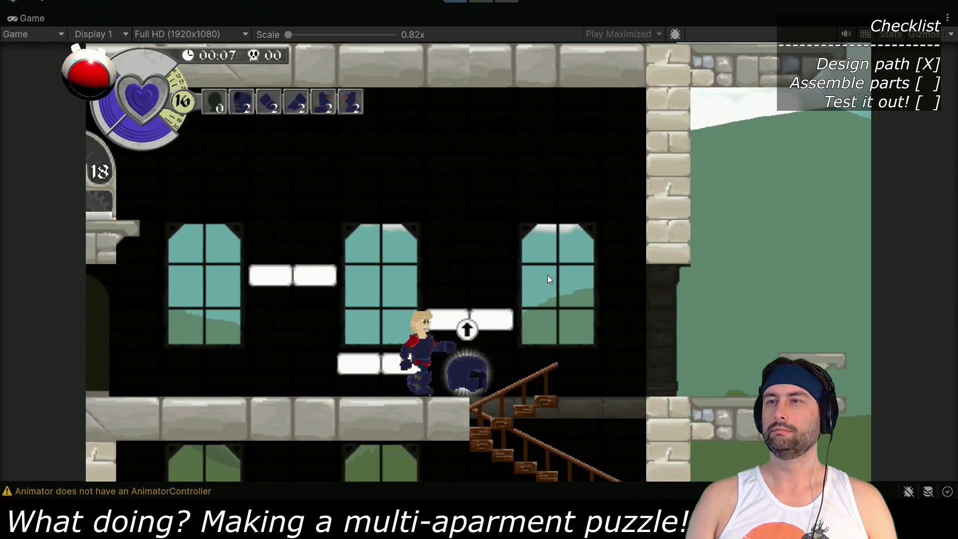
key(Right)
key(space)
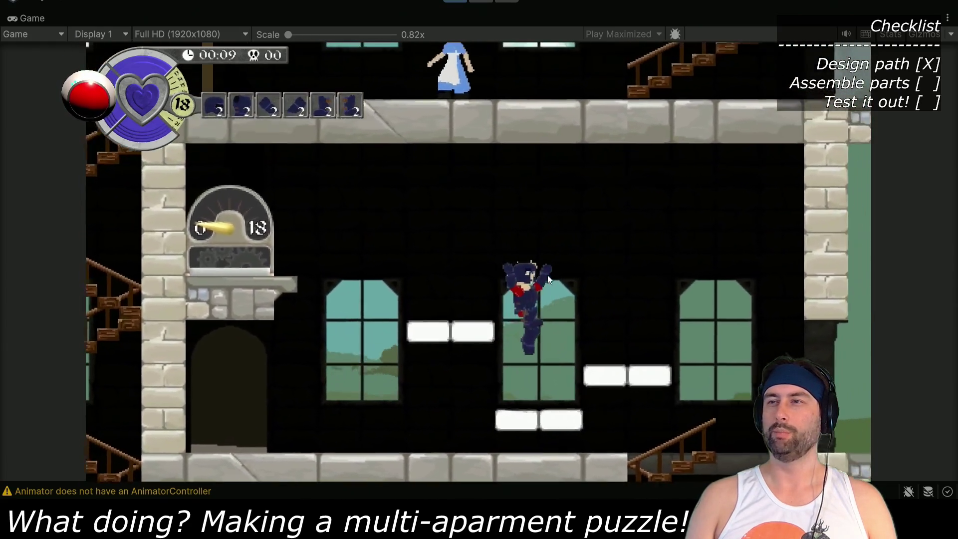
key(space)
key(Left)
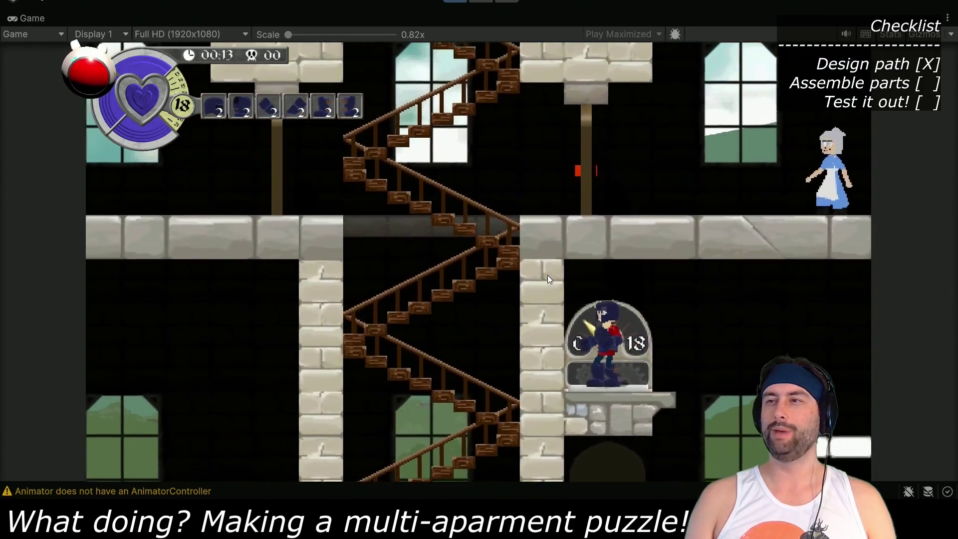
key(Right)
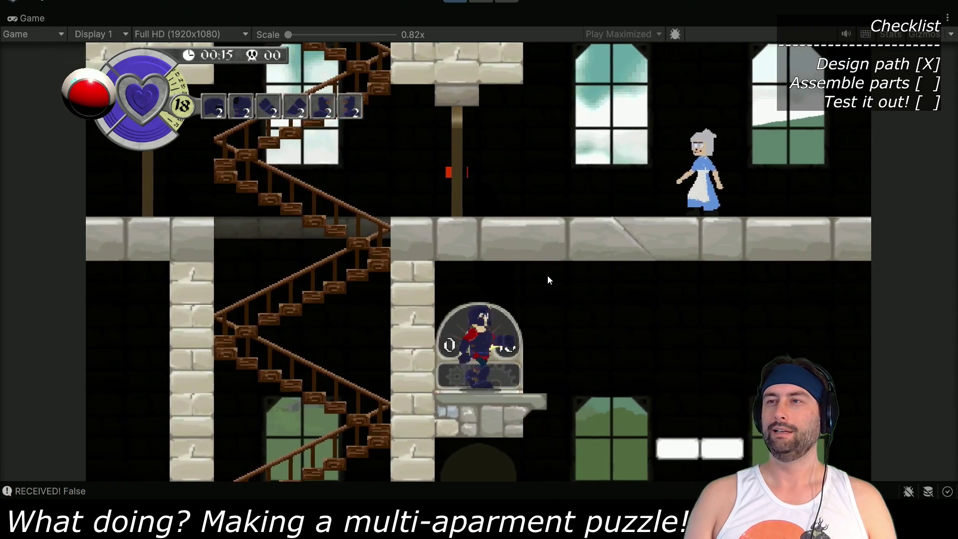
key(Right)
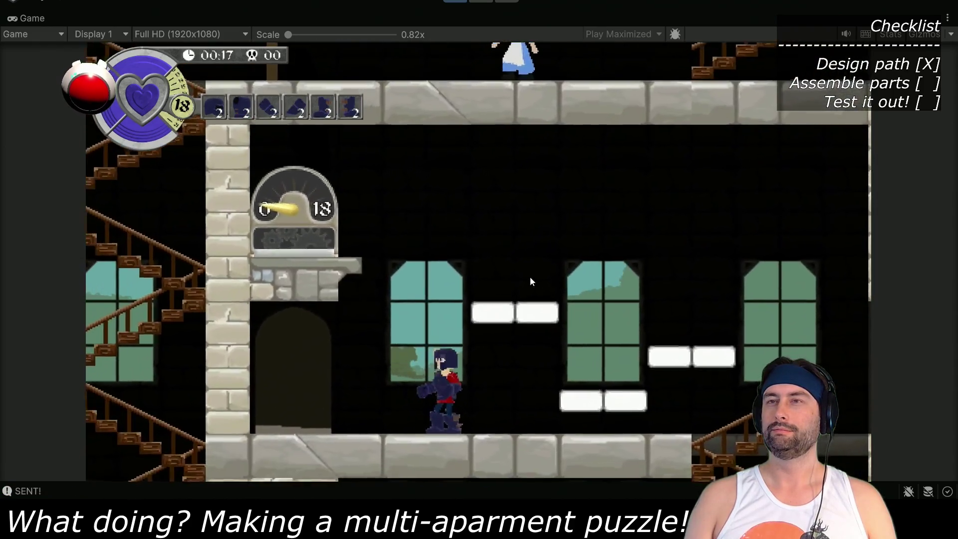
key(Left)
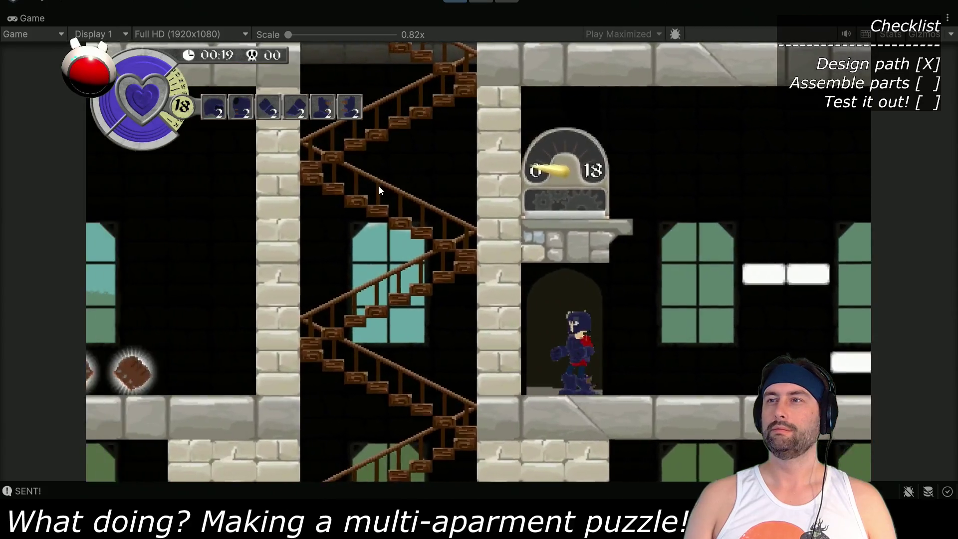
key(Right)
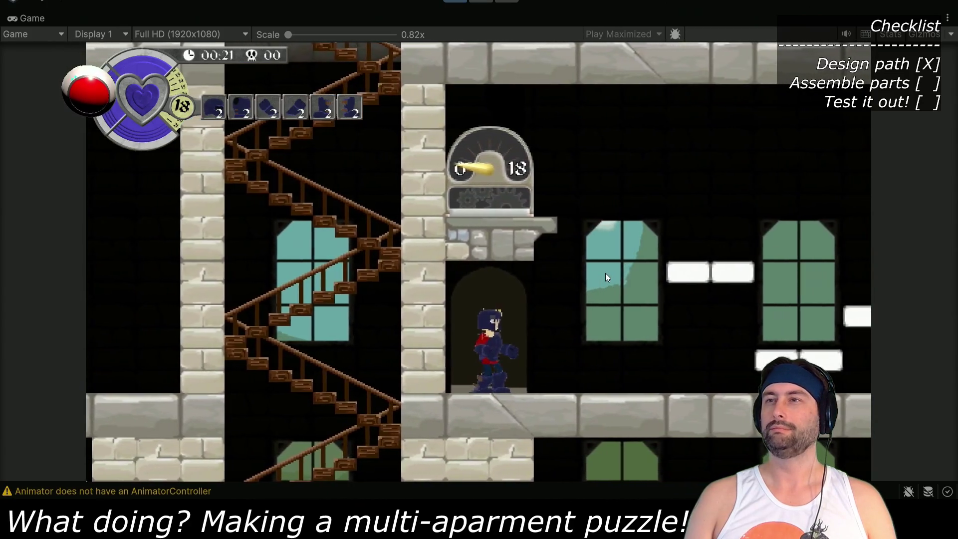
key(Up)
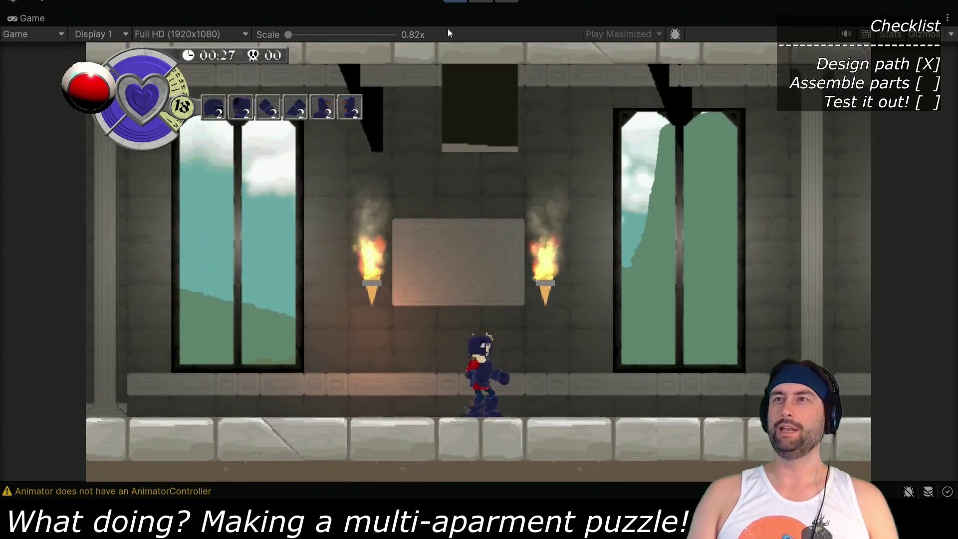
key(ctrl+p)
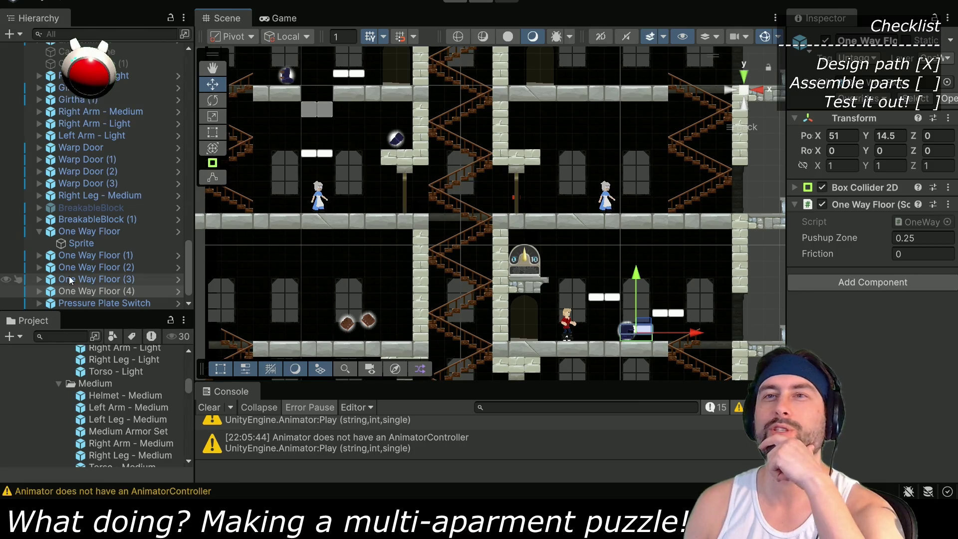
mouse_move(694, 337)
mouse_down()
mouse_move(601, 239)
mouse_move(591, 248)
mouse_up()
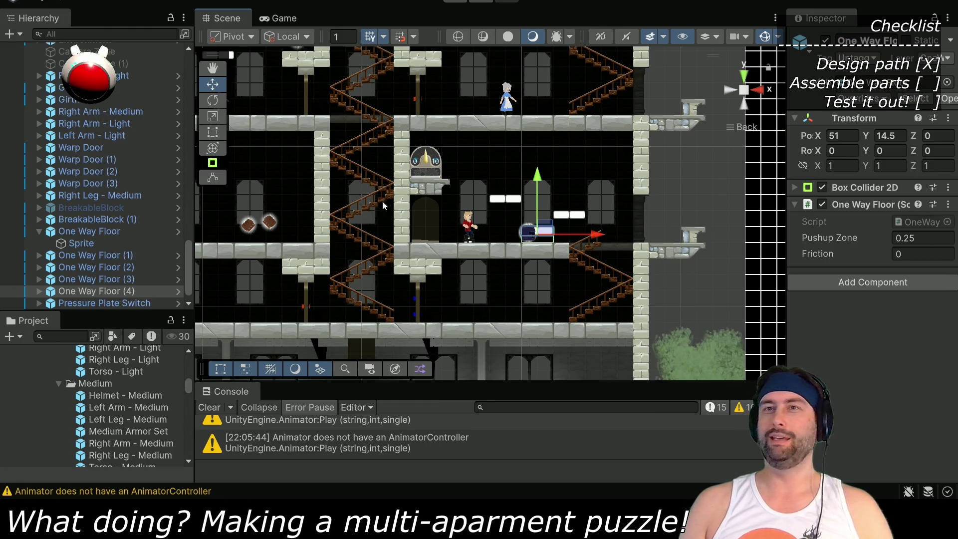
scroll(100, 400, down, 3)
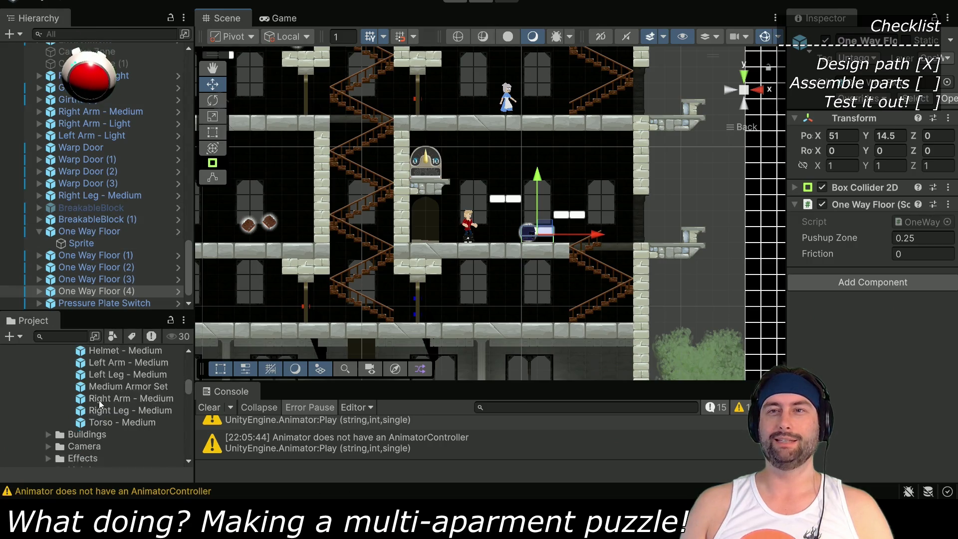
scroll(98, 398, up, 3)
scroll(59, 283, down, 1)
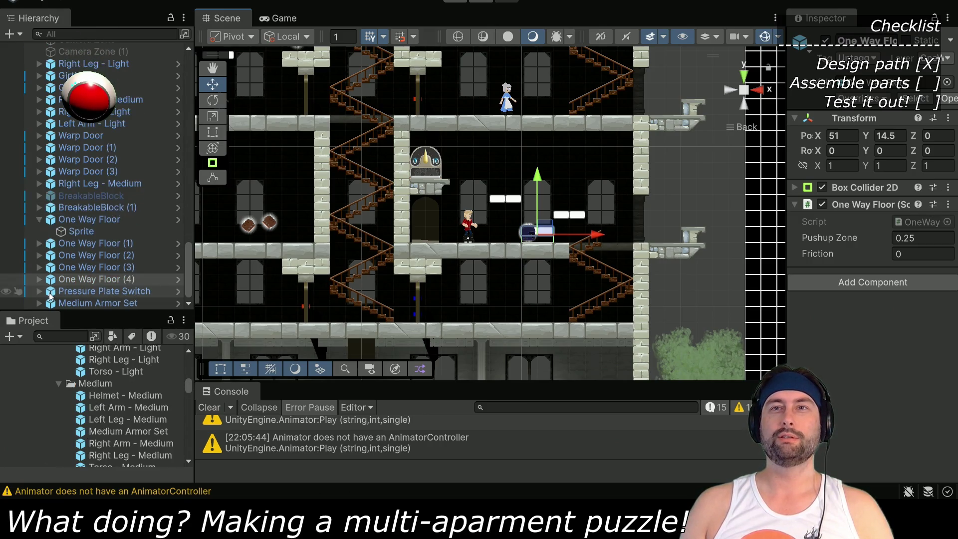
click(39, 303)
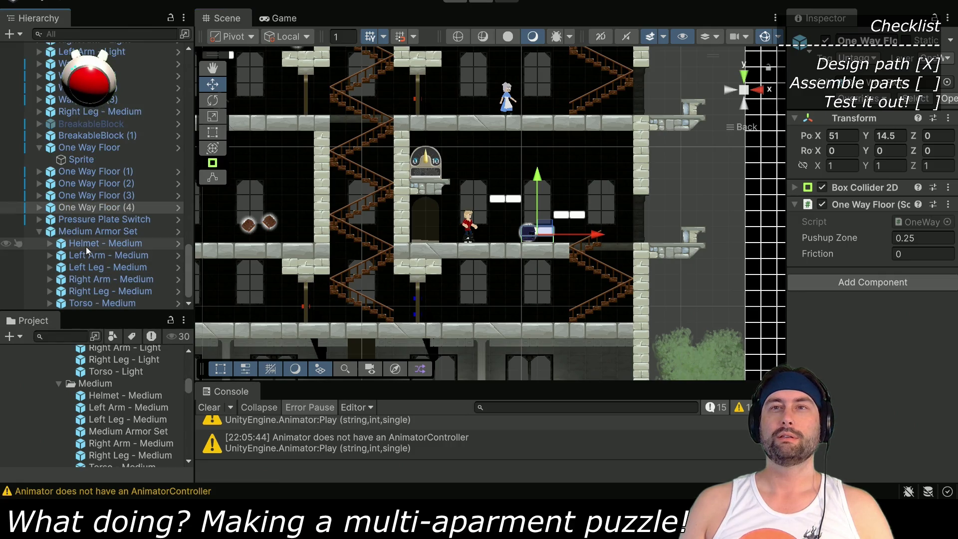
Move Helmet - Medium up to the upper floor and Torso - Medium beside the two barrels
click(85, 246)
mouse_move(415, 222)
mouse_down()
mouse_move(536, 246)
mouse_move(521, 233)
mouse_up()
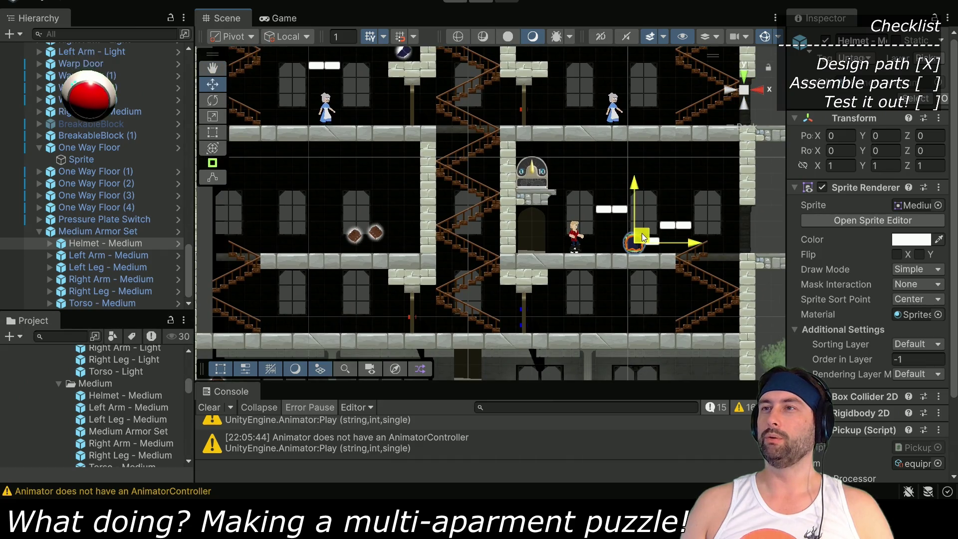
mouse_move(643, 238)
mouse_down()
mouse_move(623, 270)
mouse_move(620, 312)
mouse_up()
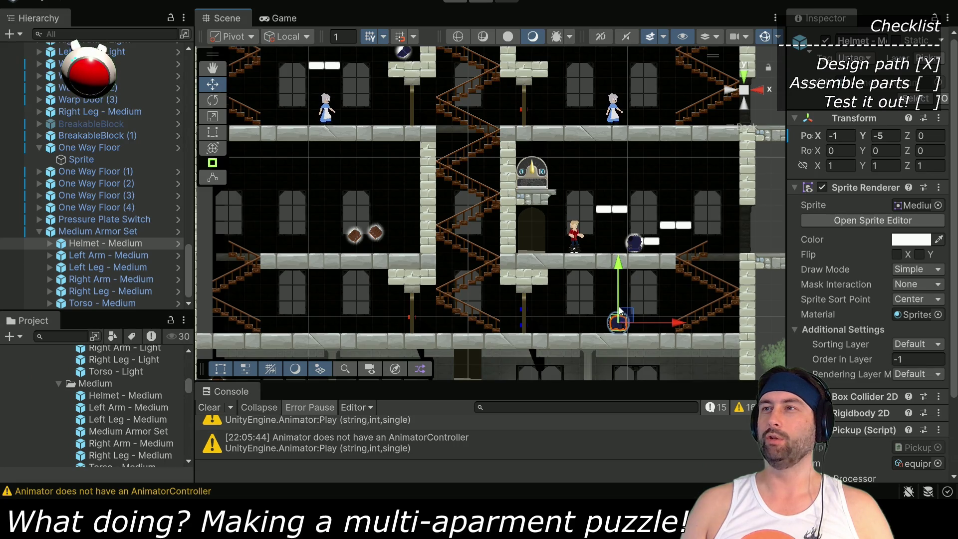
click(115, 303)
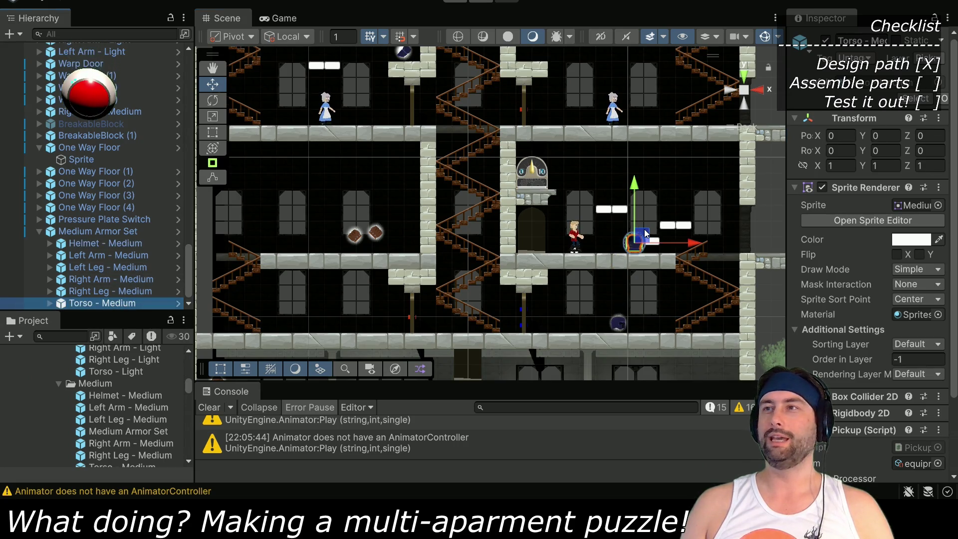
drag(594, 236, 410, 233)
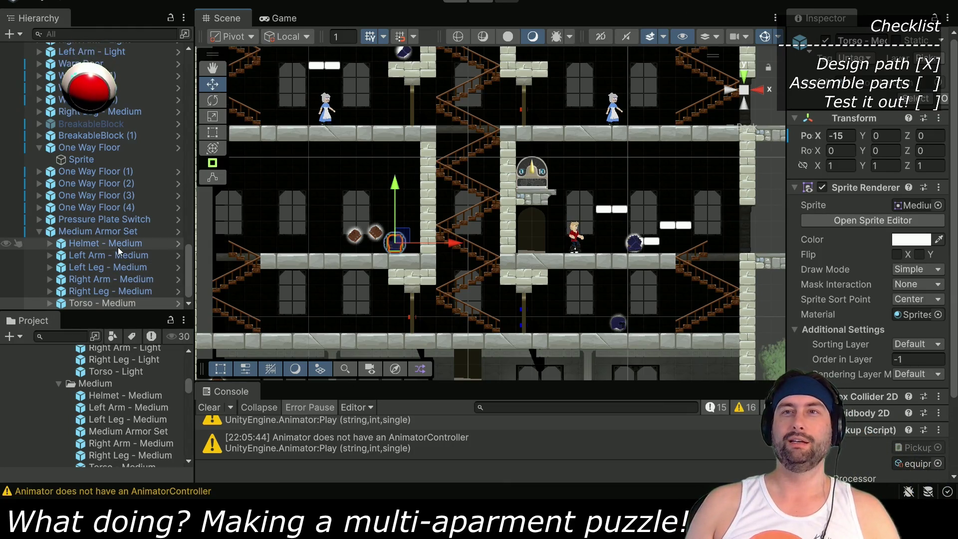
click(617, 322)
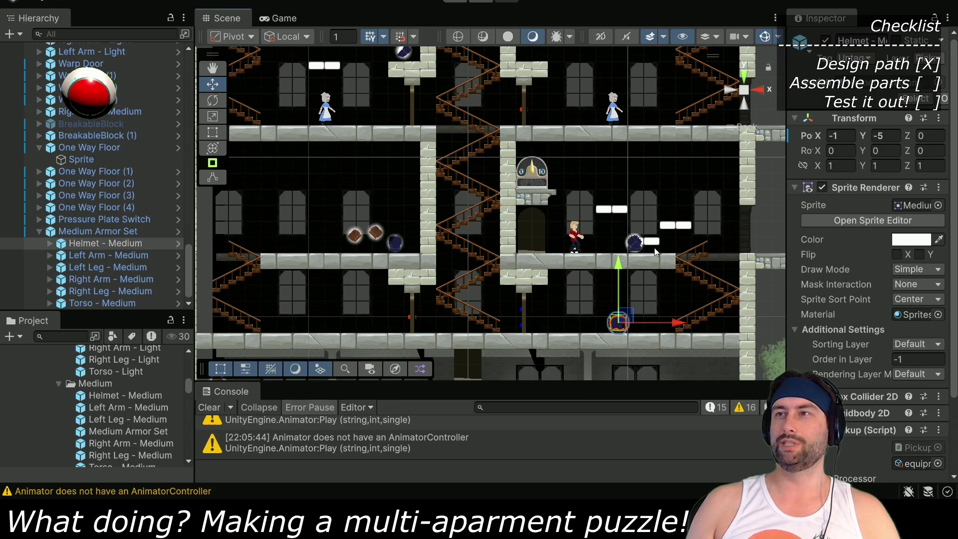
mouse_move(613, 360)
mouse_down()
mouse_move(619, 151)
mouse_move(572, 151)
mouse_up()
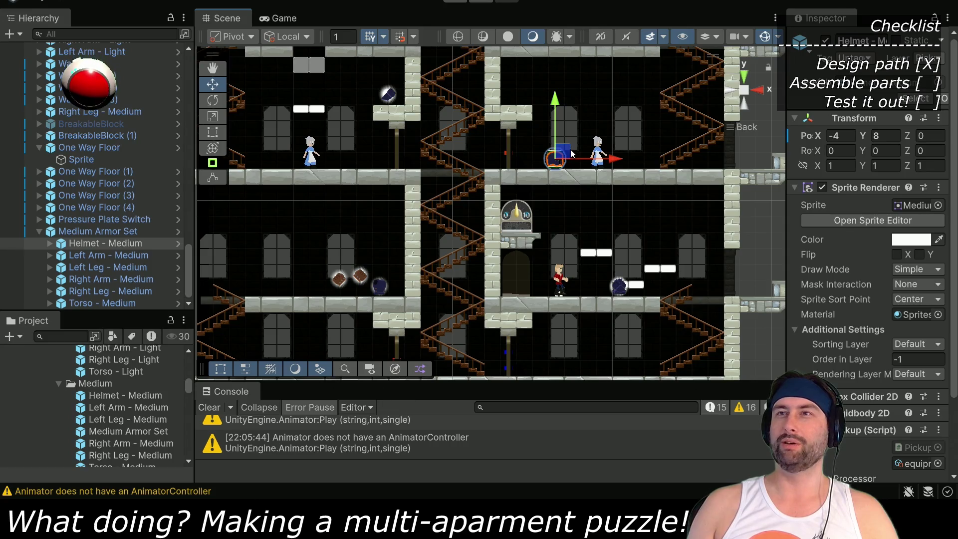
Place the arm and leg pieces on the lower floor, by the one-way floors, and on the outside ledge at X 9
click(621, 282)
click(621, 282)
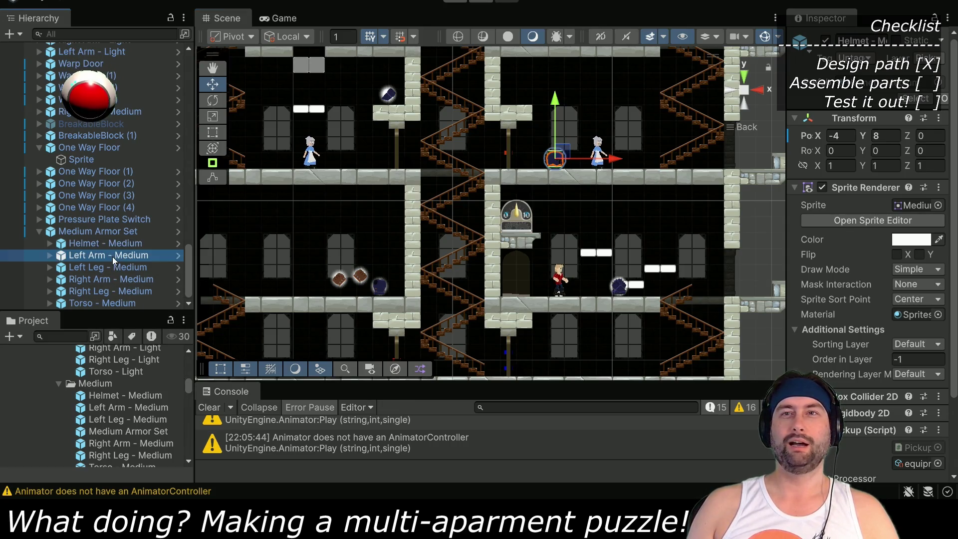
drag(630, 281, 612, 346)
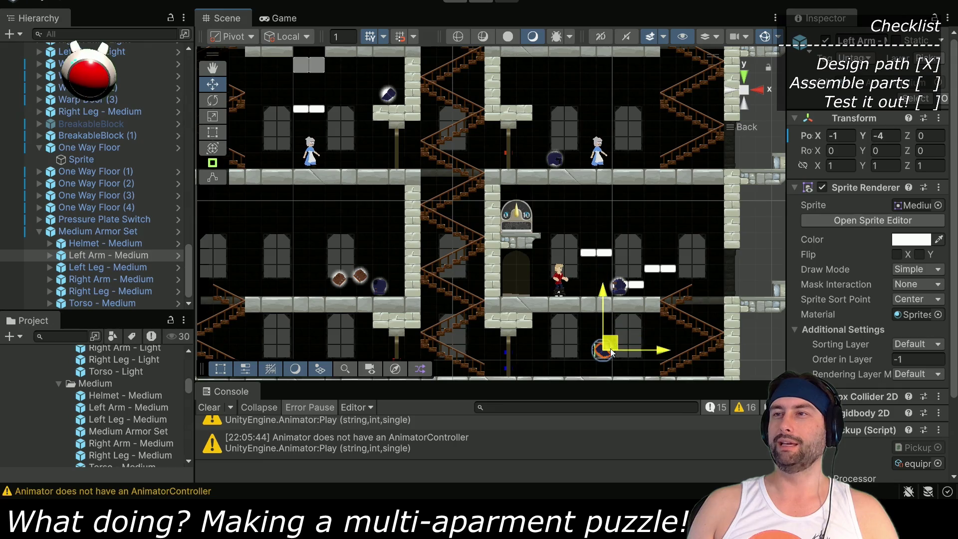
click(125, 271)
mouse_move(627, 281)
mouse_down()
mouse_move(637, 343)
mouse_move(716, 357)
mouse_up()
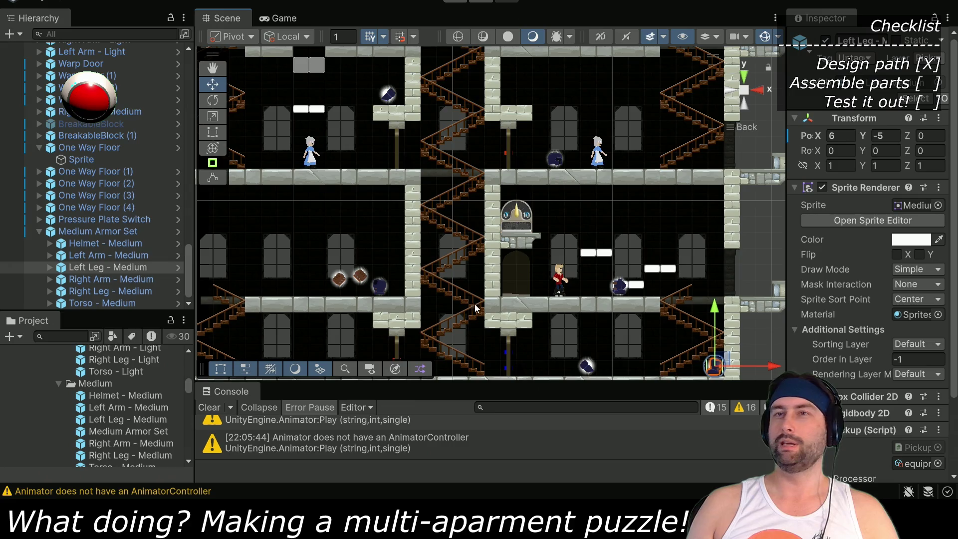
click(120, 281)
mouse_move(639, 281)
mouse_down()
mouse_move(613, 282)
mouse_move(724, 280)
mouse_up()
click(121, 290)
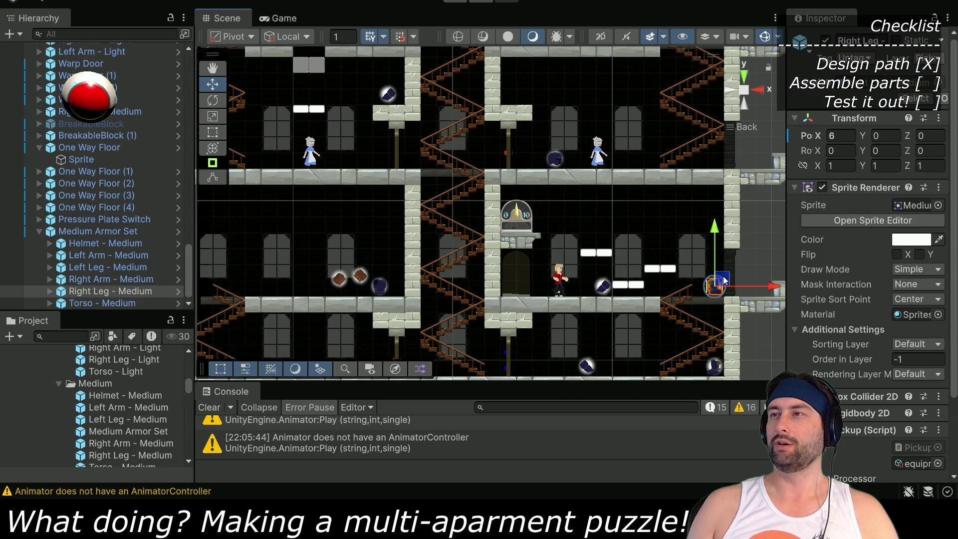
drag(727, 282, 760, 279)
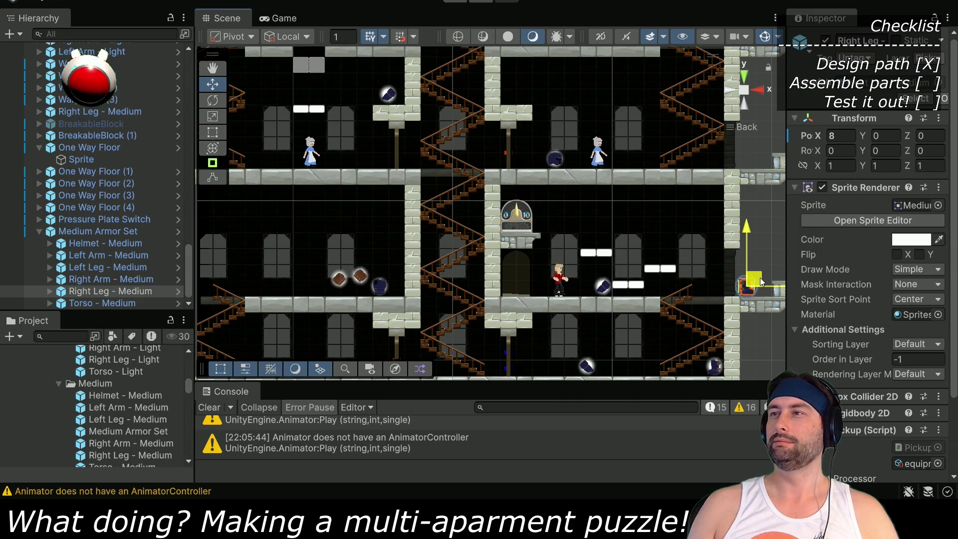
scroll(716, 321, up, 5)
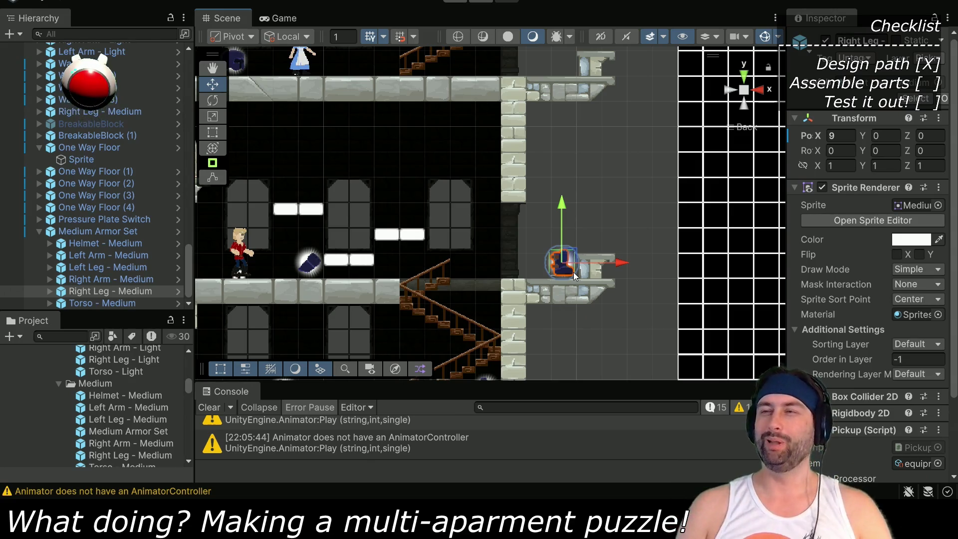
drag(415, 225, 642, 224)
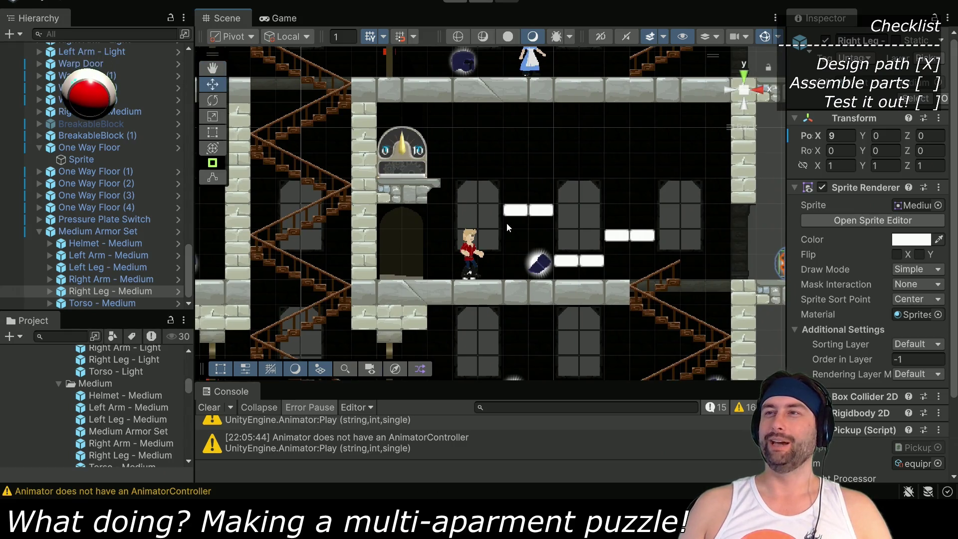
drag(560, 276, 511, 194)
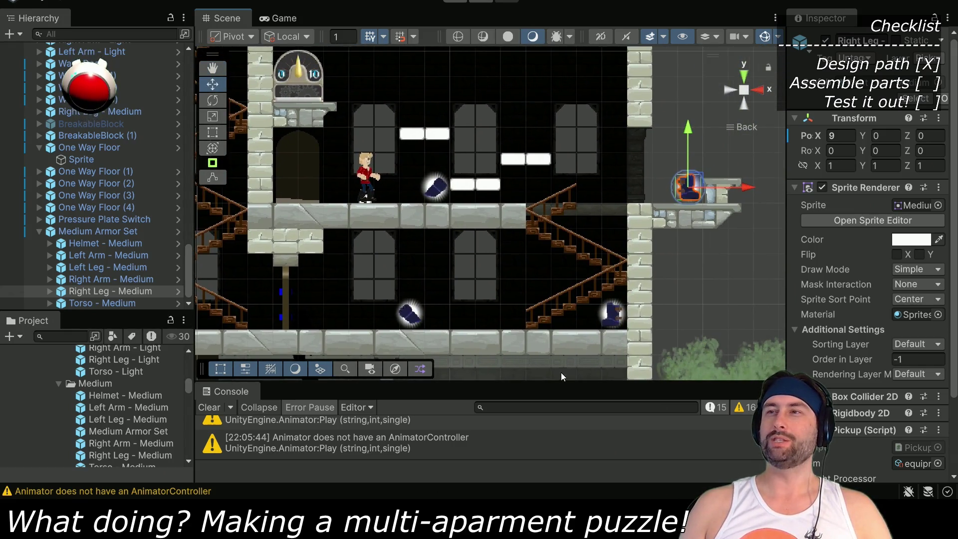
scroll(480, 157, up, 2)
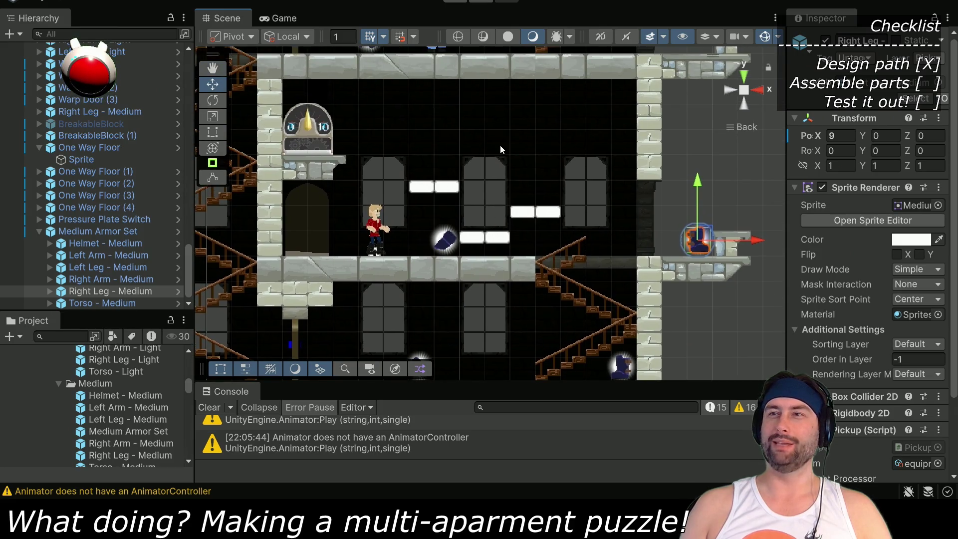
drag(349, 214, 562, 224)
mouse_move(258, 292)
mouse_down()
mouse_move(549, 265)
mouse_move(513, 265)
mouse_up()
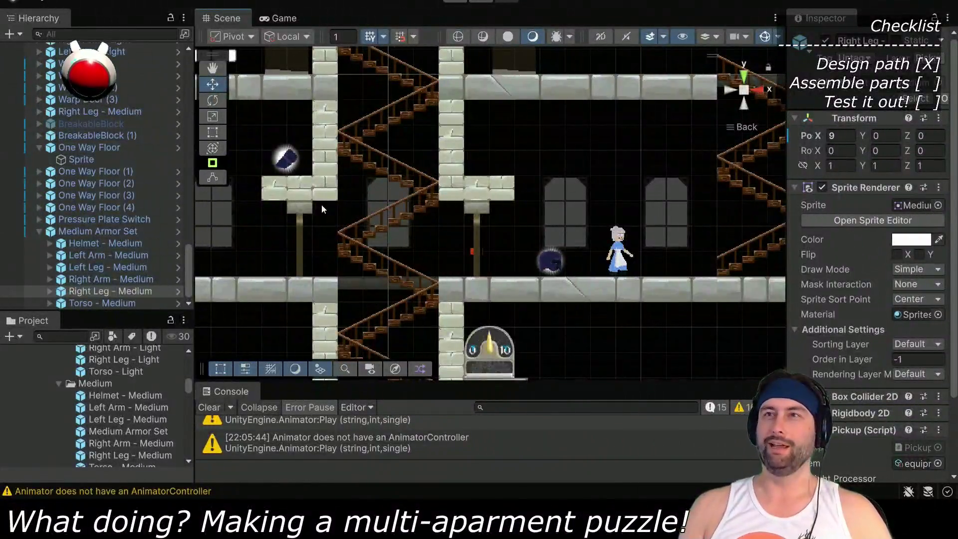
drag(320, 206, 526, 294)
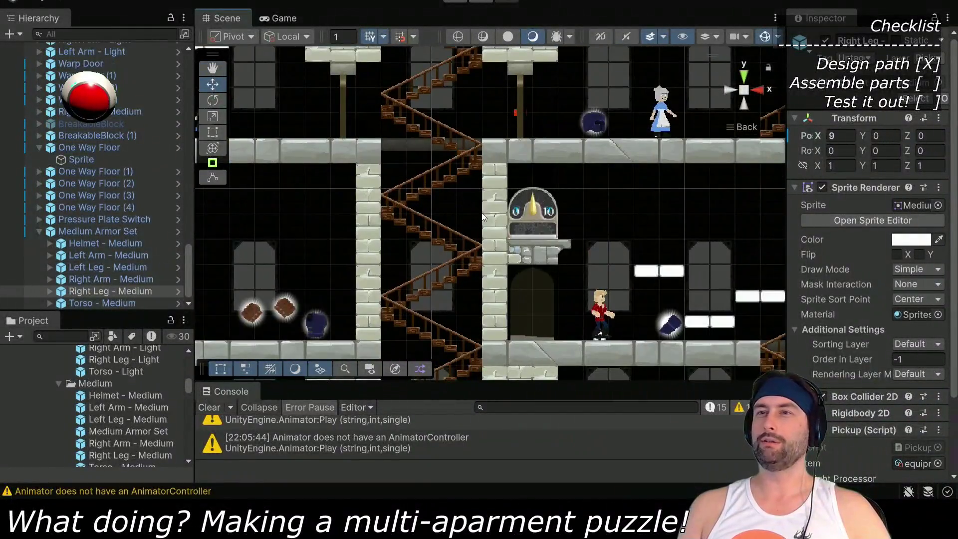
drag(637, 247, 621, 250)
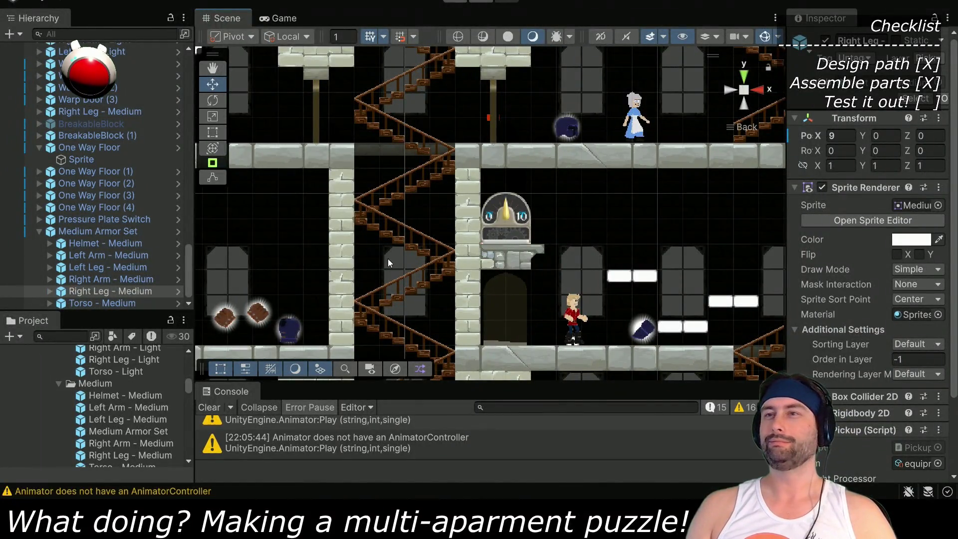
Move Dent onto the upper staircase and start Play mode
scroll(84, 117, up, 5)
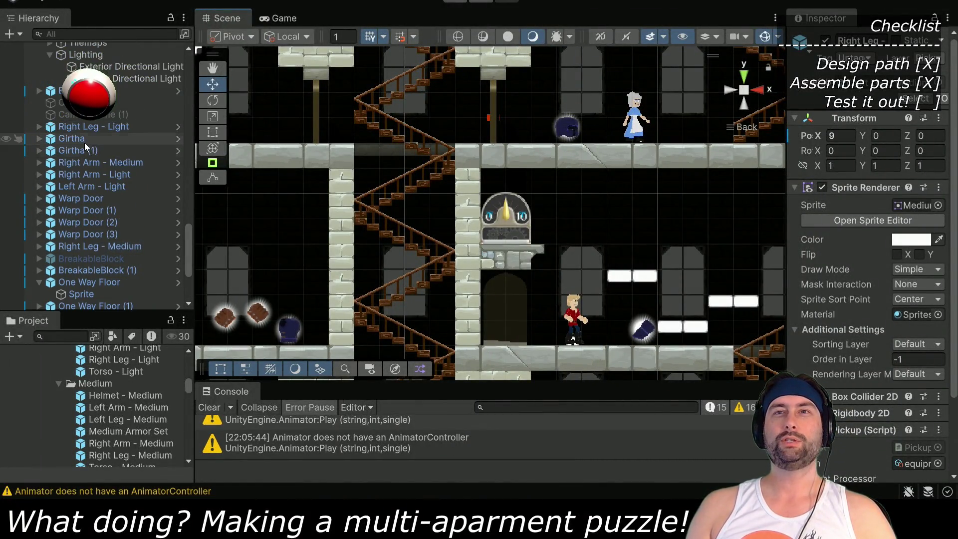
scroll(86, 133, up, 6)
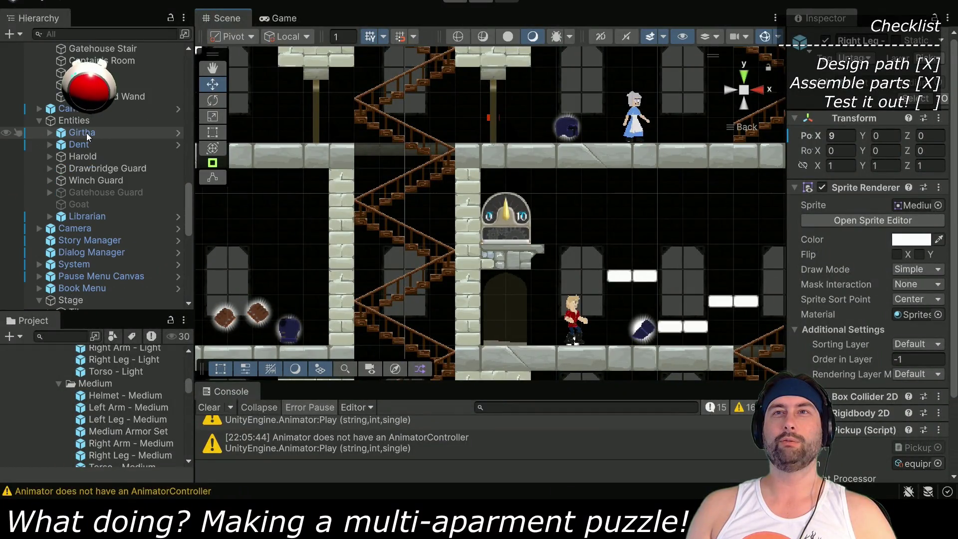
click(86, 143)
drag(574, 316, 397, 114)
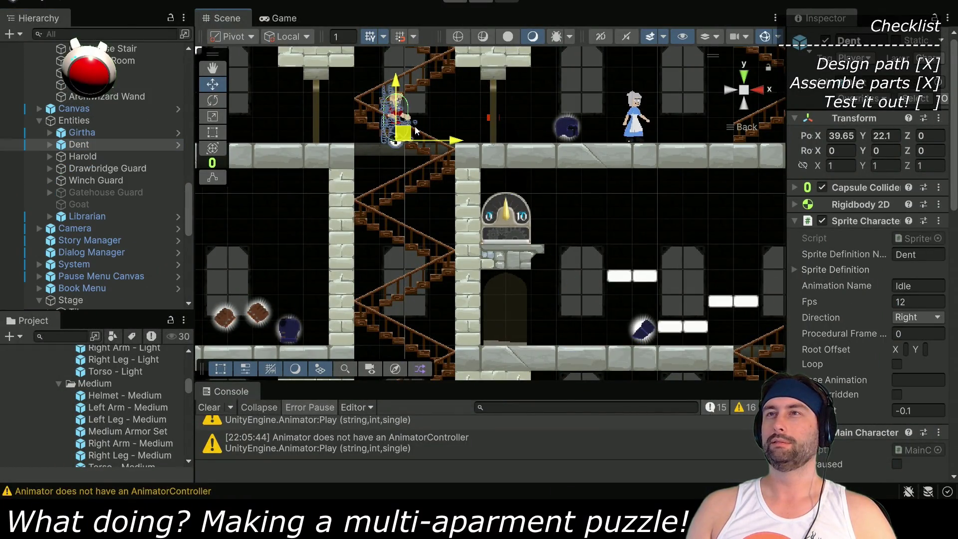
click(455, 2)
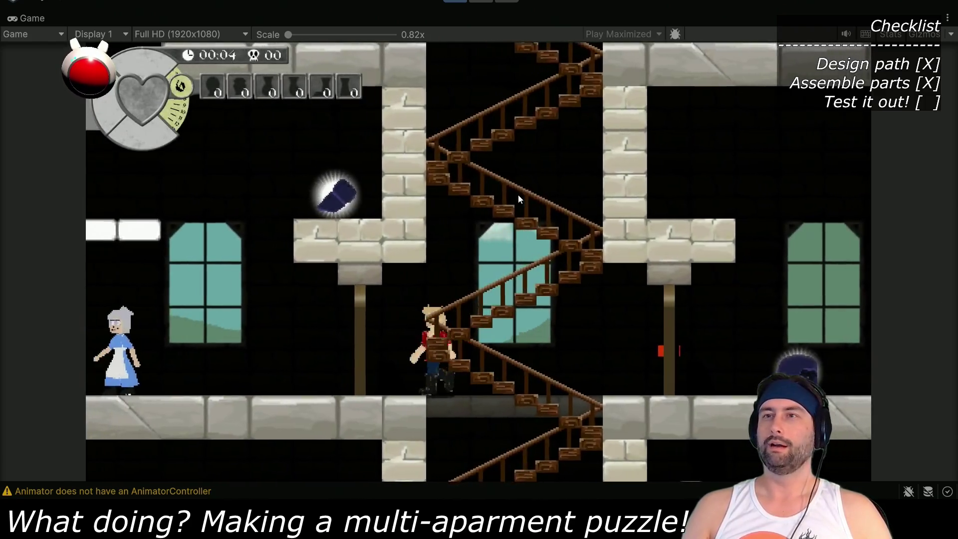
Walk the knight up the zigzag staircase to the glowing blue armor piece, then stop the playtest
key(Right)
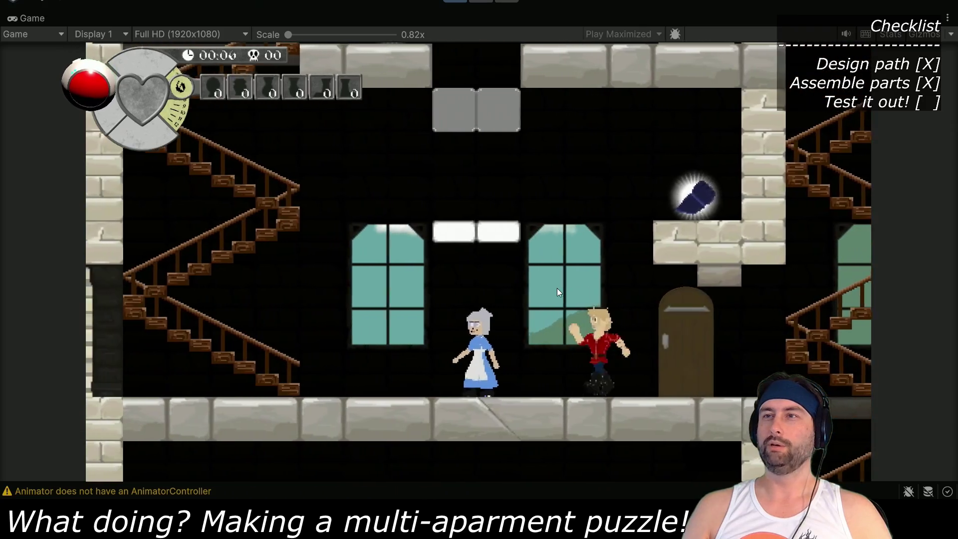
key(Left)
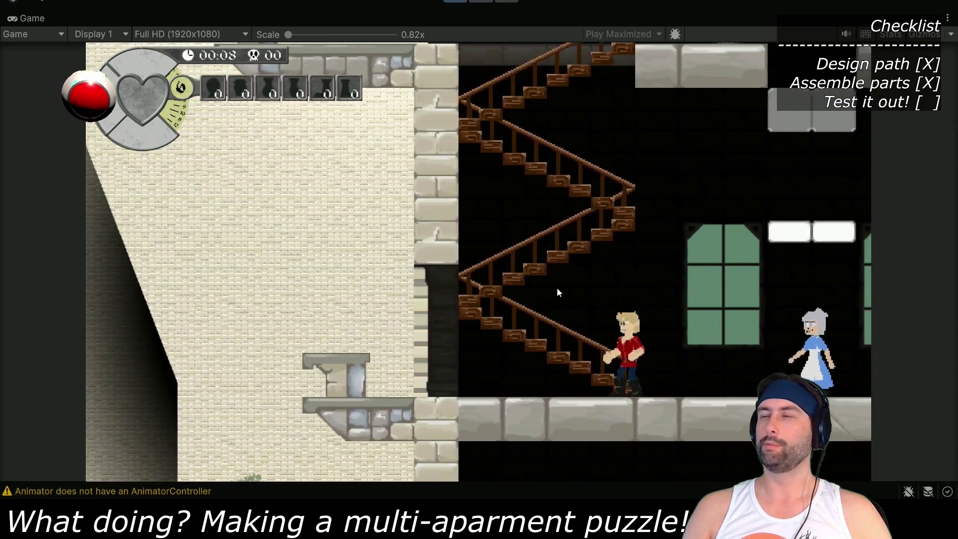
key(Up)
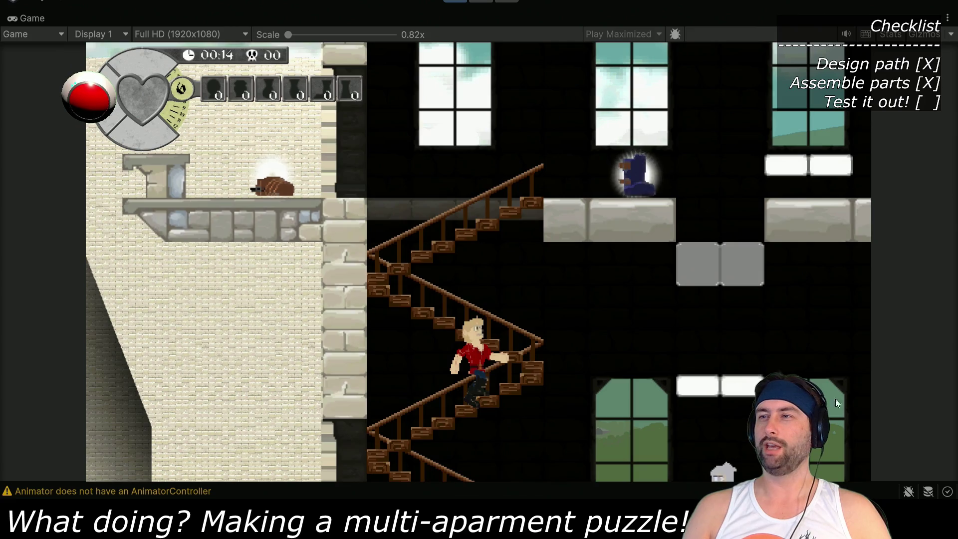
key(Up)
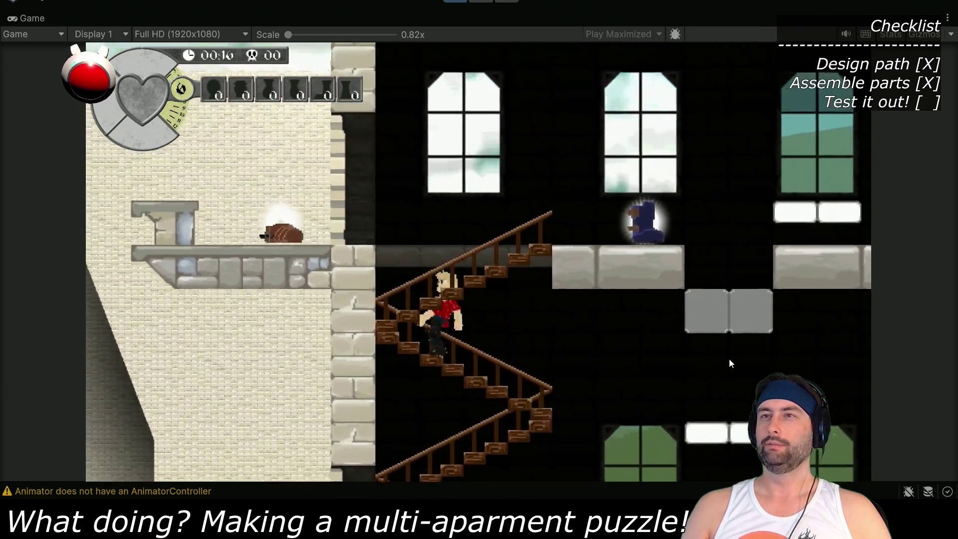
key(Right)
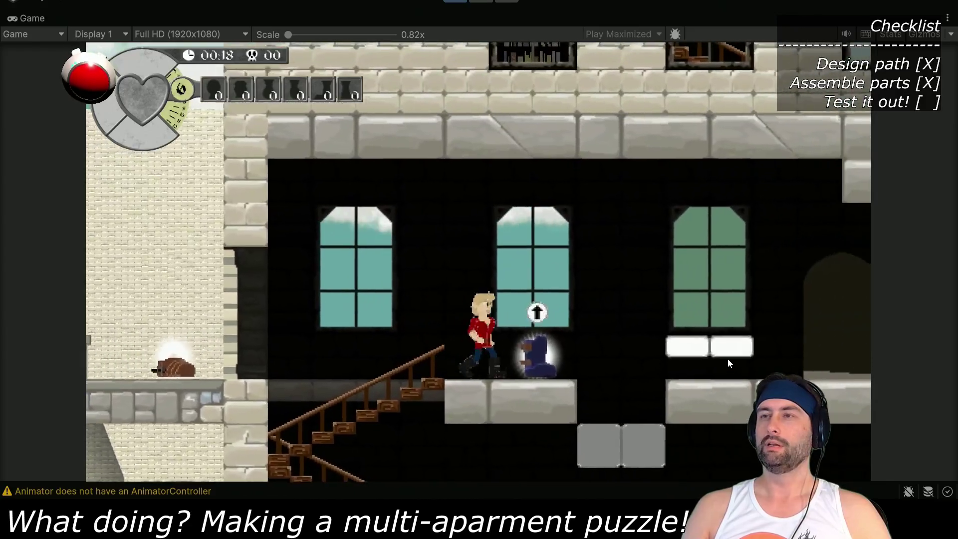
key(Right)
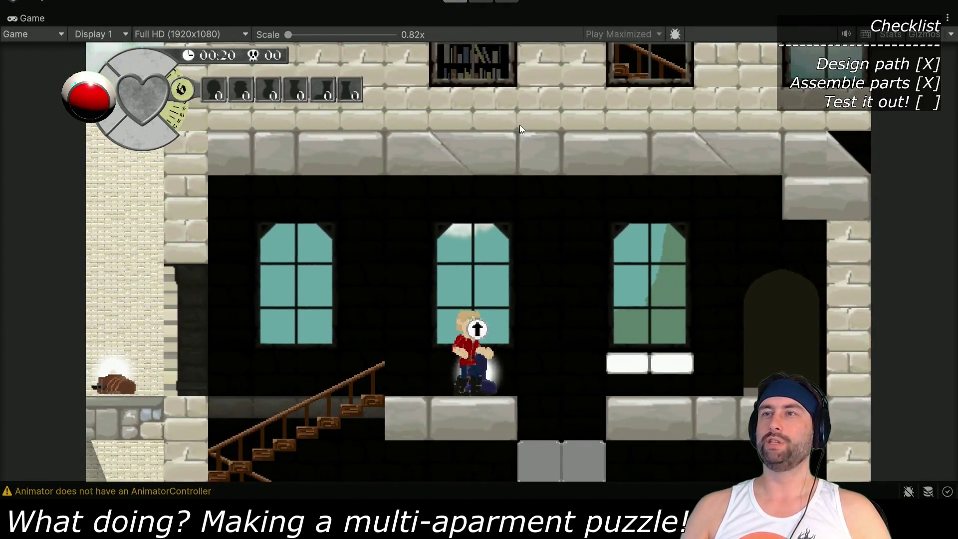
key(ctrl+p)
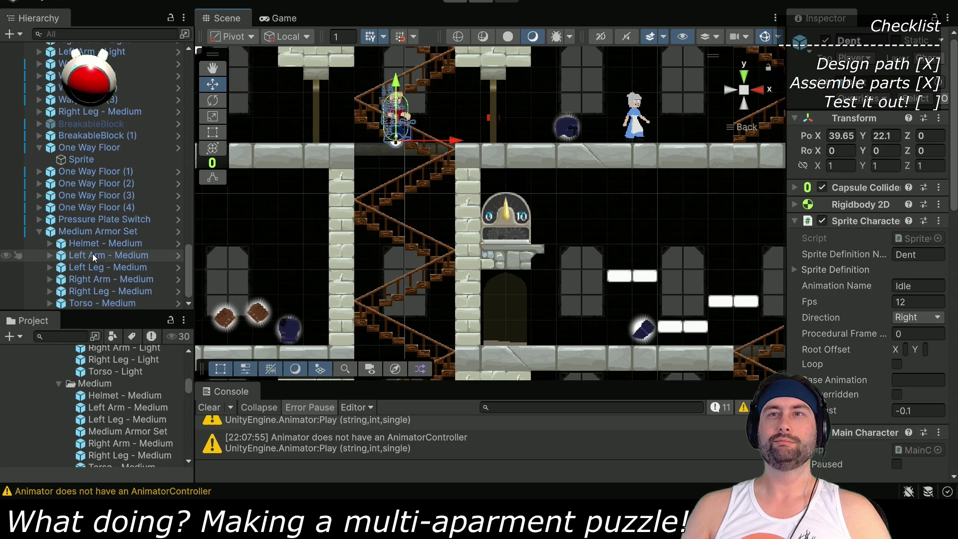
Move the Right Leg - Medium armor to 51.1, 22.62 beside the right maiden and start Play mode
click(92, 113)
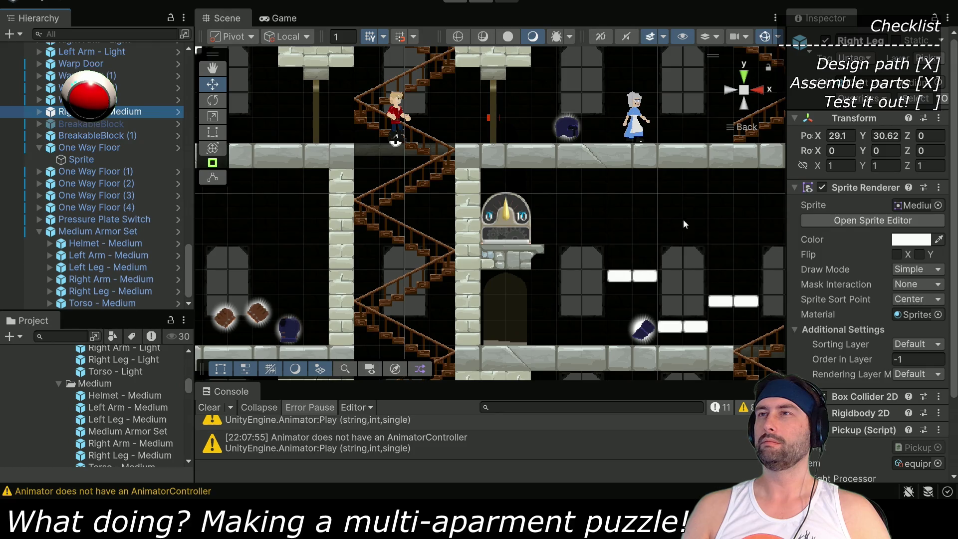
scroll(546, 194, down, 5)
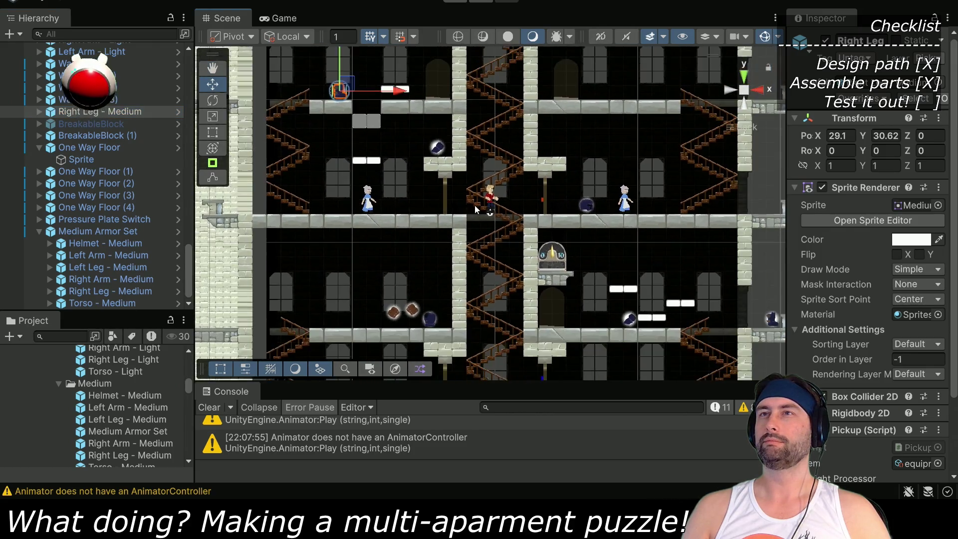
scroll(464, 209, up, 2)
drag(291, 123, 251, 176)
drag(279, 139, 496, 168)
drag(419, 156, 596, 258)
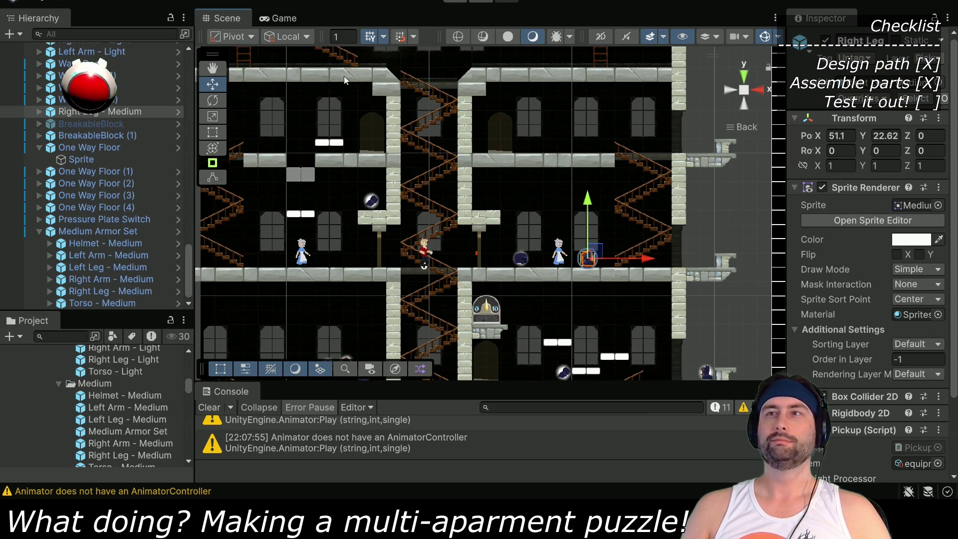
click(455, 2)
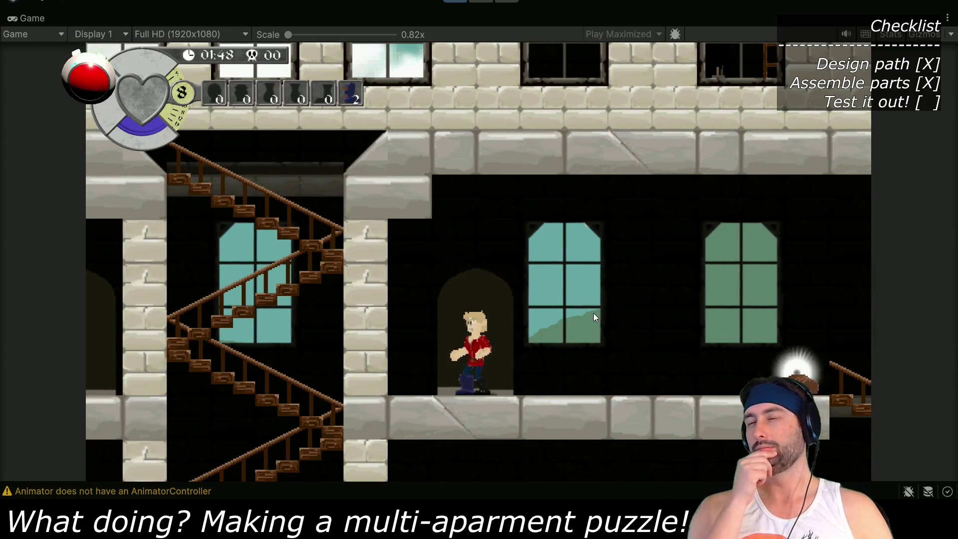
Take the arched warp door, walk left, and jump onto the white one-way platform
key(Up)
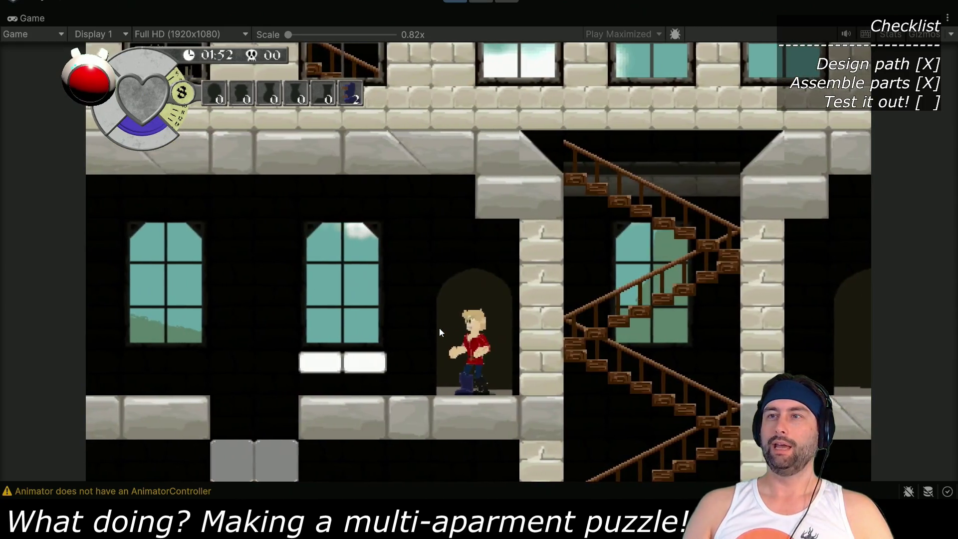
key(Left)
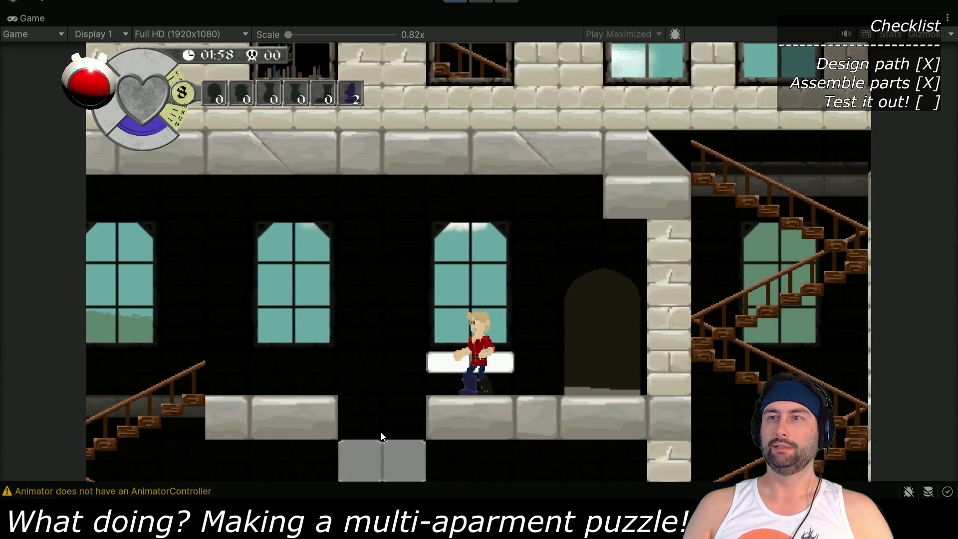
key(space)
key(space)
key(Left)
key(space)
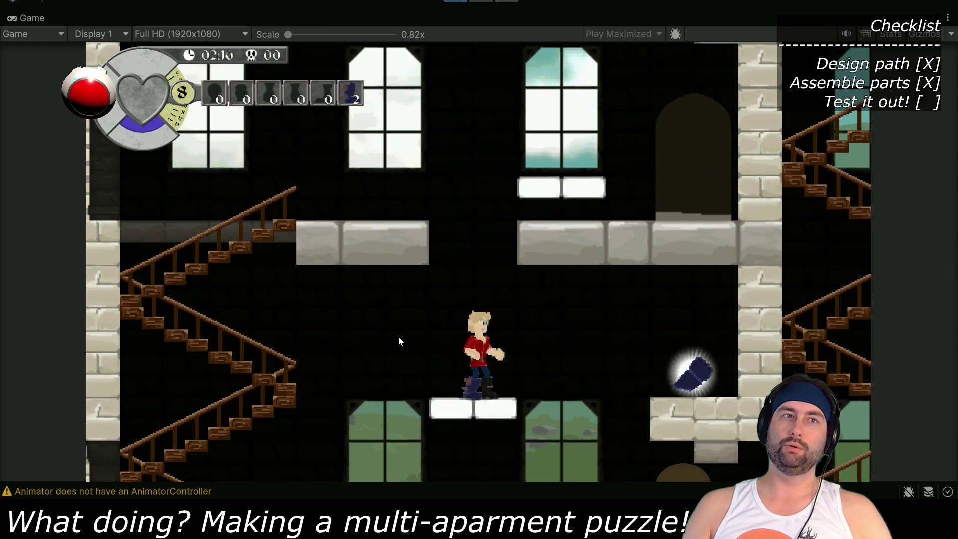
Walk left and back right, jump onto the stone ledge by the armor piece, and warp next door
key(Left)
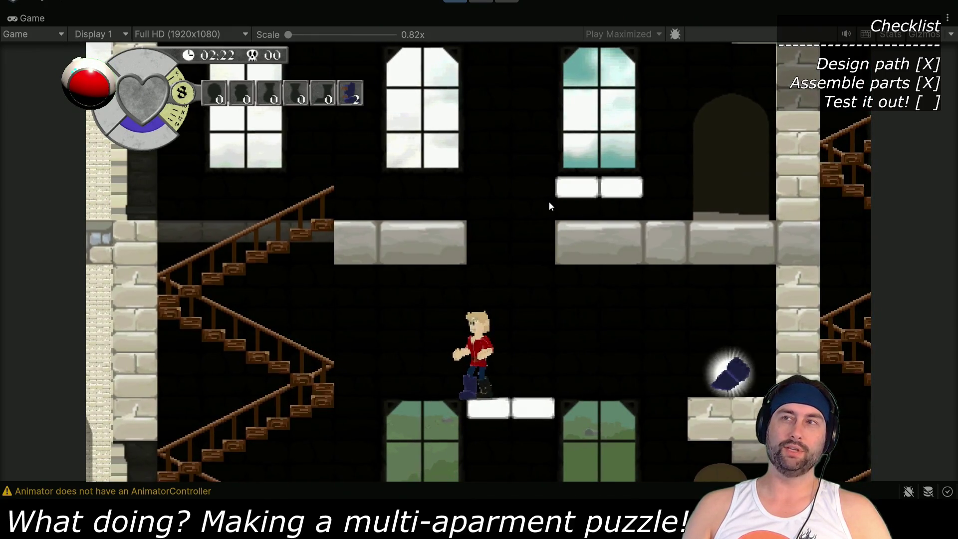
key(Right)
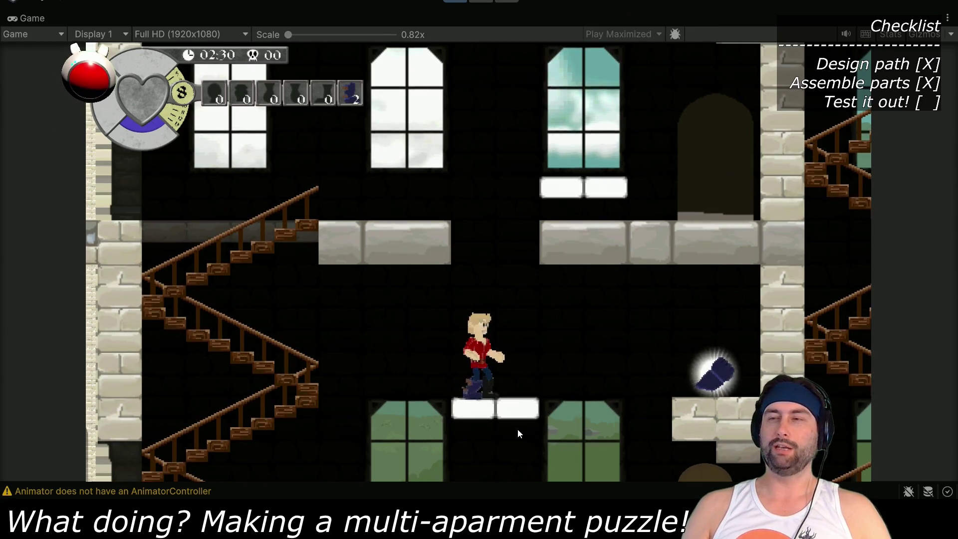
key(Right)
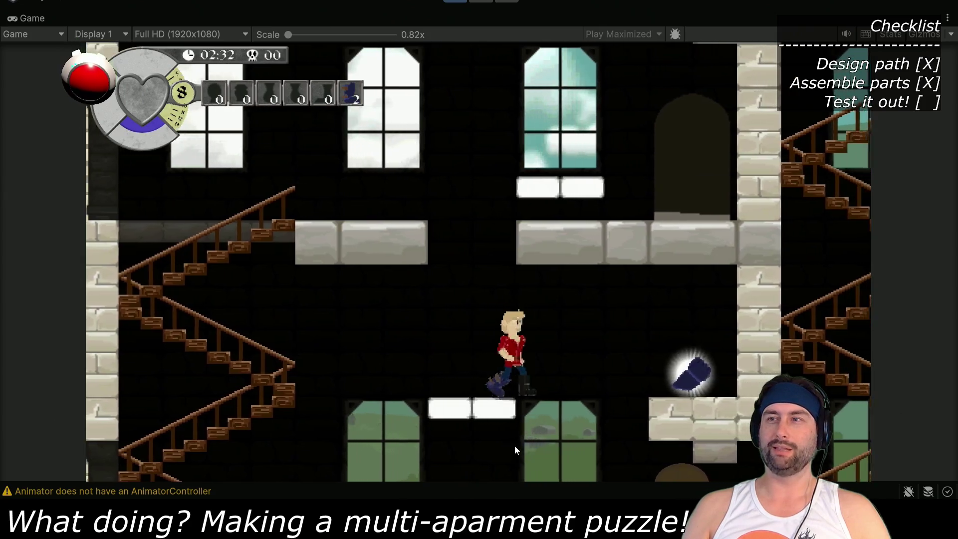
key(space)
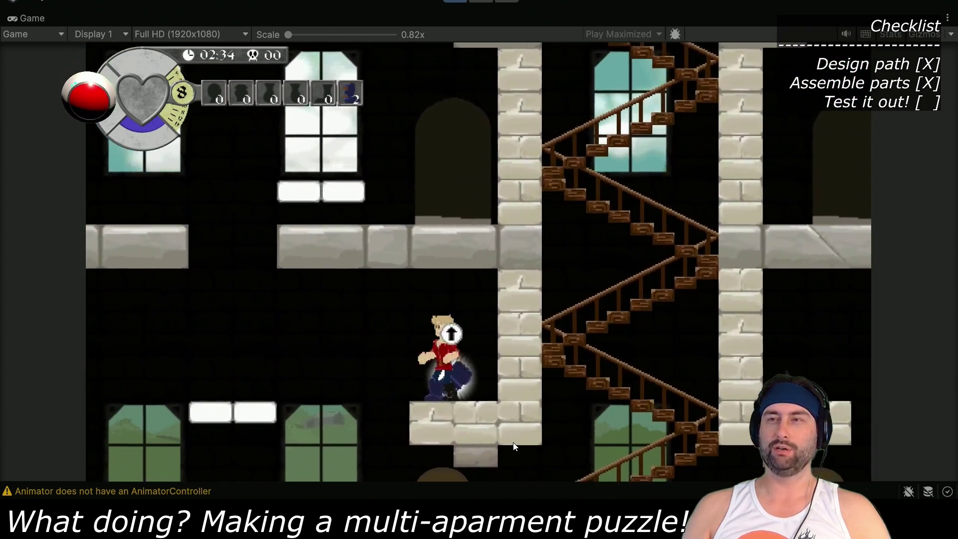
key(Up)
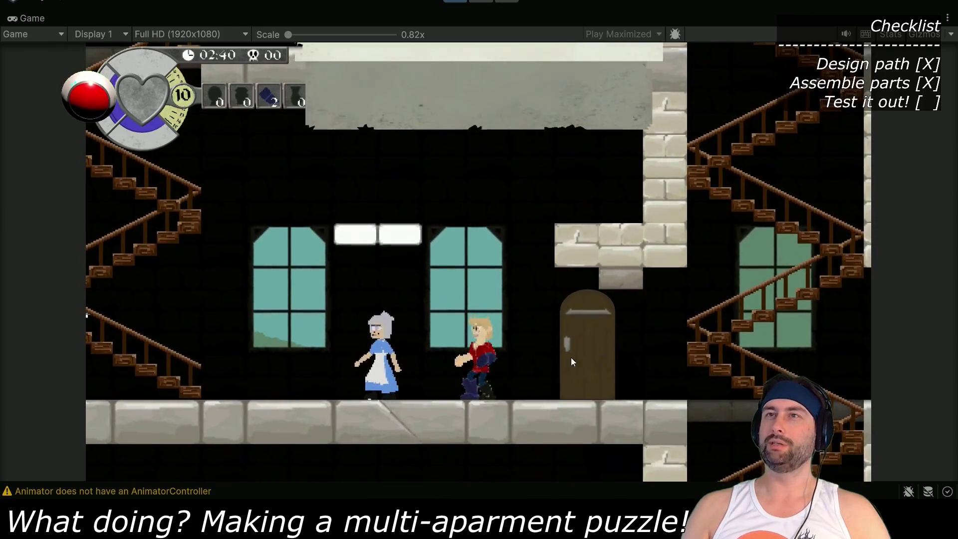
Unequip the leg armor in the inventory, then go through the door and down the stairs
key(i)
key(Right)
key(Right)
key(Right)
key(Right)
key(Return)
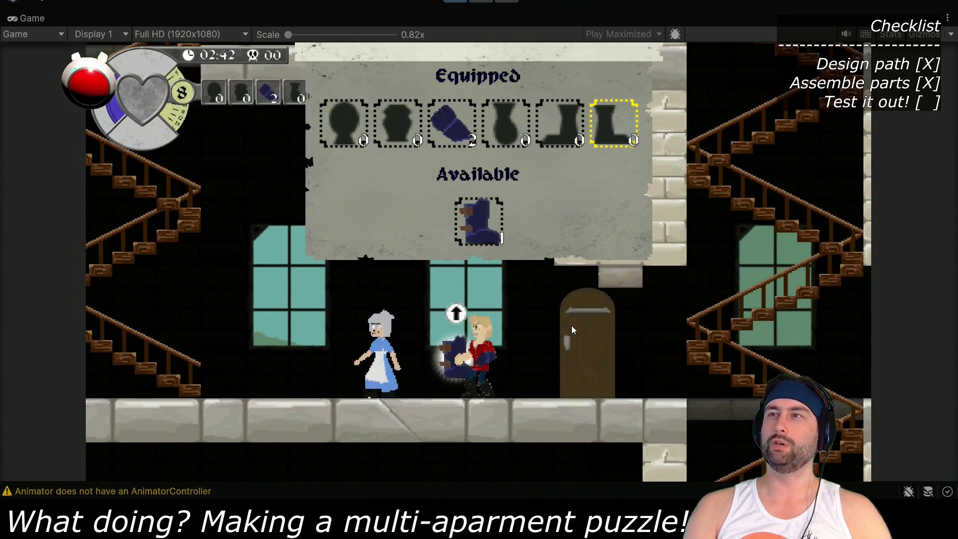
key(i)
key(Right)
key(Up)
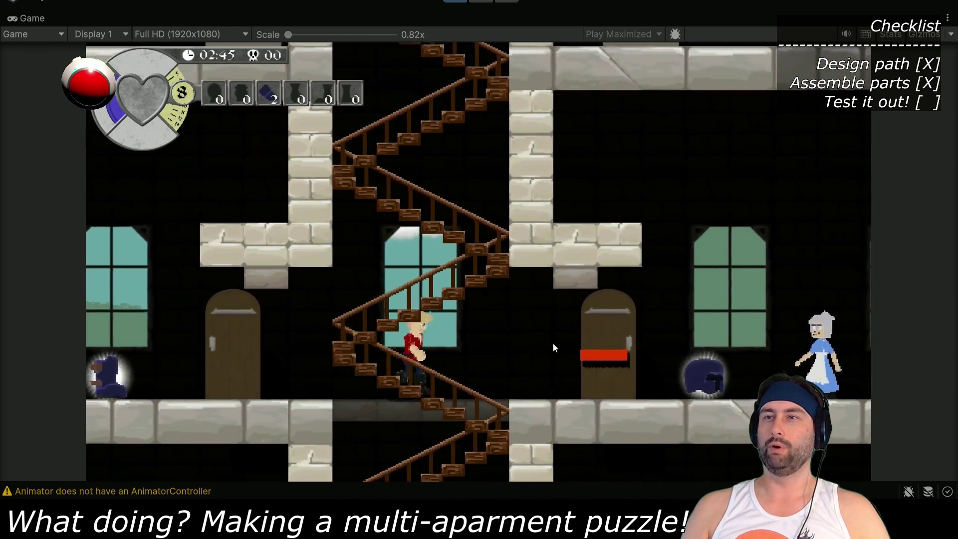
key(Down)
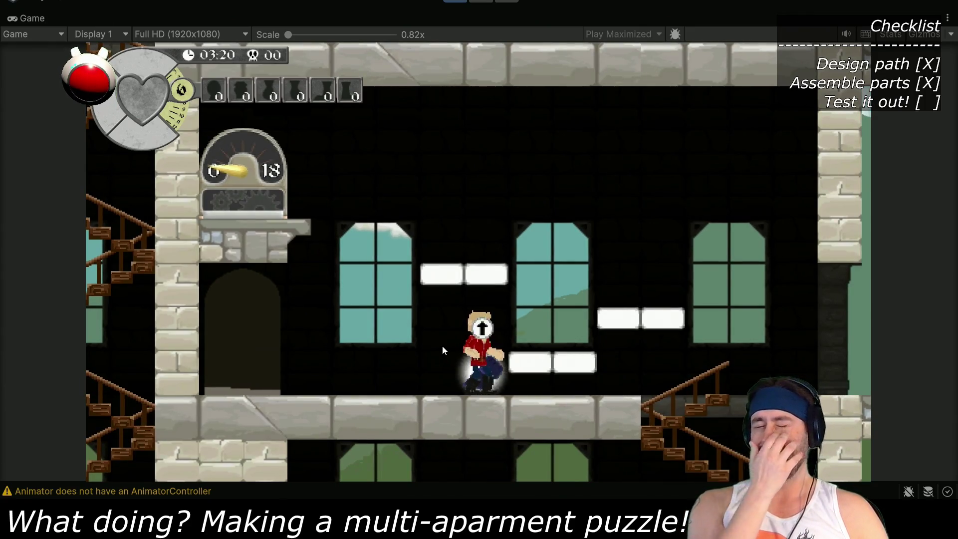
key(Right)
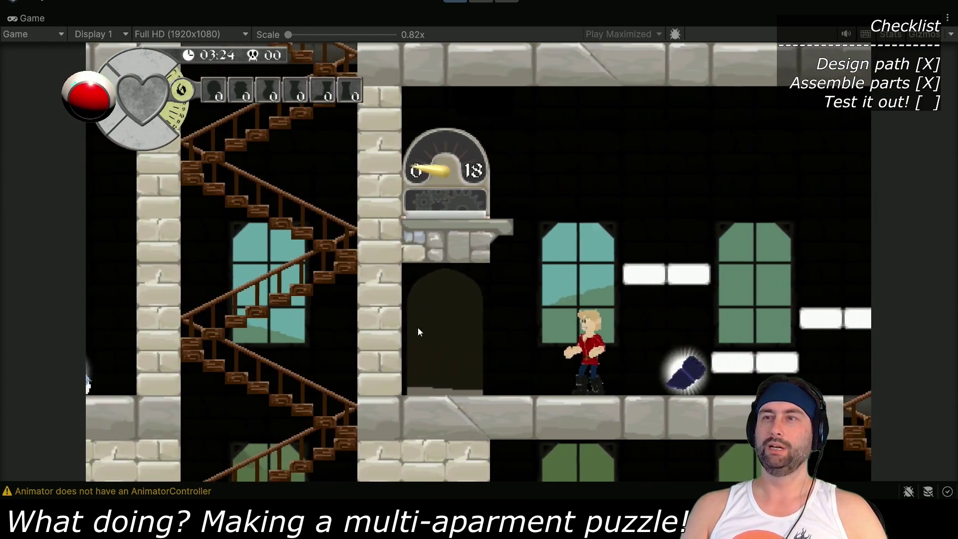
key(Left)
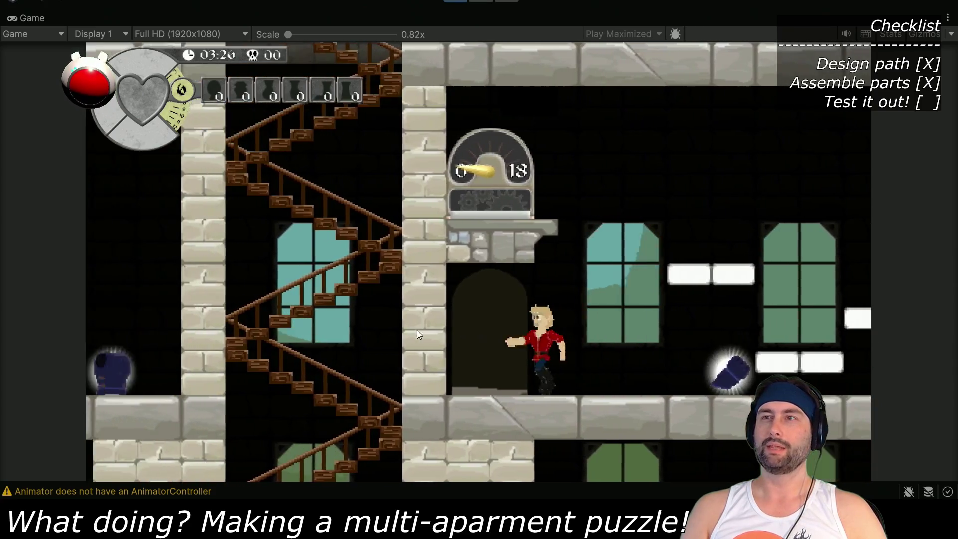
key(Right)
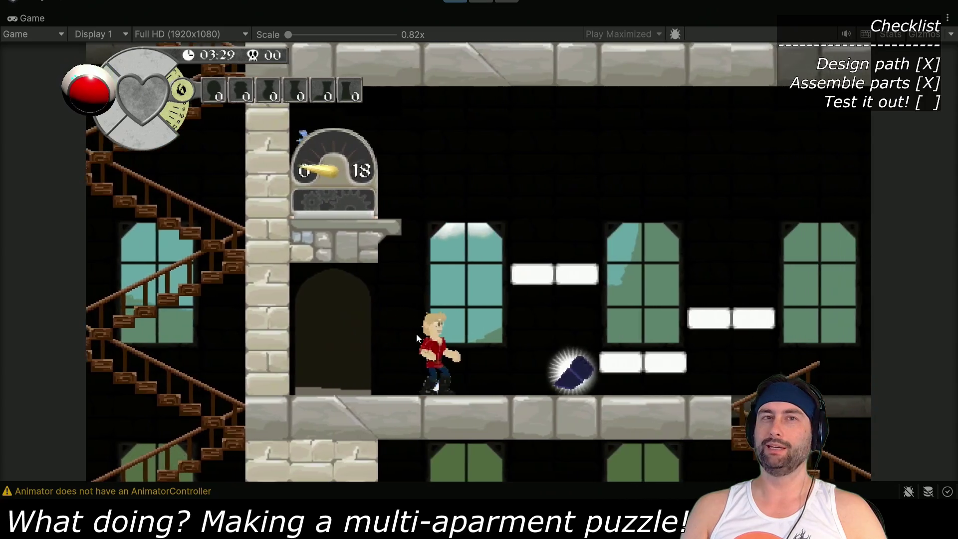
key(Left)
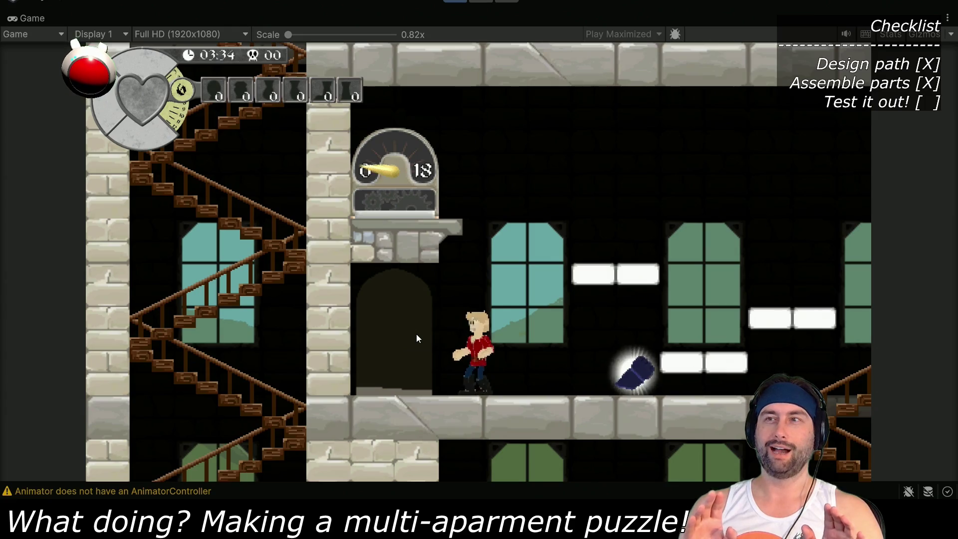
key(Right)
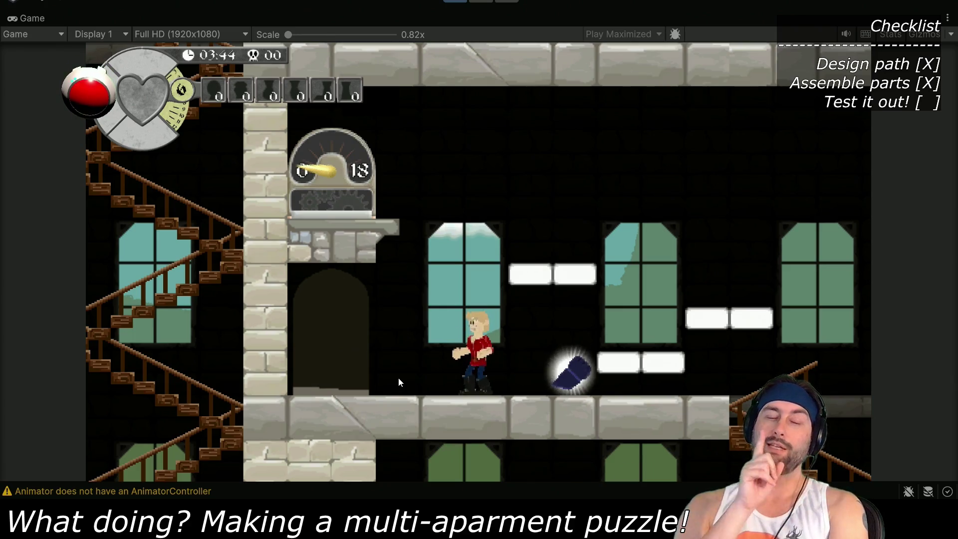
key(Right)
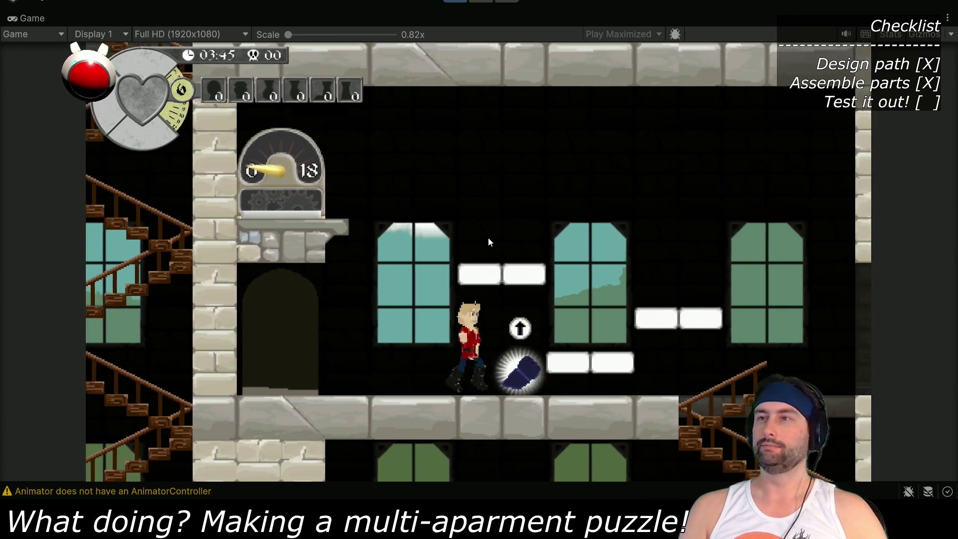
key(Right)
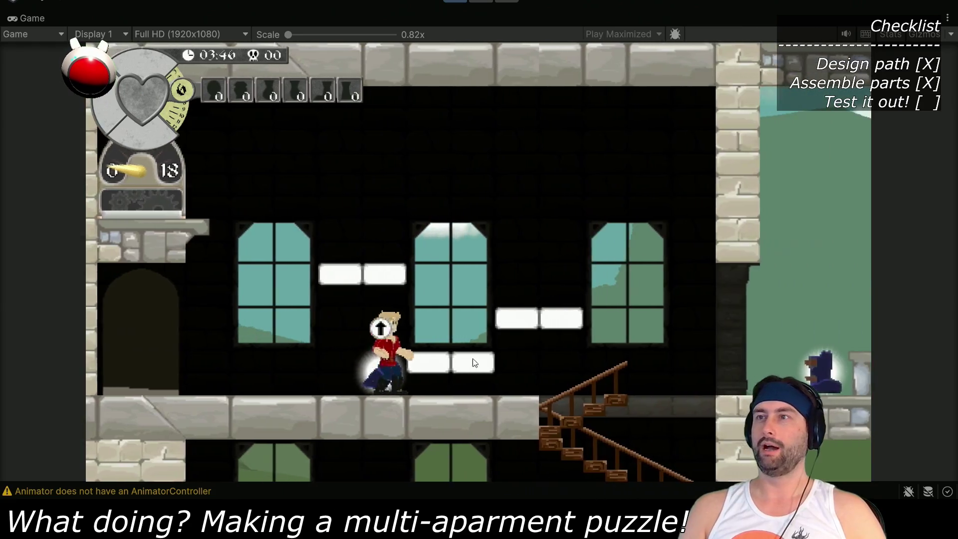
key(space)
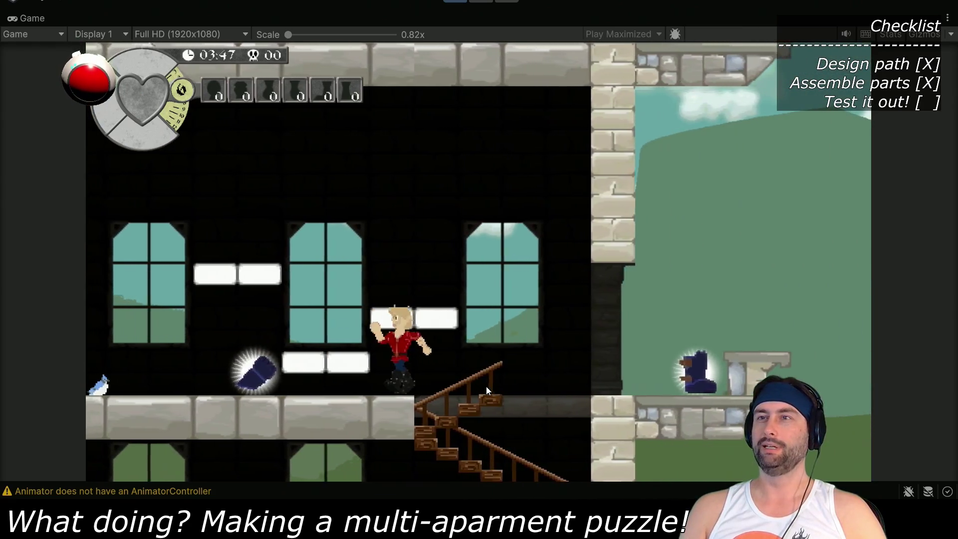
key(Left)
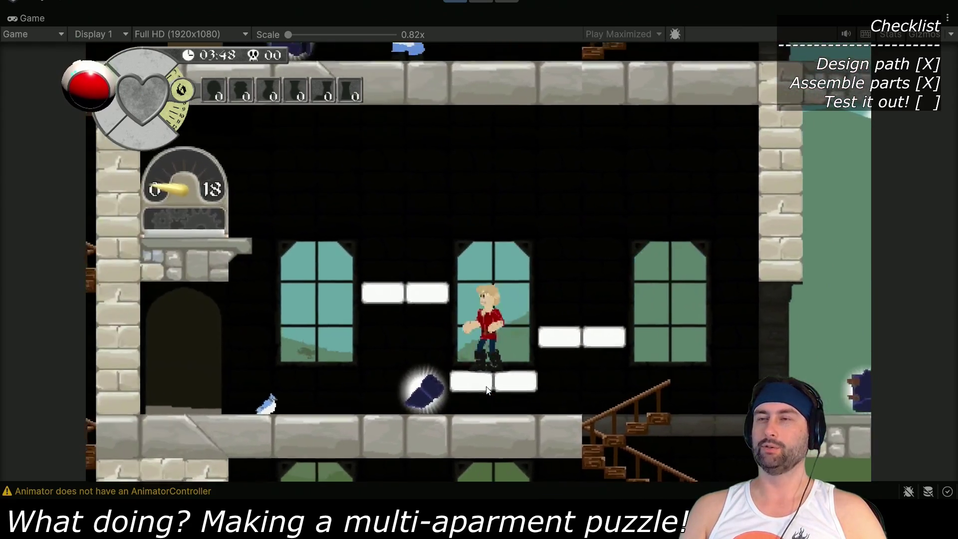
key(space)
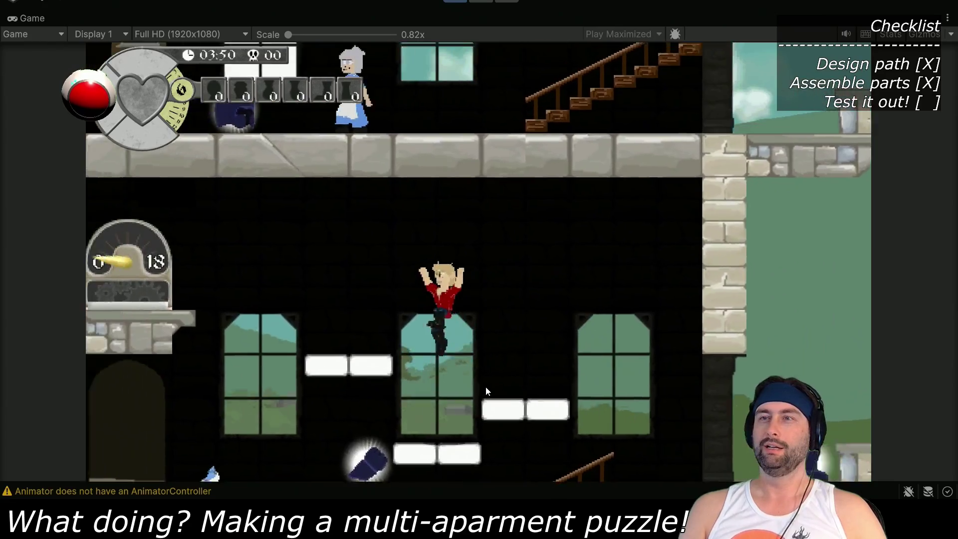
key(space)
key(Left)
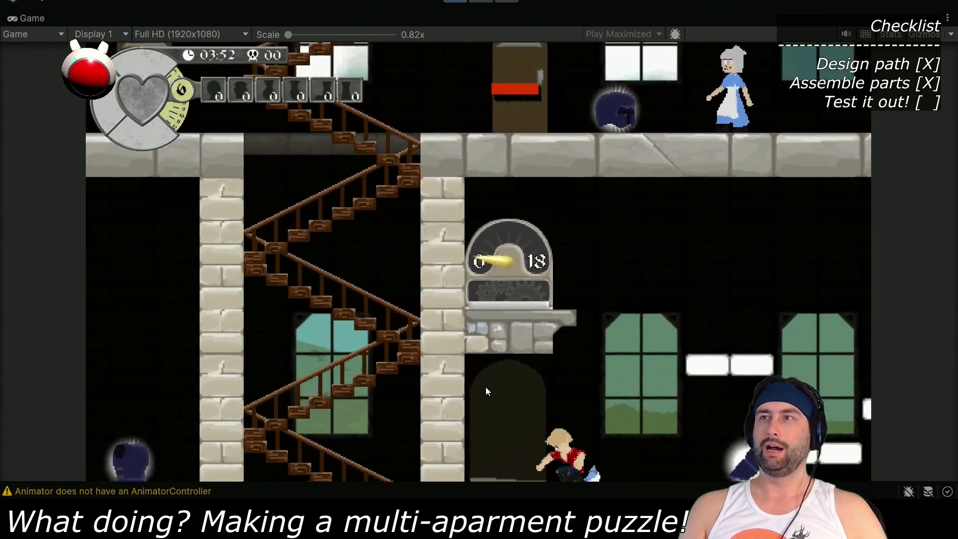
key(Right)
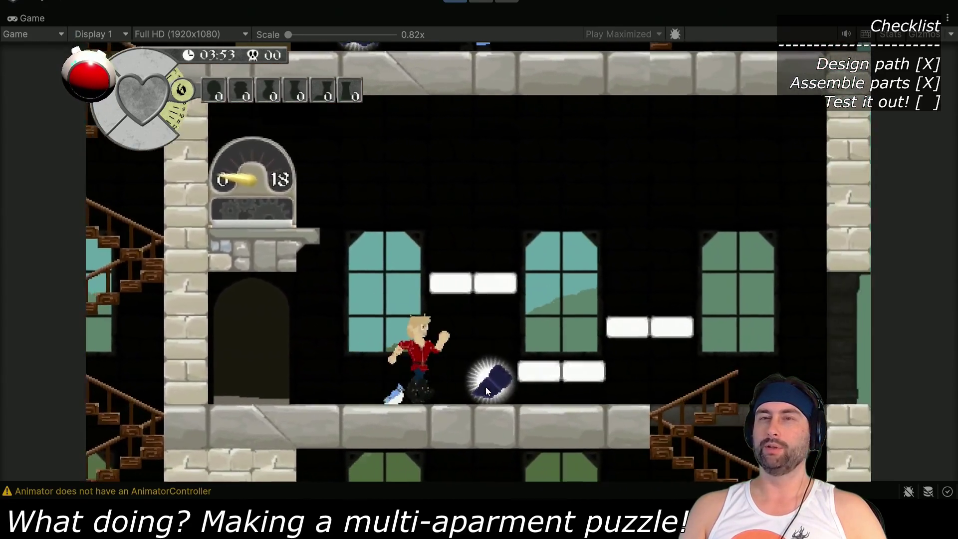
key(Right)
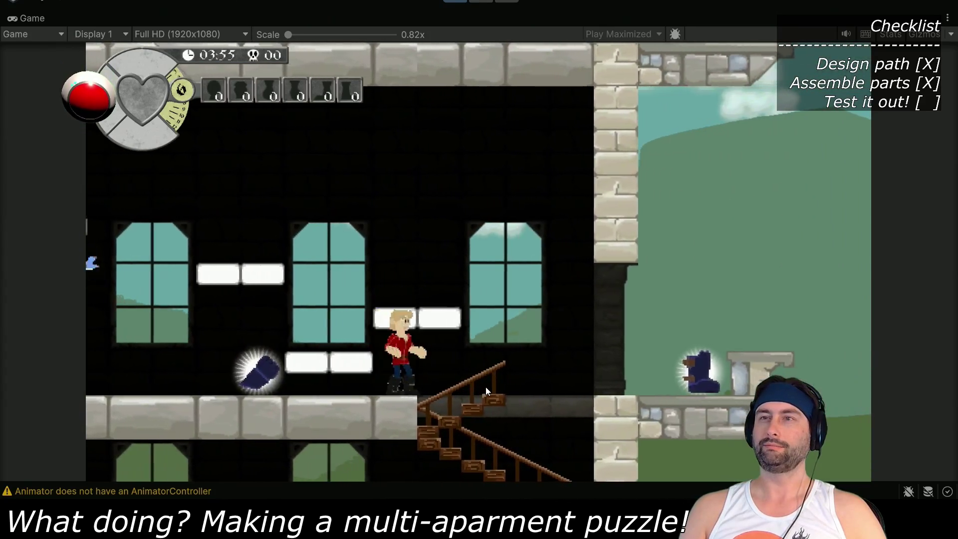
key(Right)
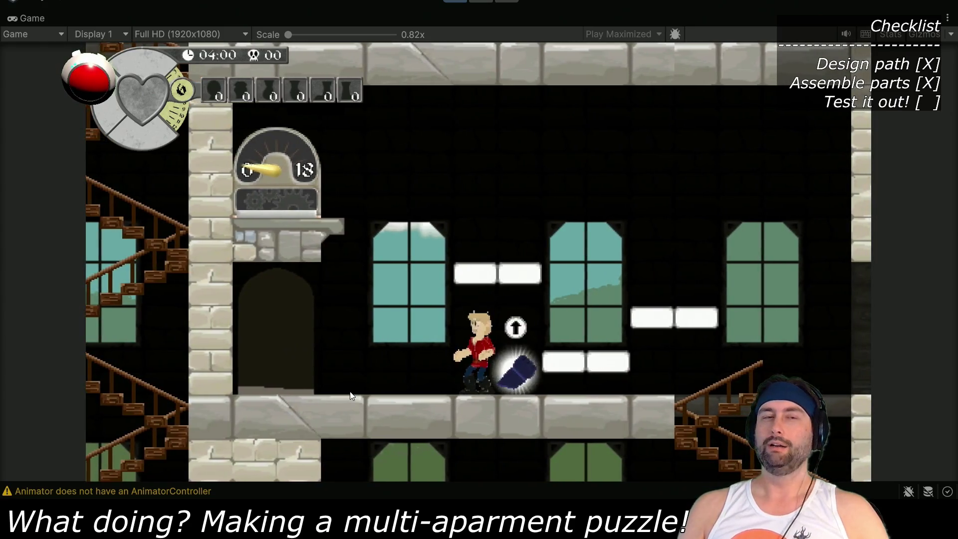
key(Left)
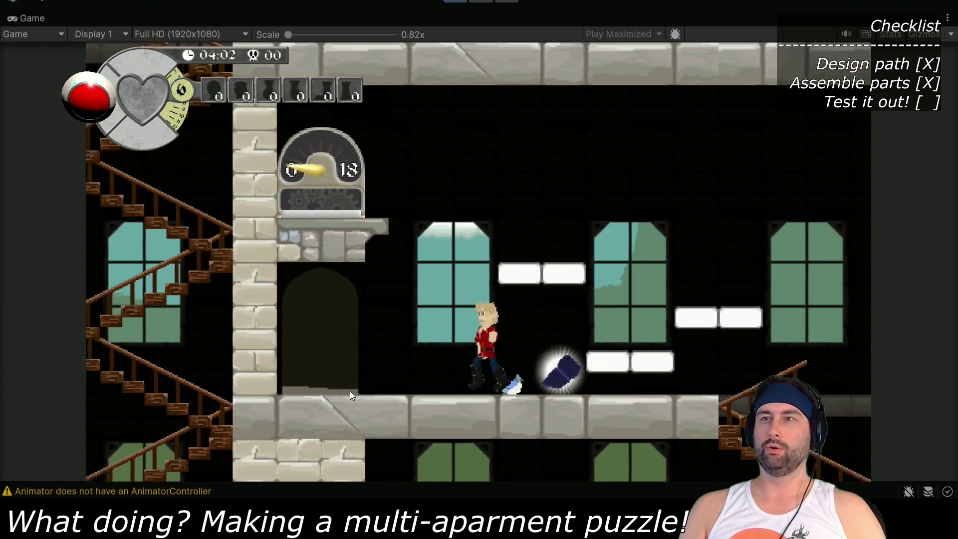
key(Right)
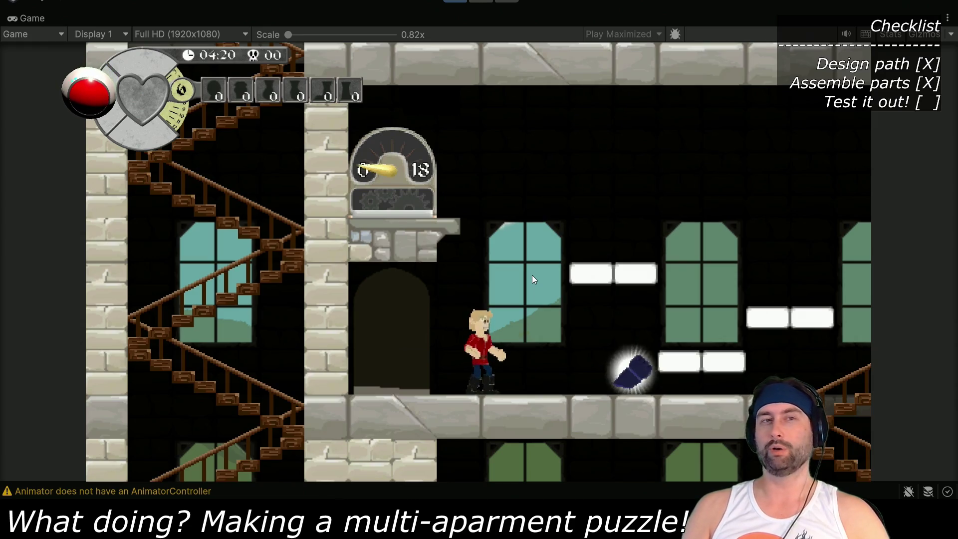
Run right, descend the switchback stairs, and walk through the lower rooms past the blue-striped door
key(Right)
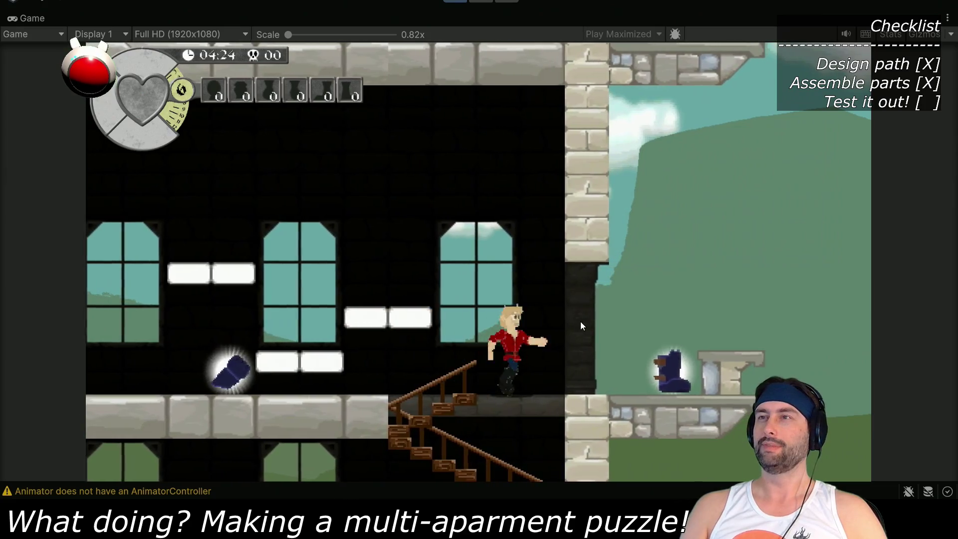
key(Left)
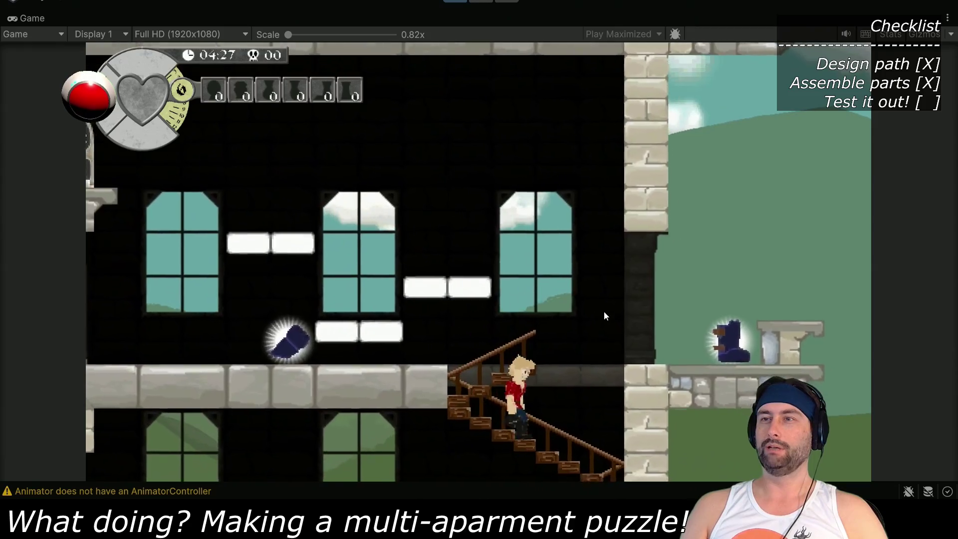
key(Right)
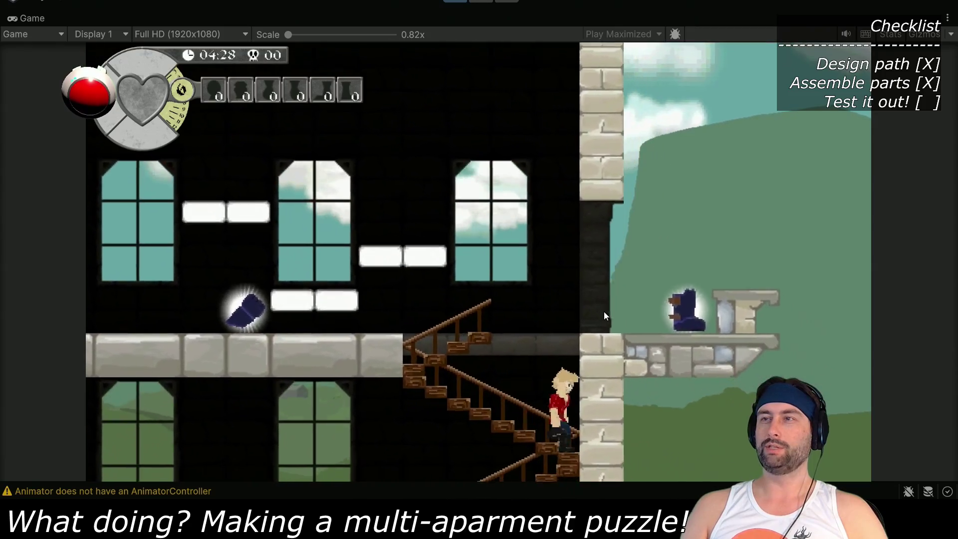
key(Left)
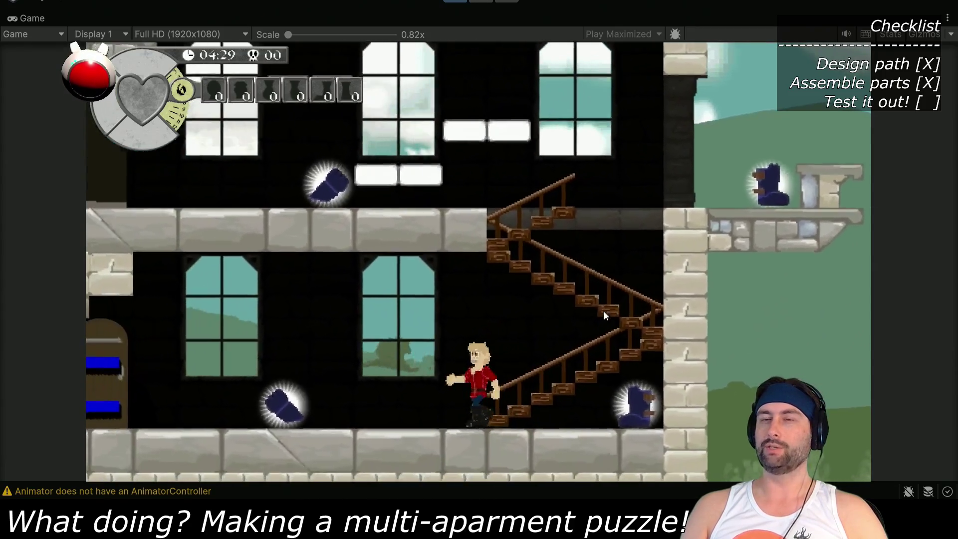
key(Left)
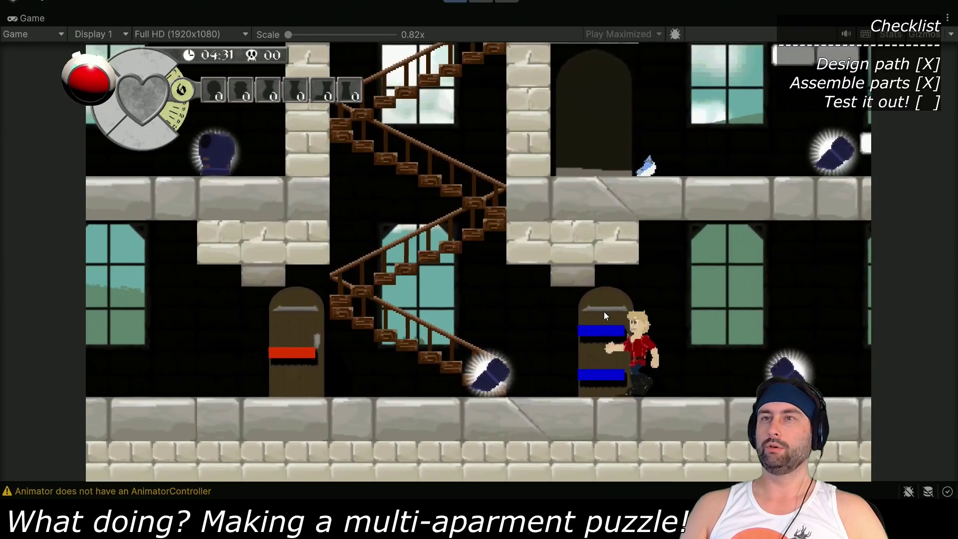
key(Left)
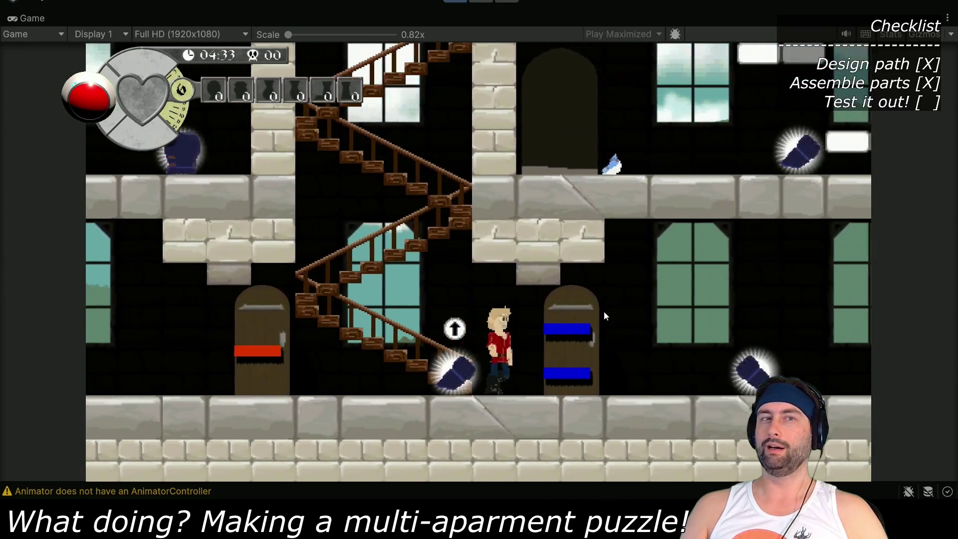
key(Right)
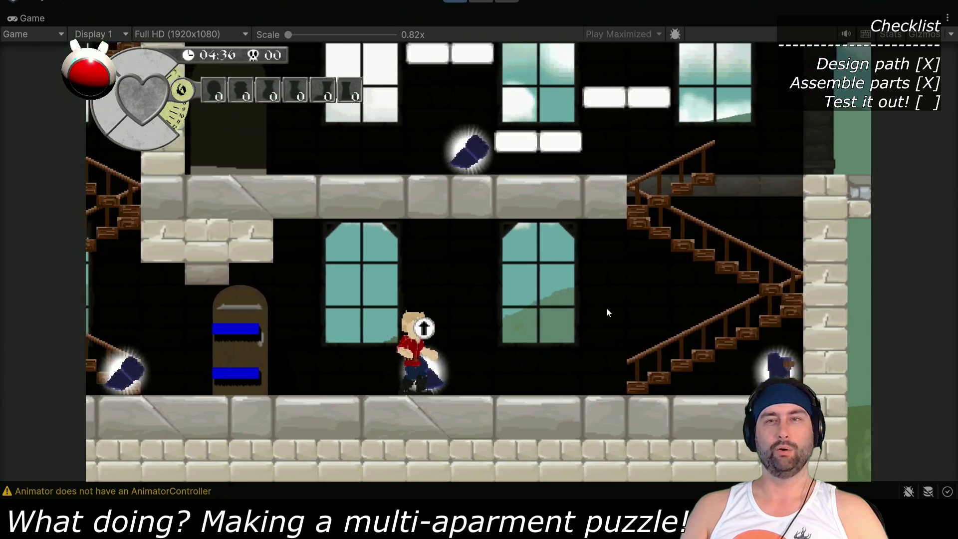
Walk back to the staircase, climb to the floor above, and stop the playtest
key(Right)
key(Right)
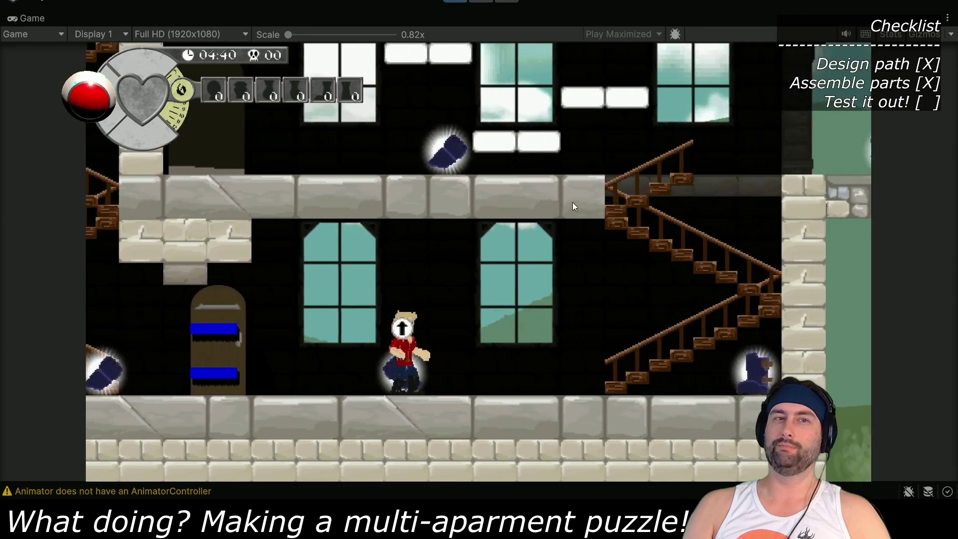
key(Left)
key(Left)
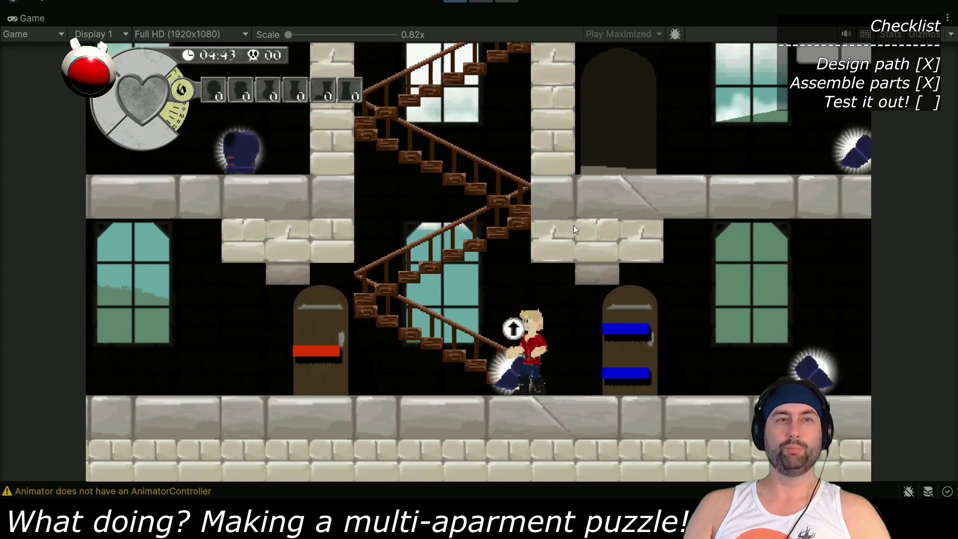
key(Left)
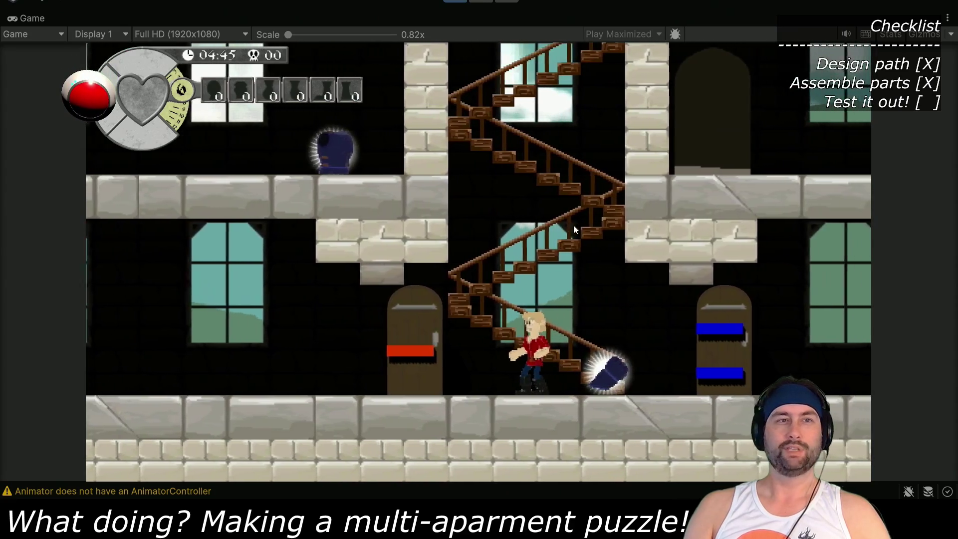
key(Left)
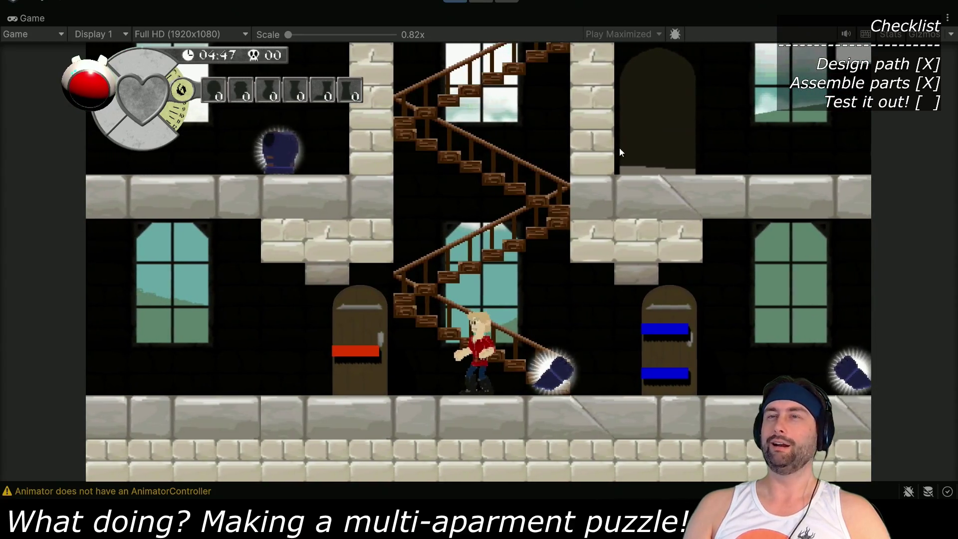
key(Right)
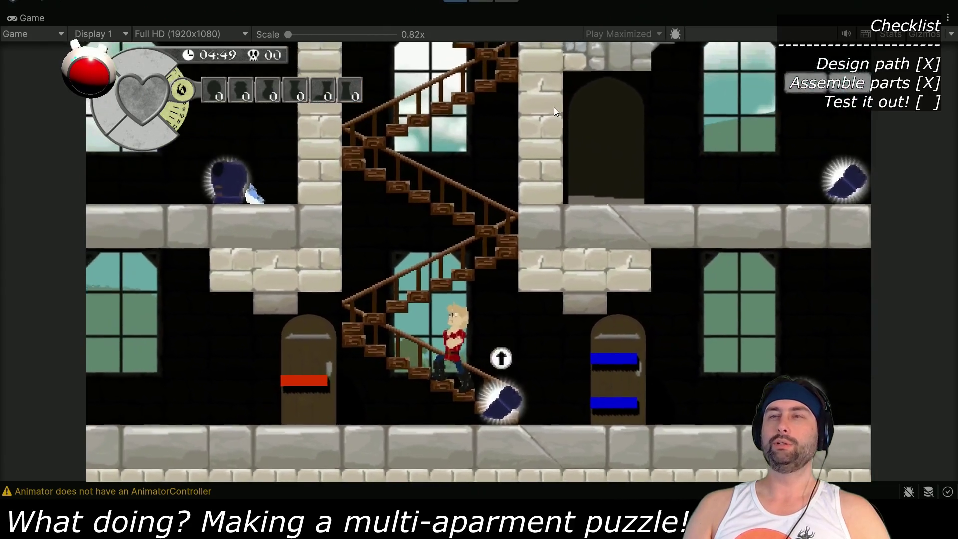
key(Up)
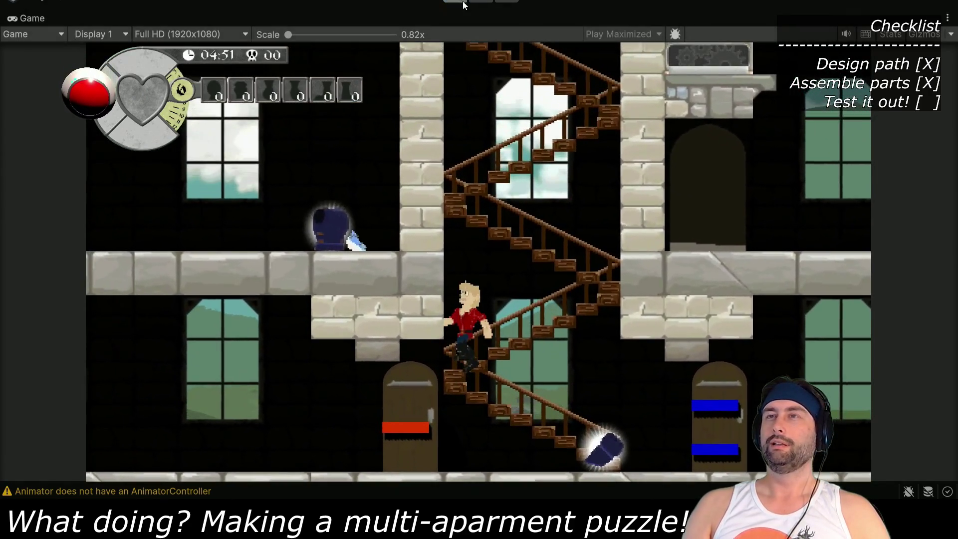
click(462, 1)
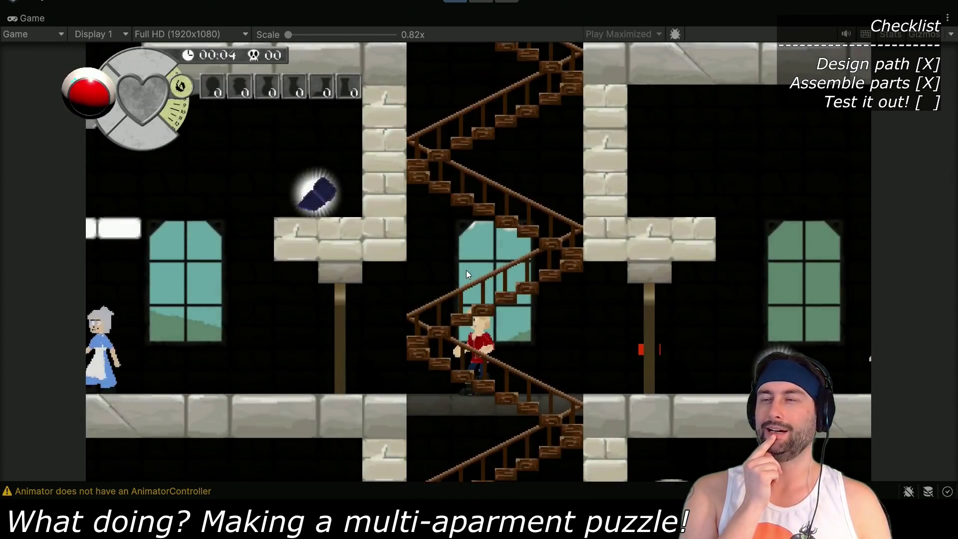
Walk left past the old woman, climb the stairs, and jump right toward the upper doorway
key(Left)
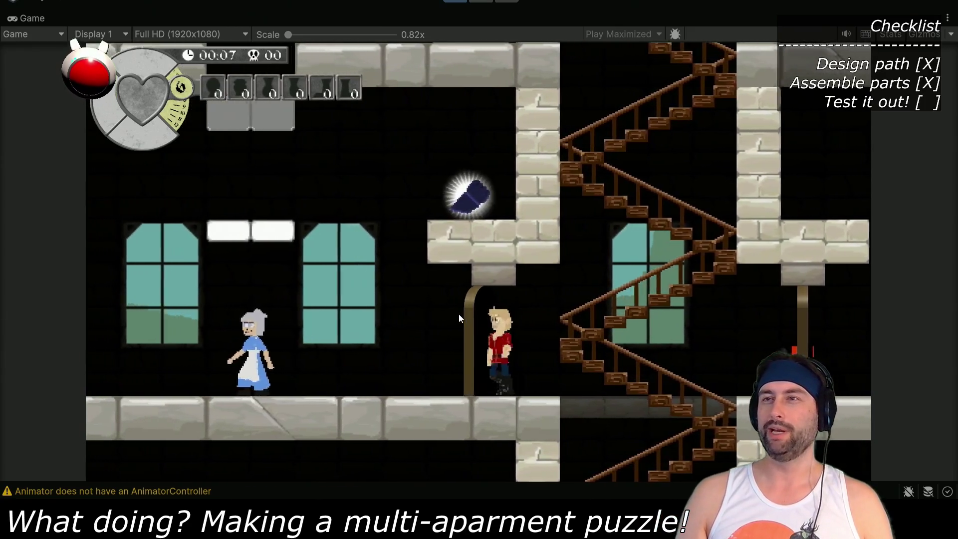
key(Left)
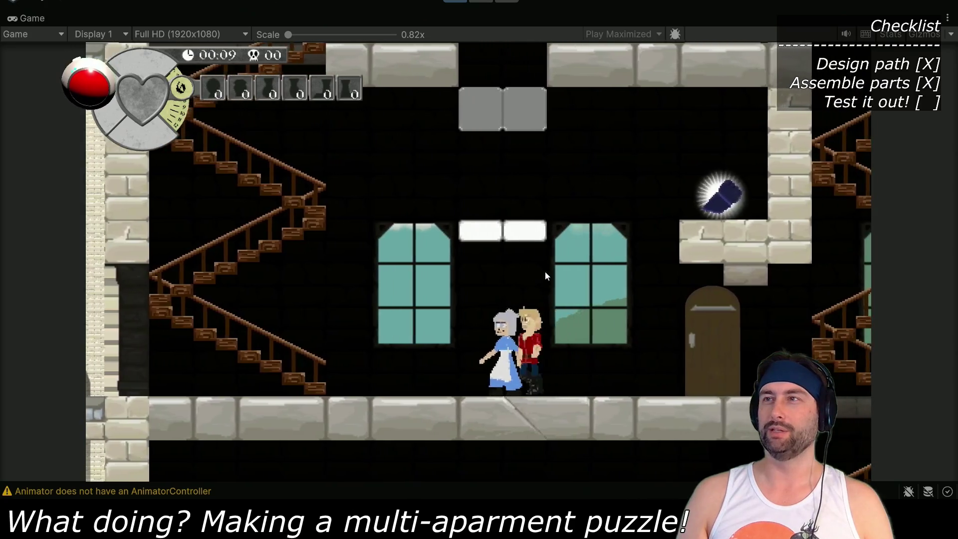
key(Left)
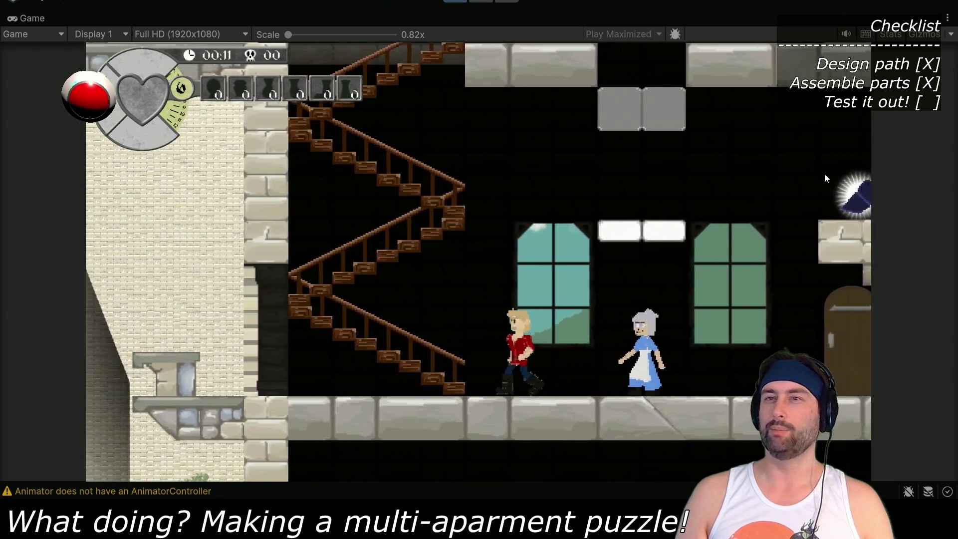
key(Up)
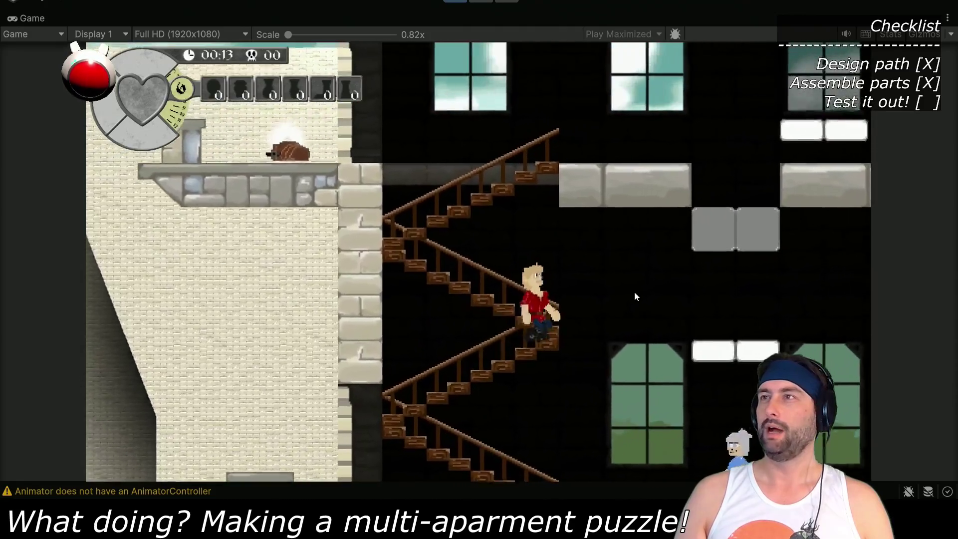
key(Up)
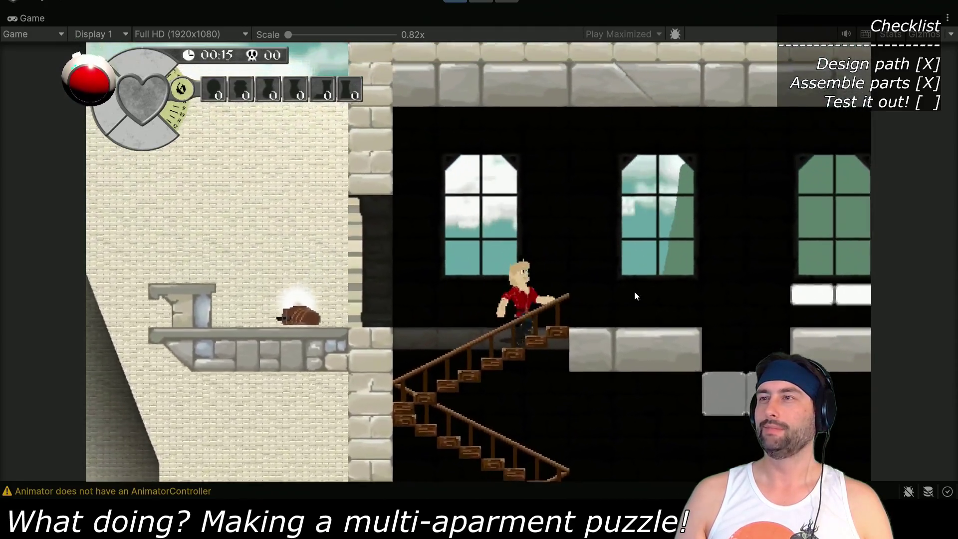
key(Right)
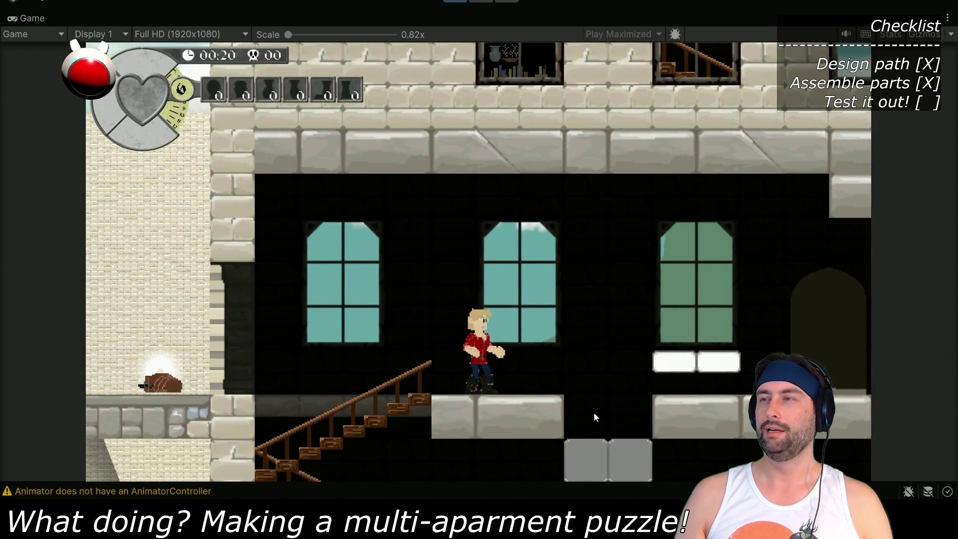
key(Right)
key(space)
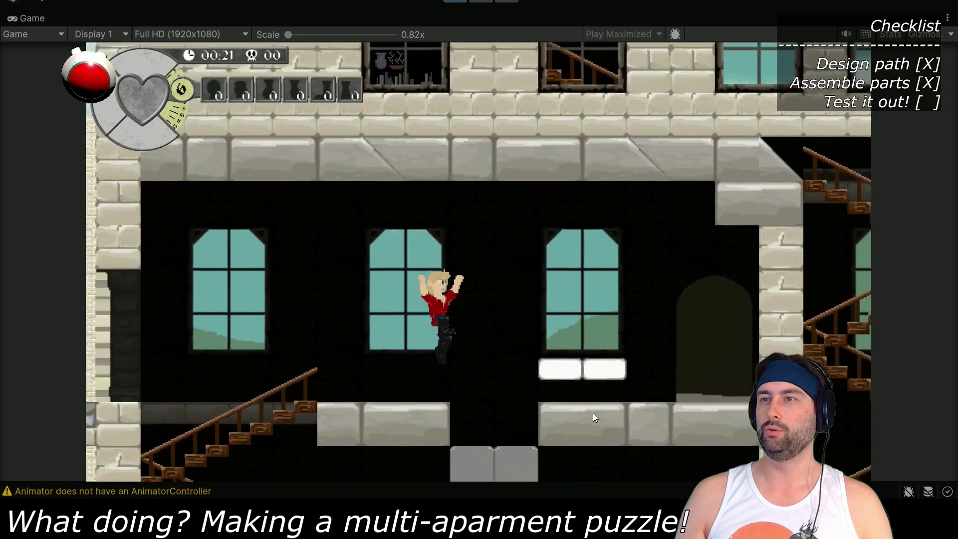
key(Right)
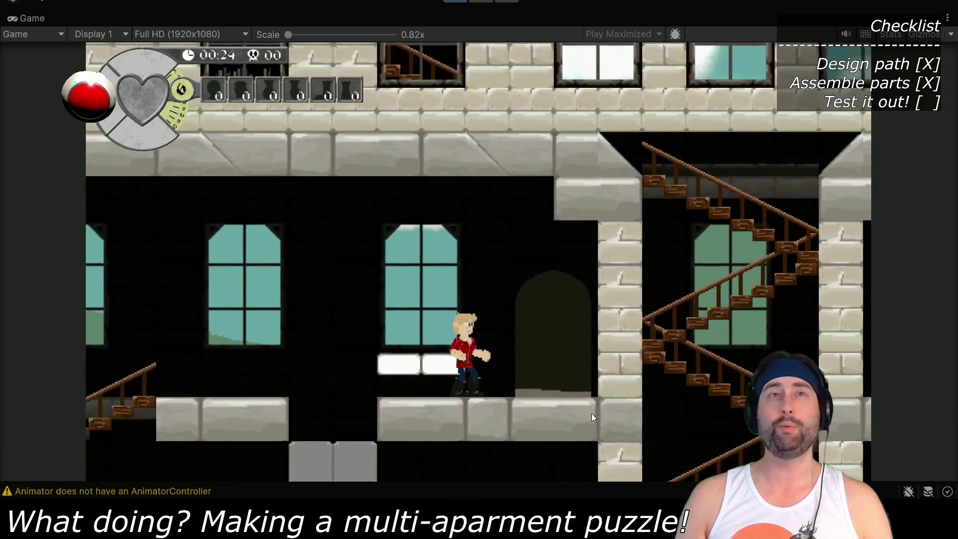
key(Right)
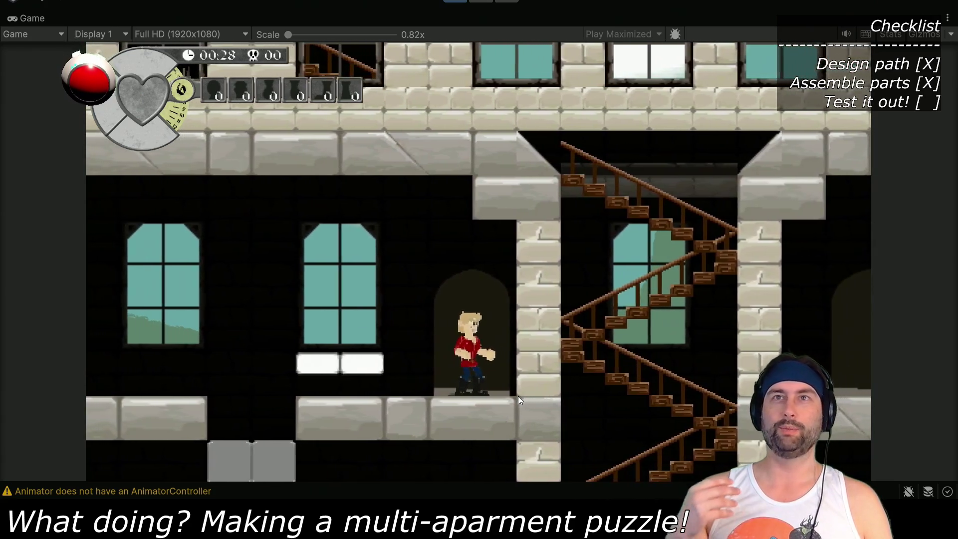
Go through the doorway, jump off the outside ledge onto the lower stone ledge, and walk back inside
key(Up)
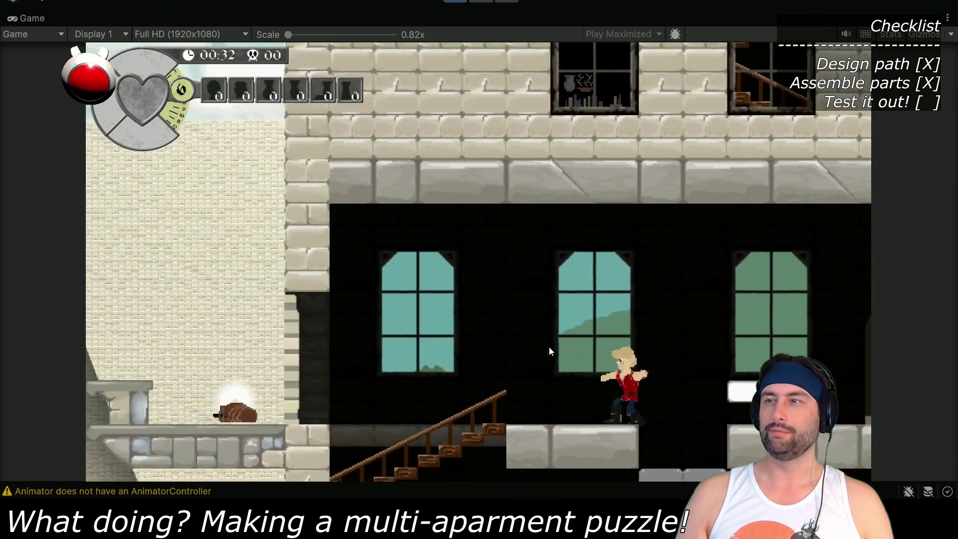
key(Left)
key(Left)
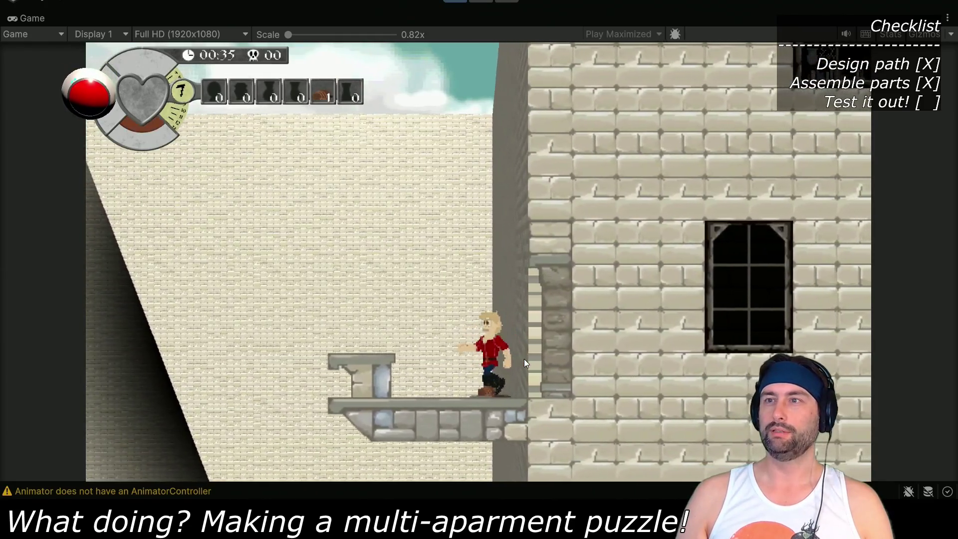
key(Right)
key(space)
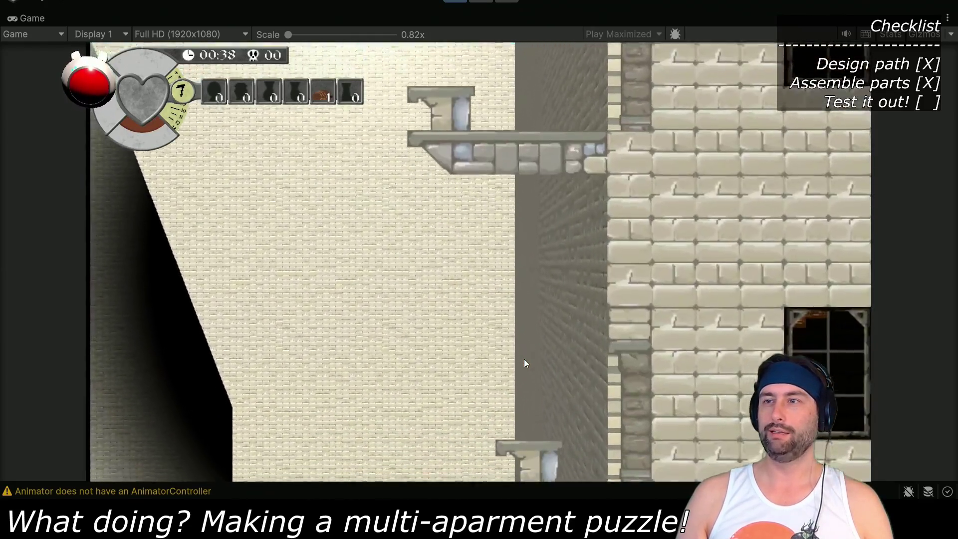
key(Right)
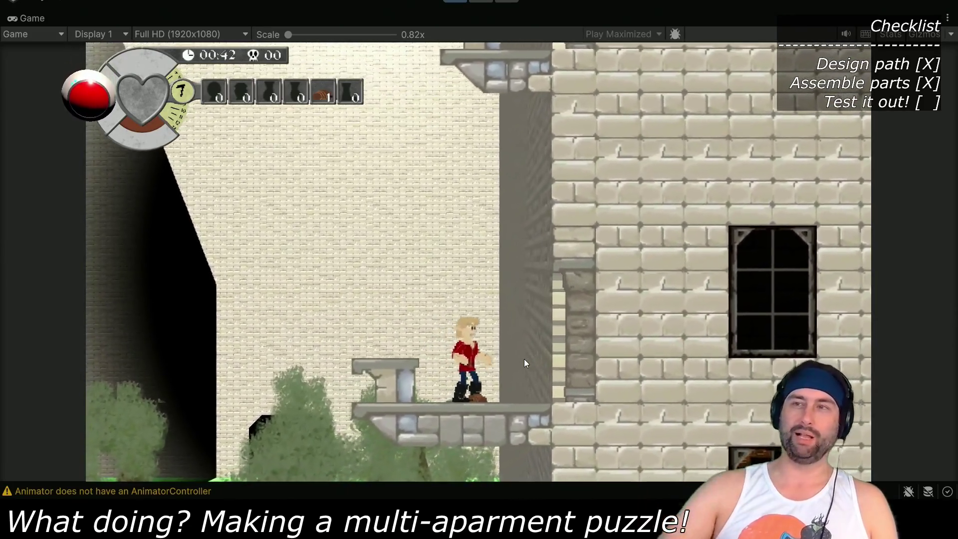
key(Right)
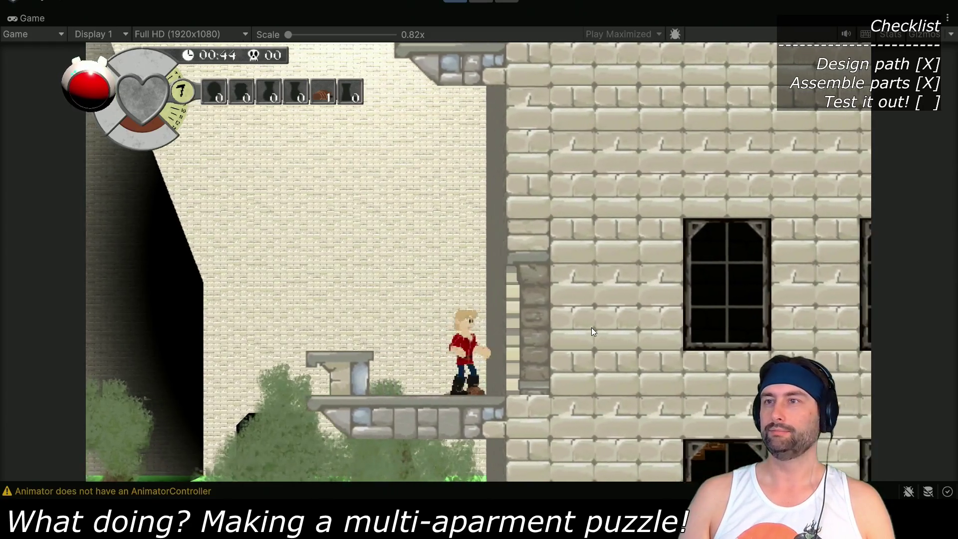
key(Right)
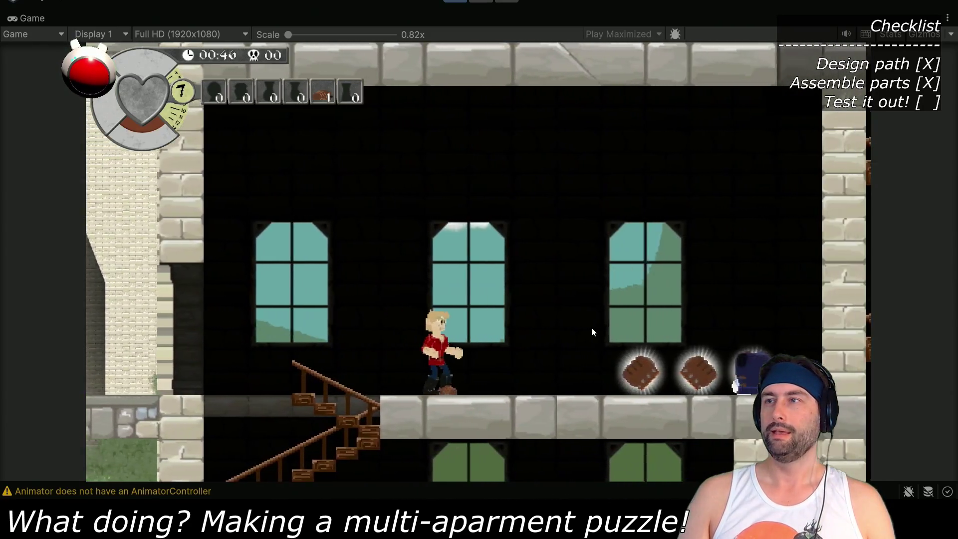
Switch the equipped armor to the last slot and collect the brown armor pieces
key(Right)
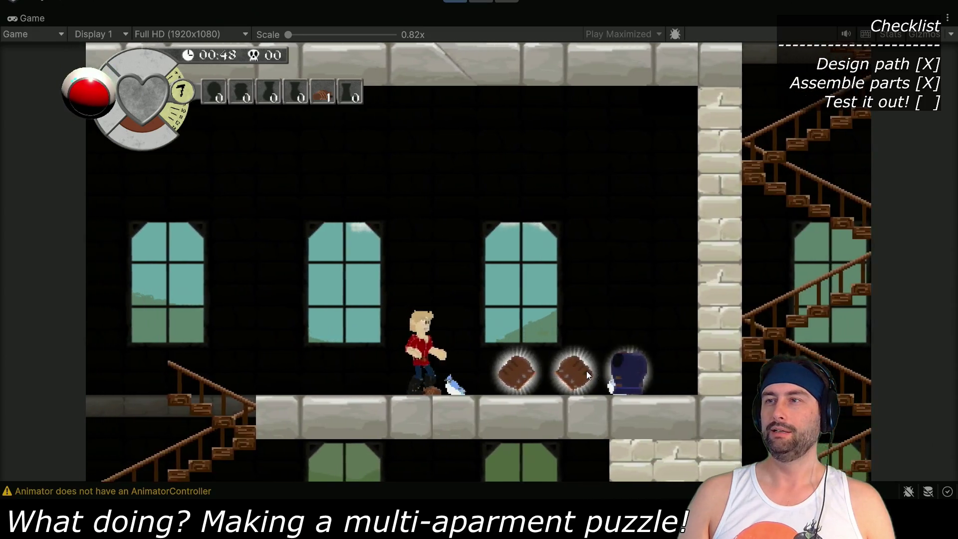
key(Right)
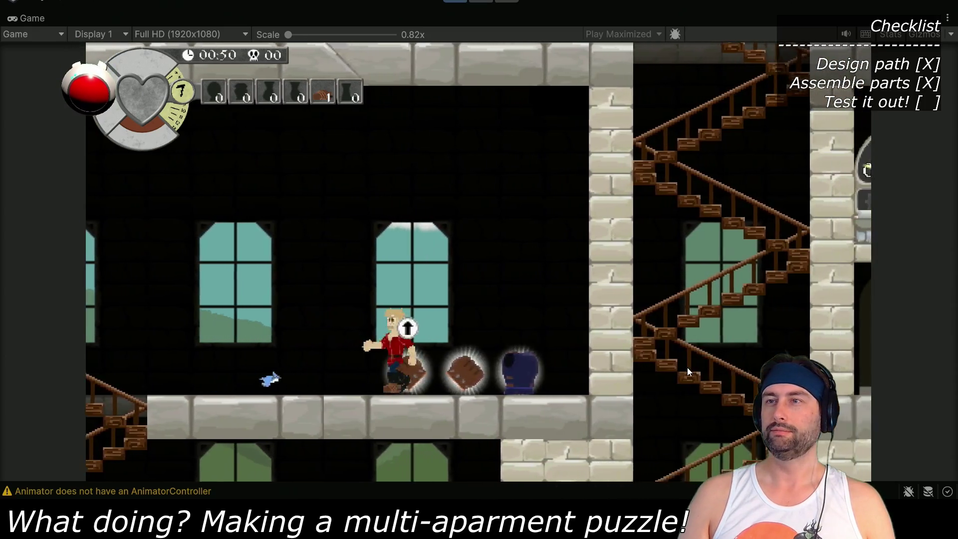
key(Right)
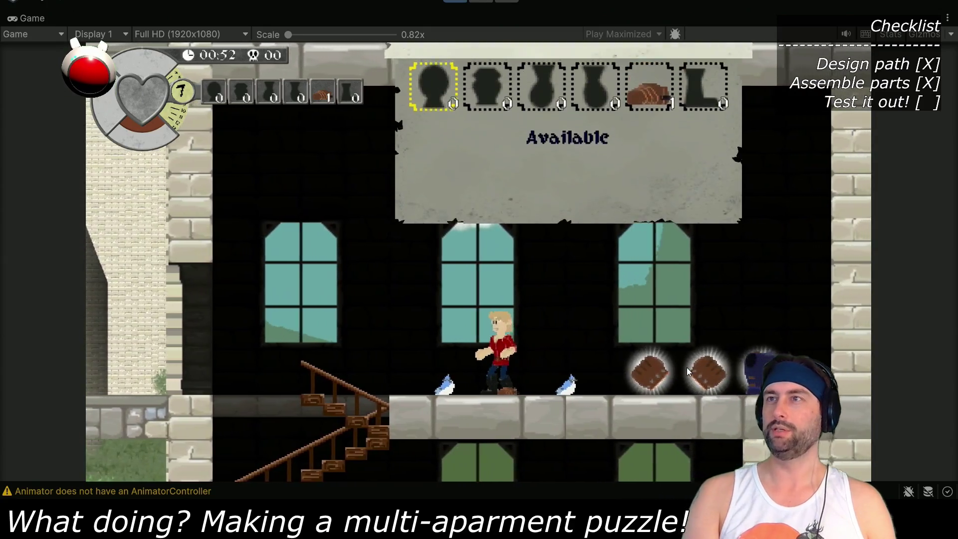
key(Right)
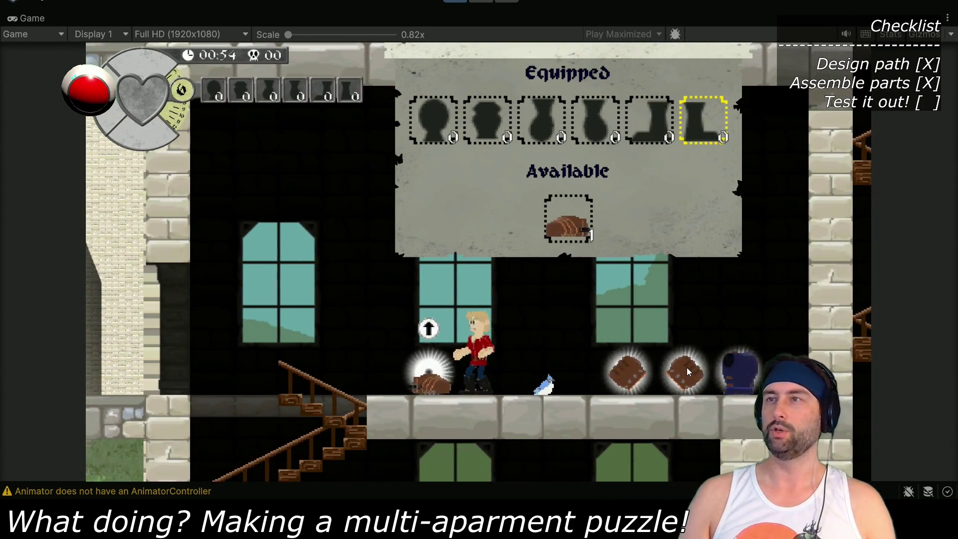
key(Escape)
key(Right)
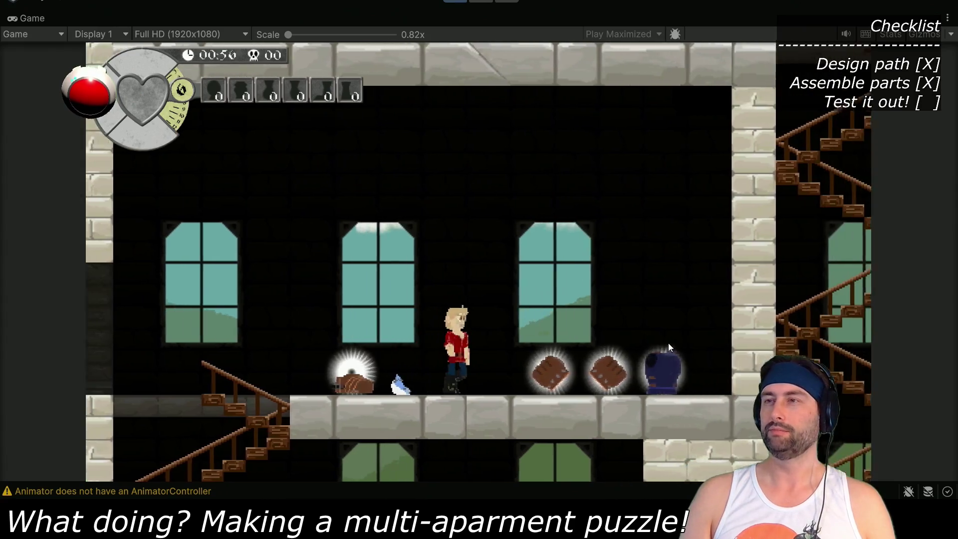
key(Right)
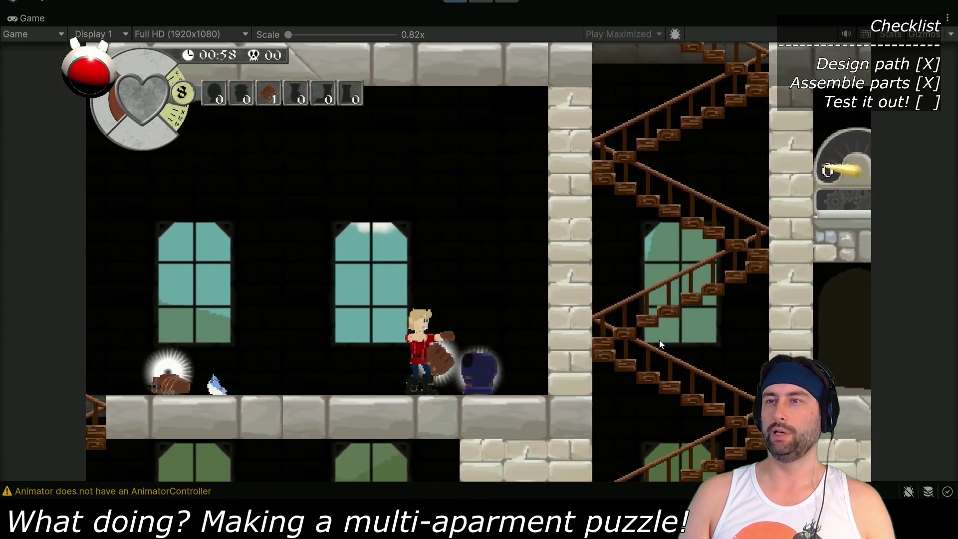
Descend the stairs, walk right through two rooms, and climb the stairwell by the 0/18 gauge
key(Left)
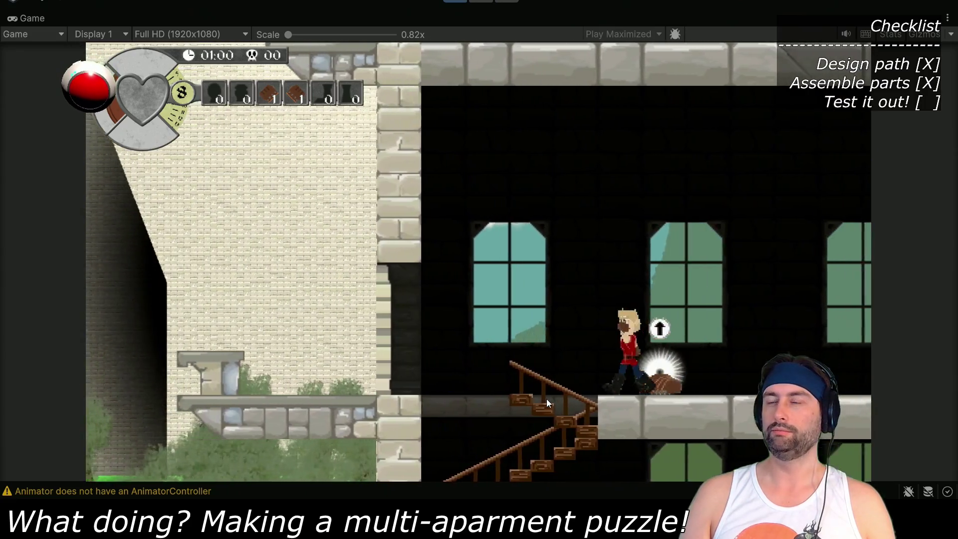
key(Right)
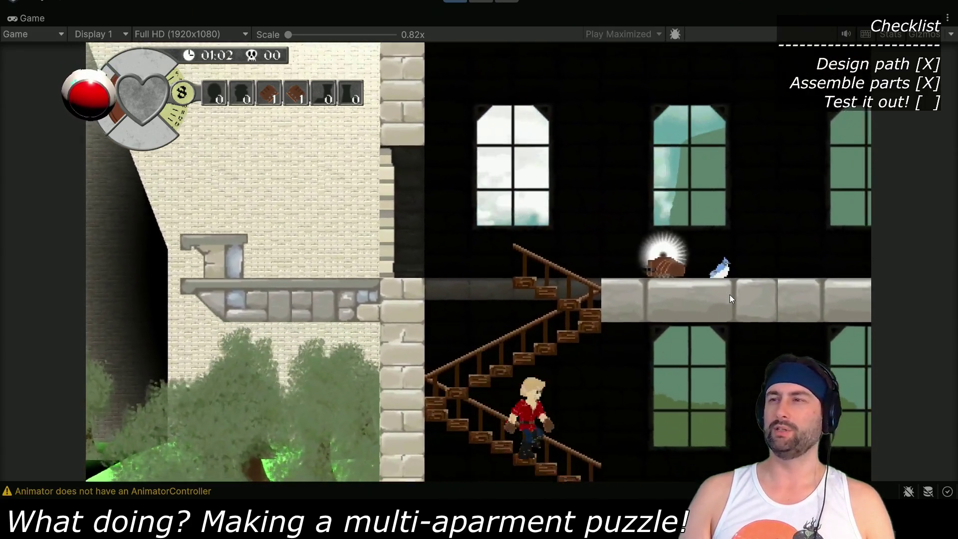
key(Right)
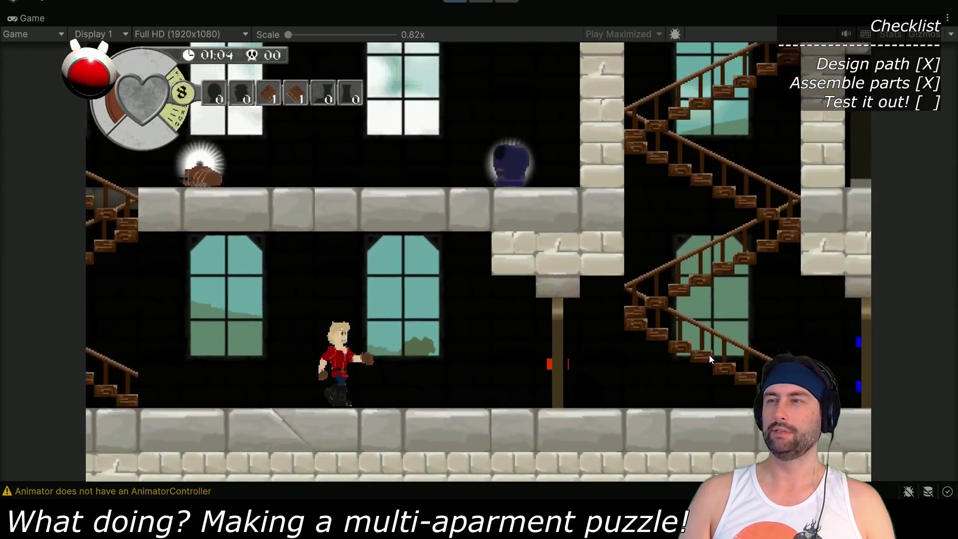
key(Right)
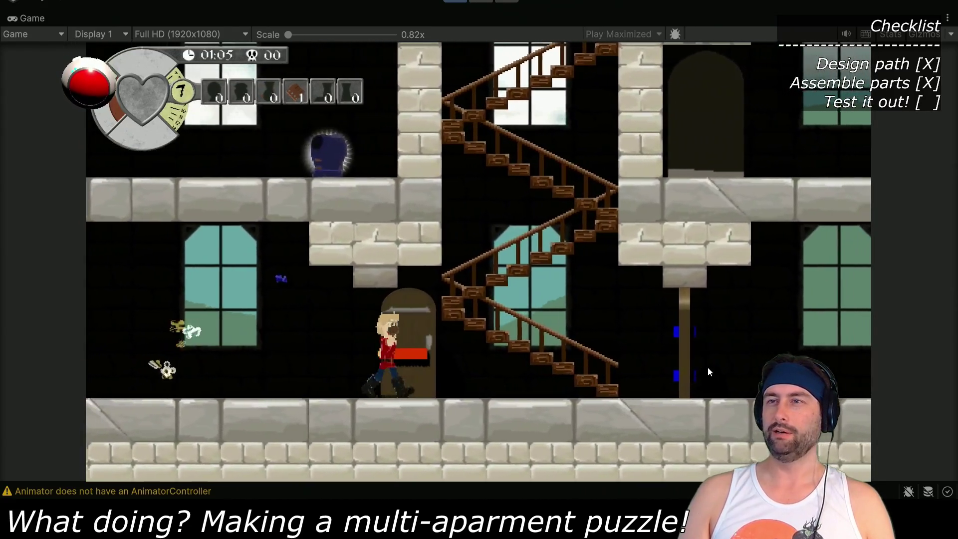
key(Up)
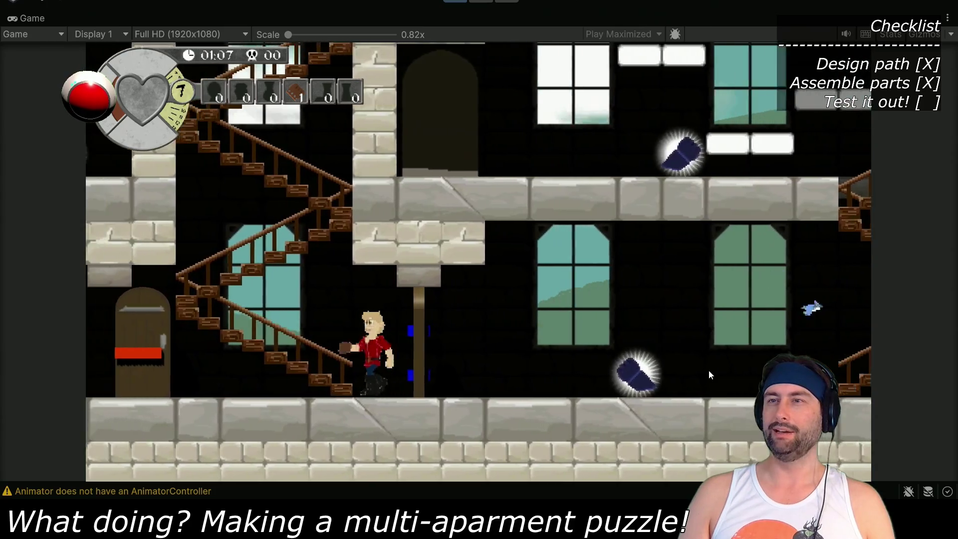
key(Up)
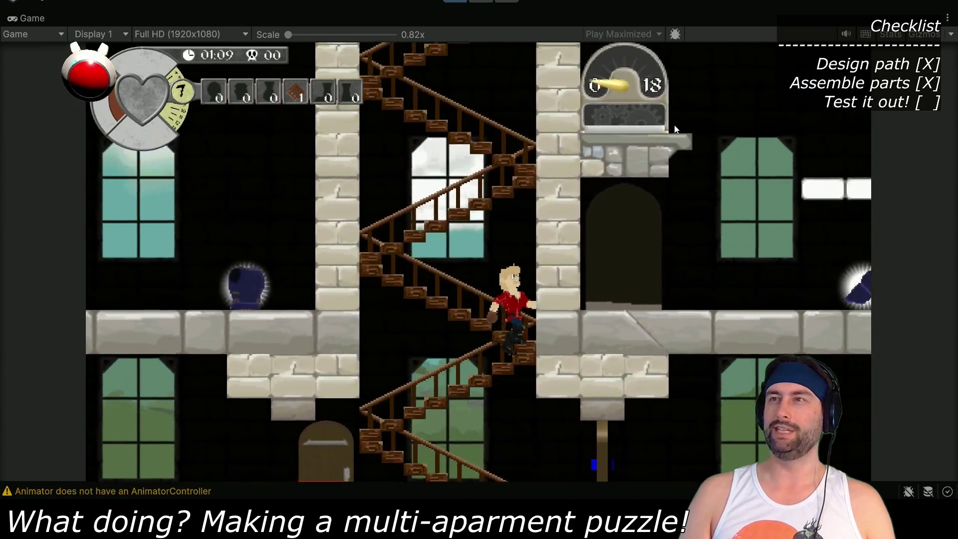
Climb to the upper floor and walk past the old woman and back
key(Up)
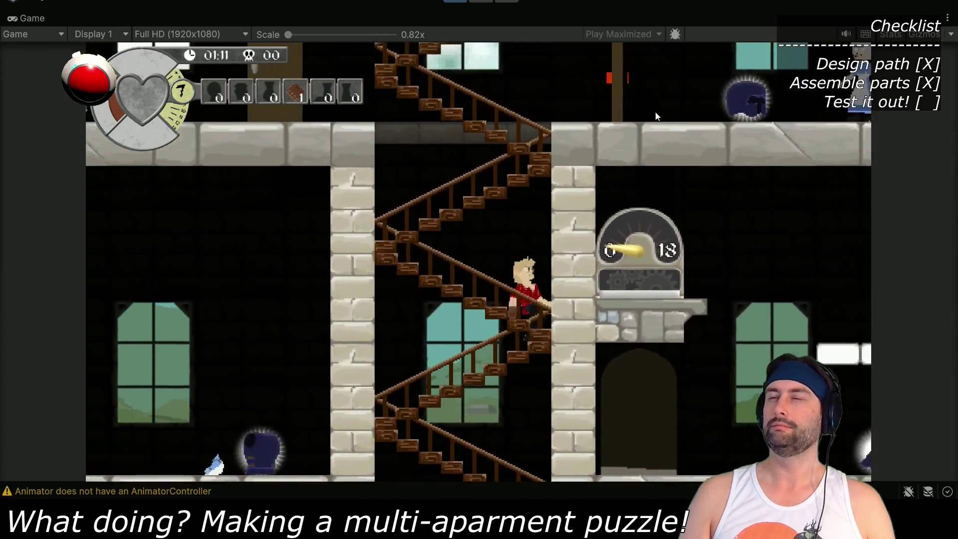
key(Up)
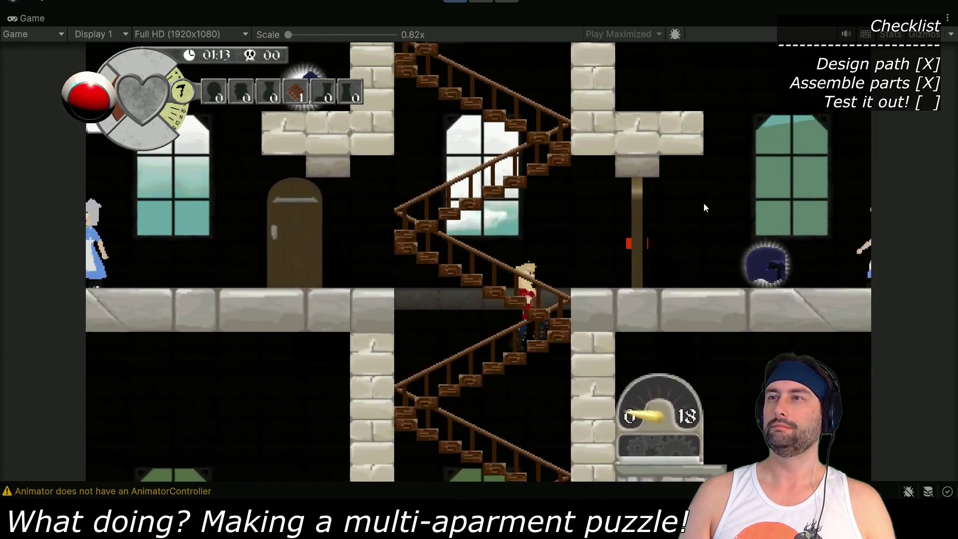
key(Right)
key(Right)
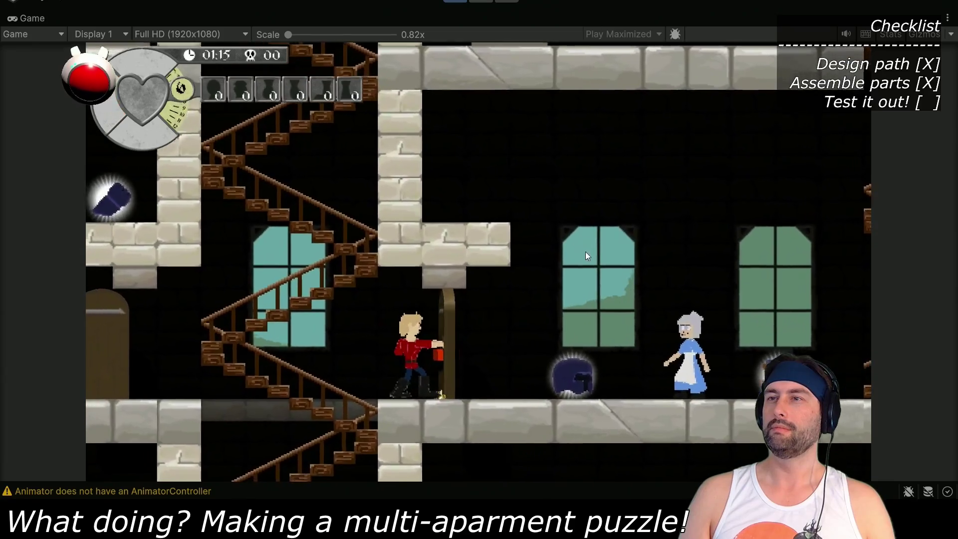
key(Right)
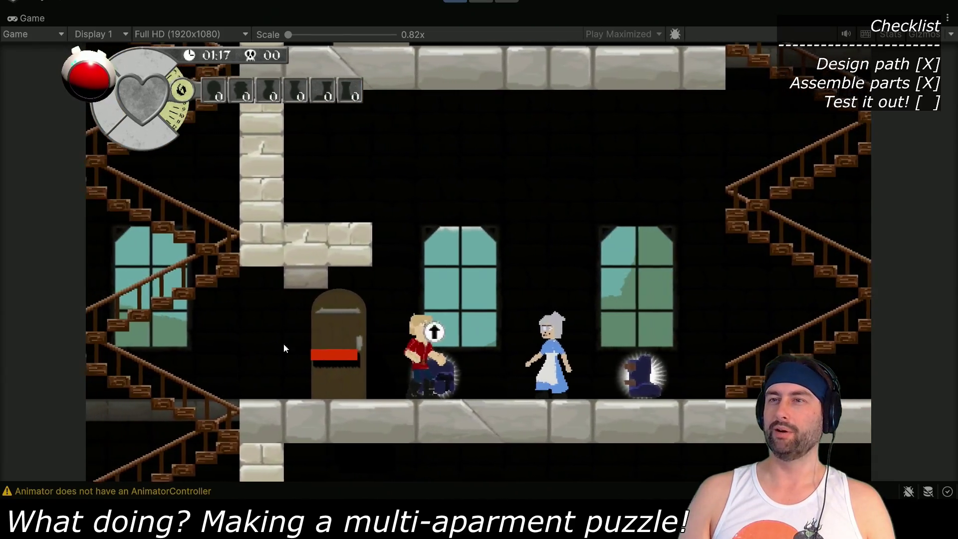
key(Right)
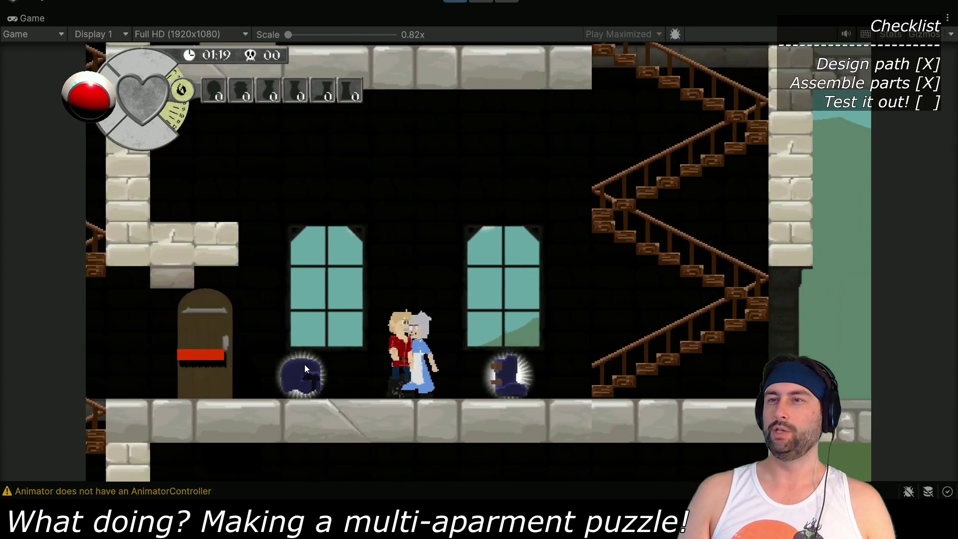
key(Left)
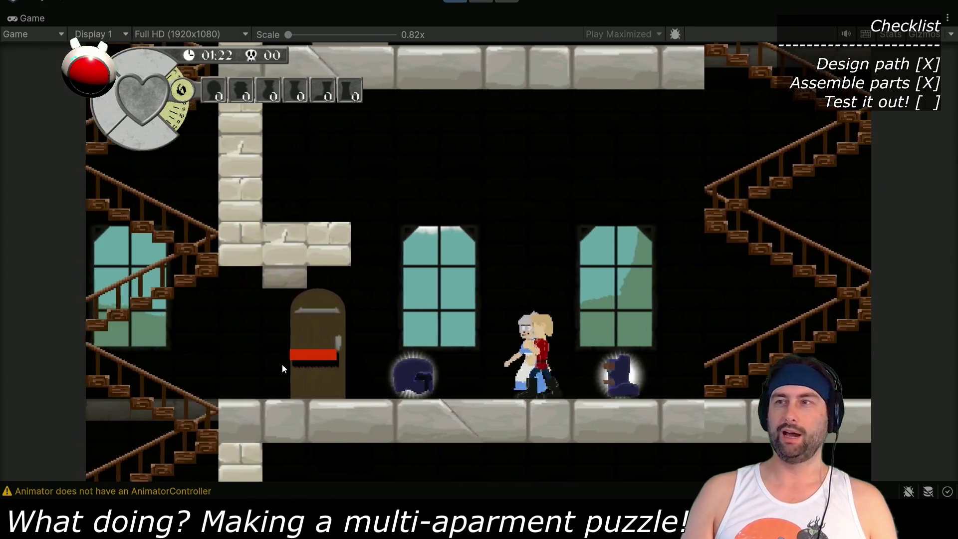
Pick up the glowing blue armor piece, raising weight to 8, and take the stairs
key(Right)
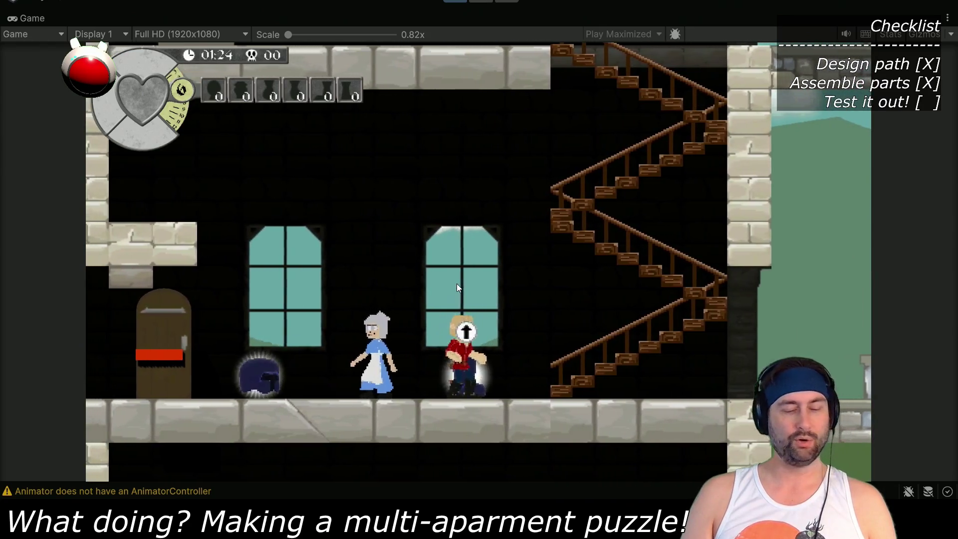
key(Up)
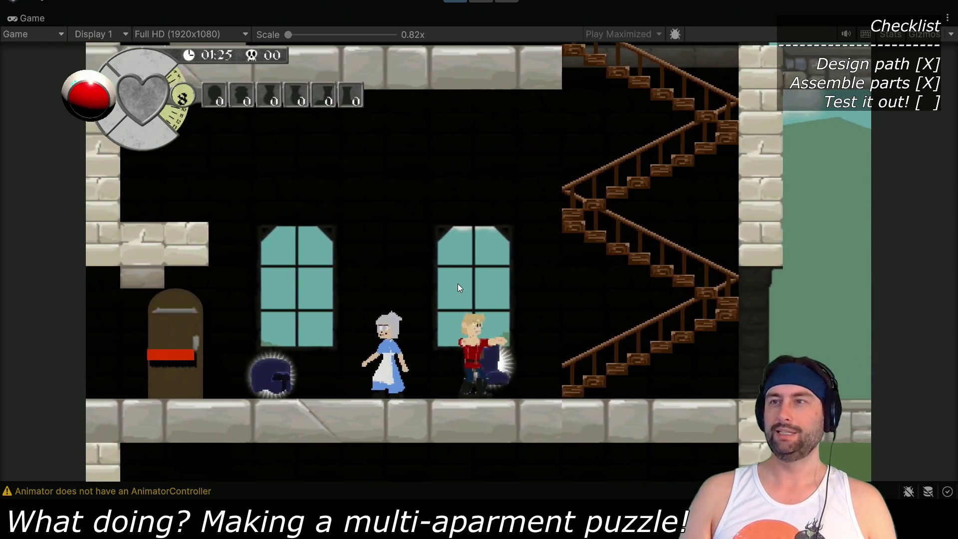
key(Right)
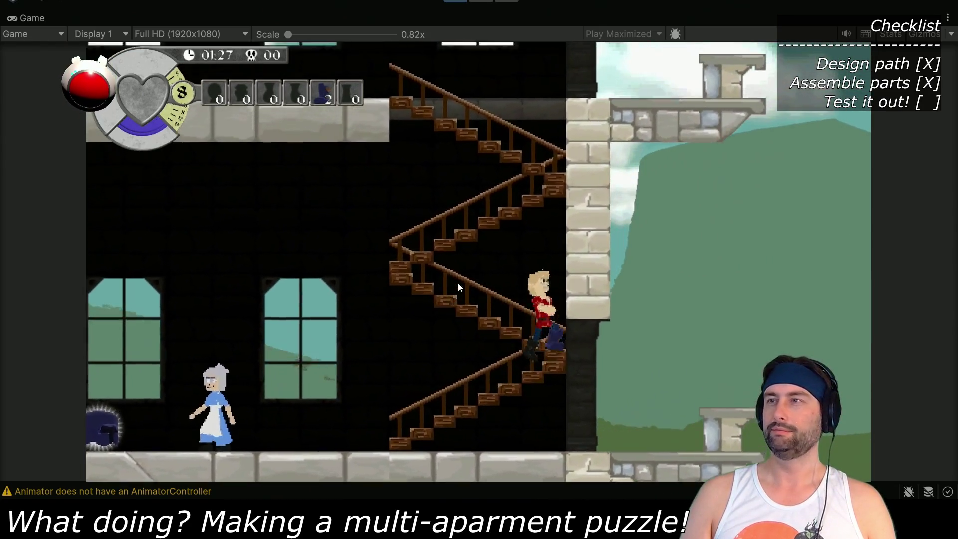
key(Left)
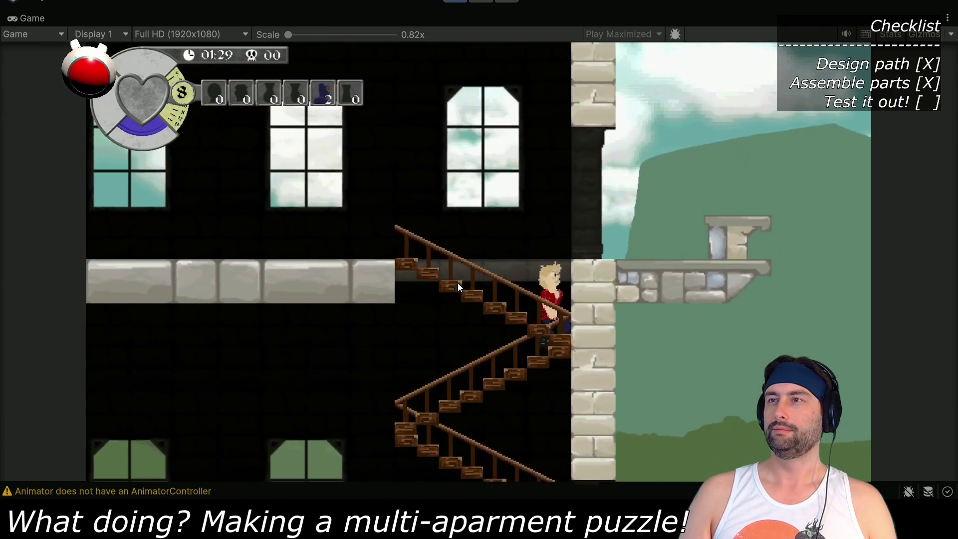
key(Left)
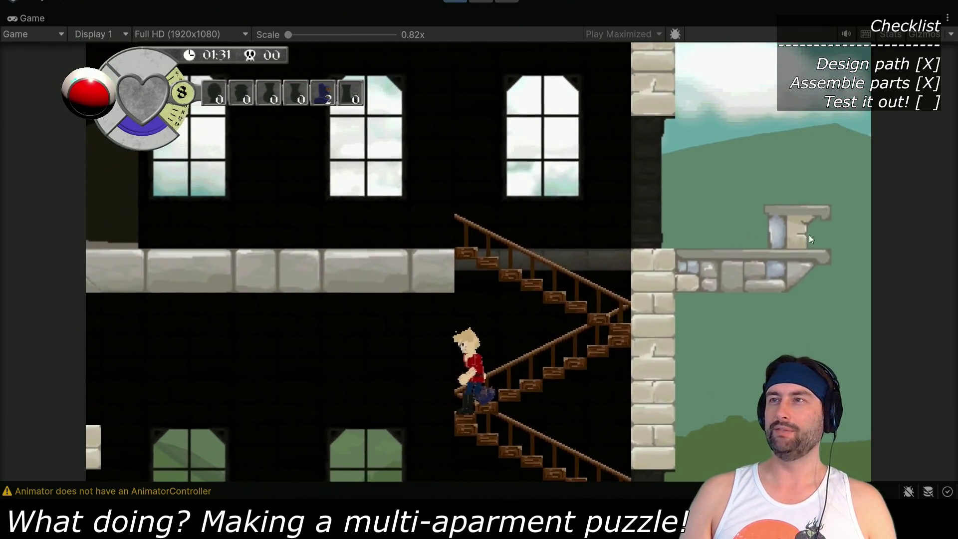
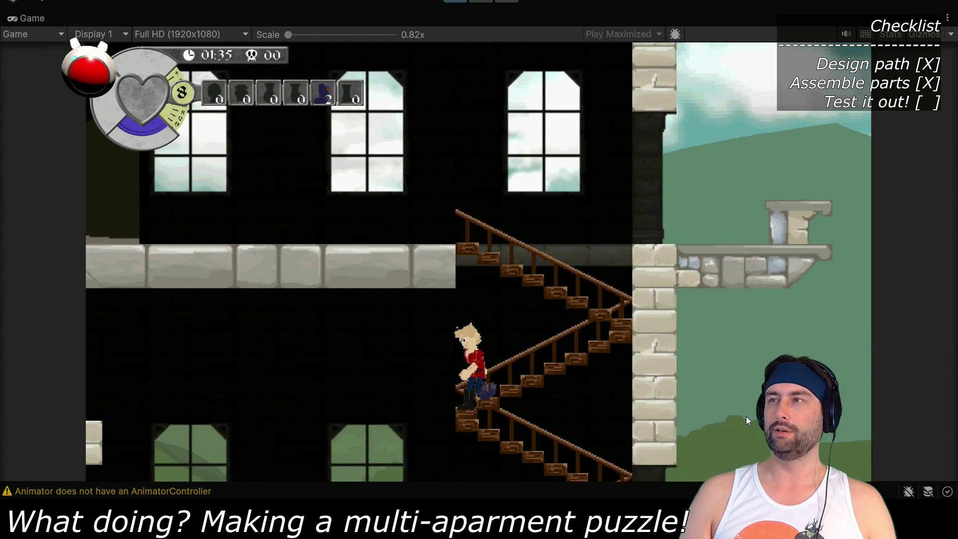
Climb the staircase to the upper floor and step into the arched doorway
key(Right)
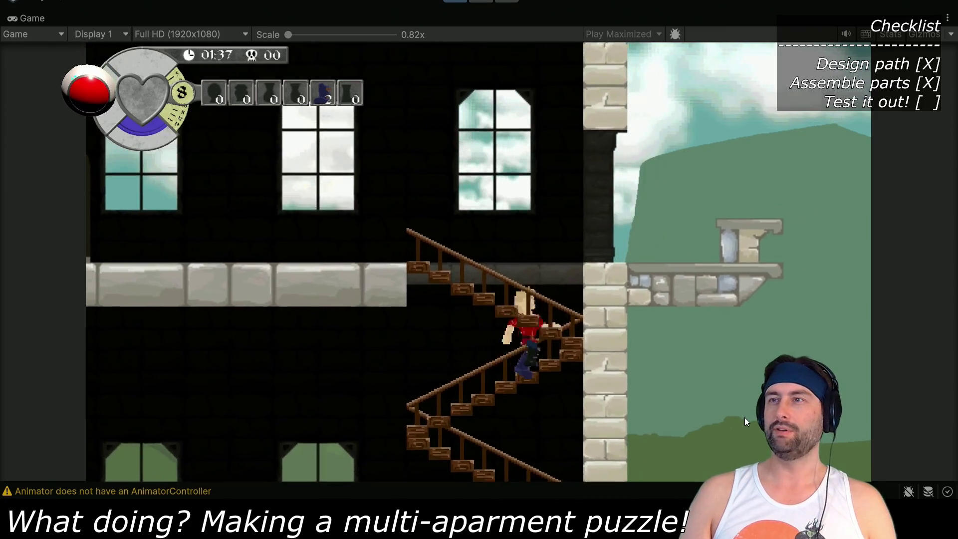
key(Left)
key(Right)
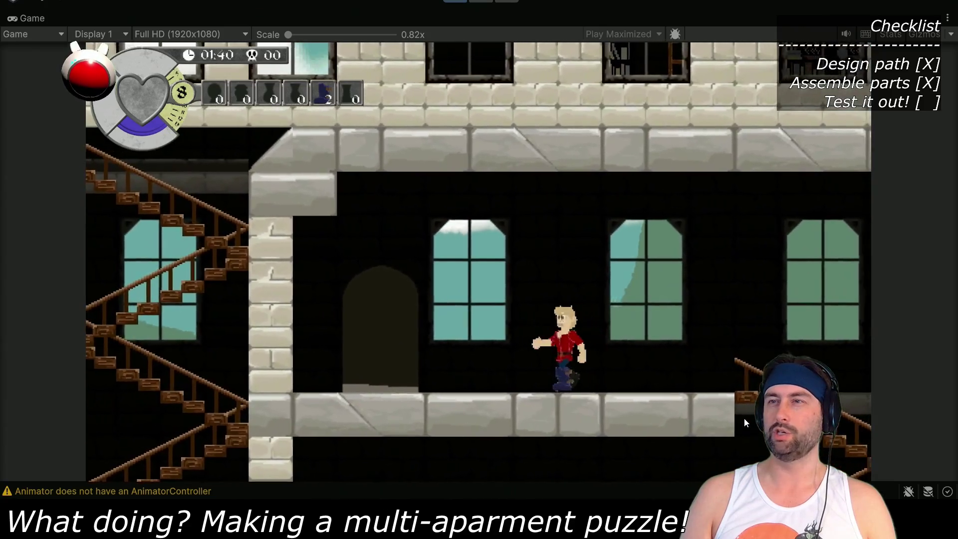
key(Left)
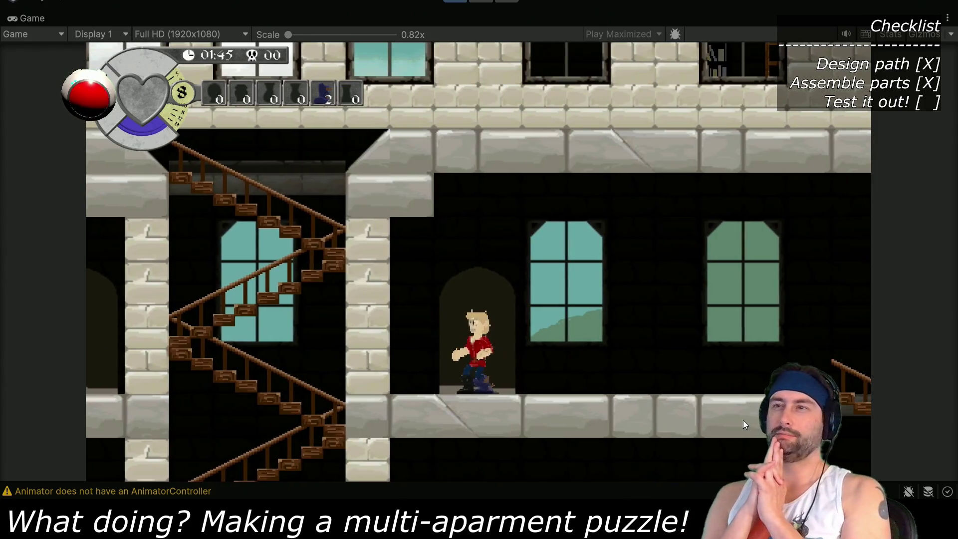
key(Up)
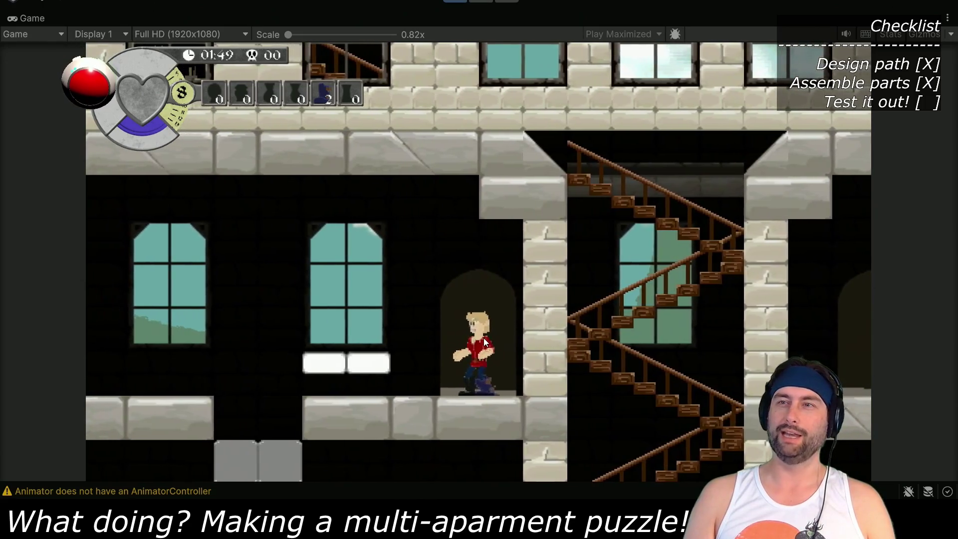
Drop through the floor gap, grab the boot piece, and open the Equipped/Available inventory beside the grandma
key(Left)
key(space)
key(Left)
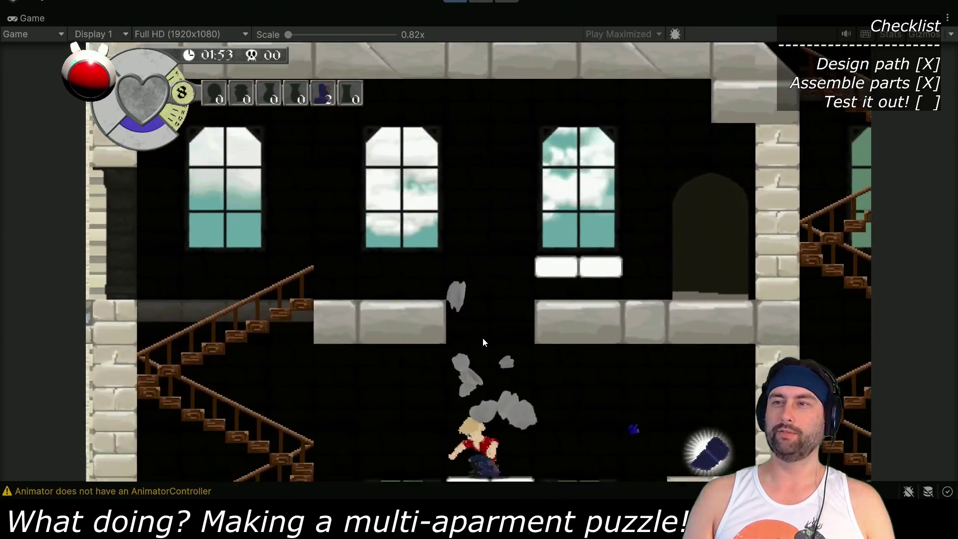
key(Right)
key(Right)
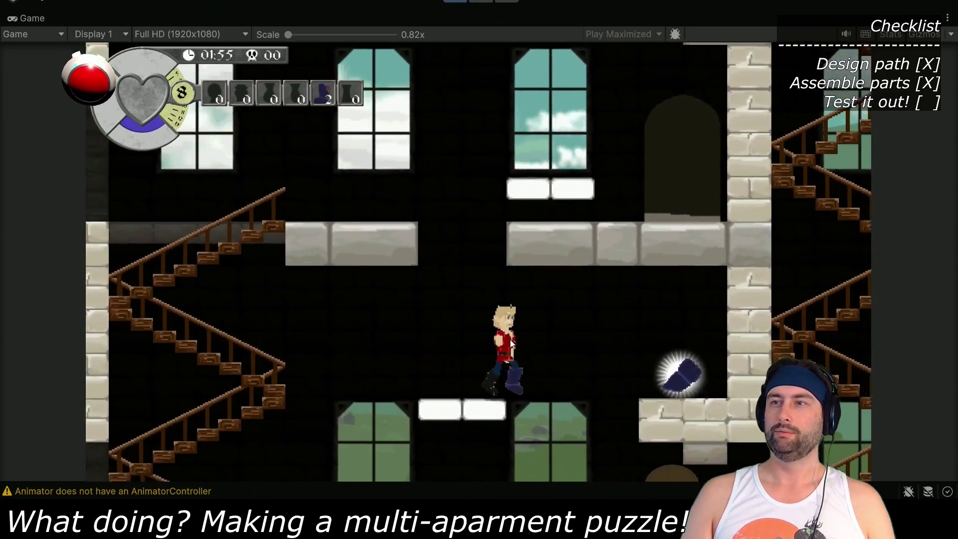
key(space)
key(Right)
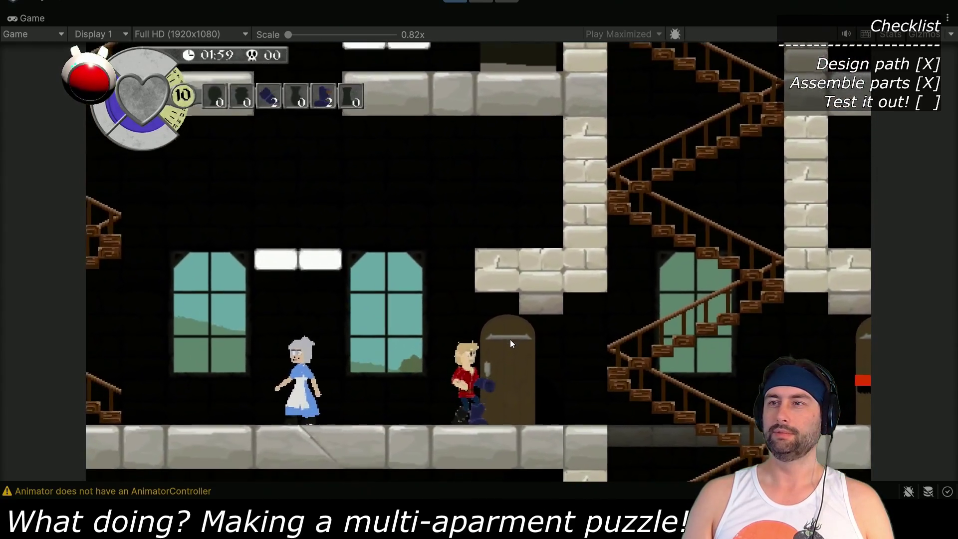
key(Left)
key(Tab)
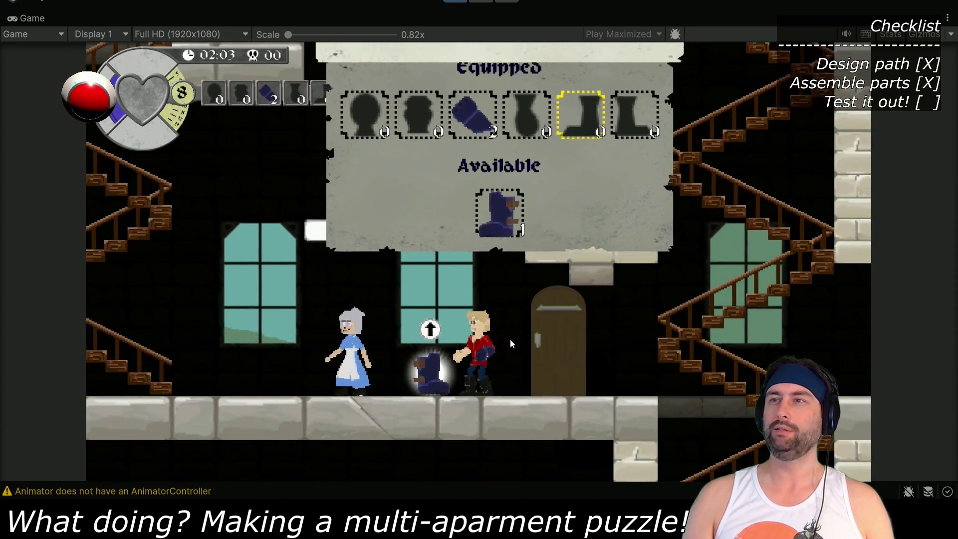
Close the inventory, descend three floors, and walk right across the lower apartment
key(Tab)
key(Right)
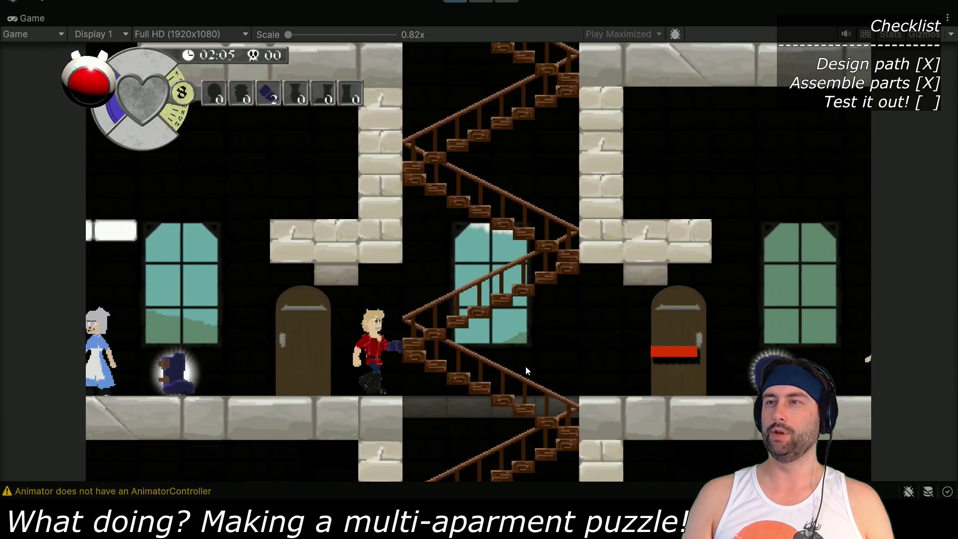
key(Down)
key(Down)
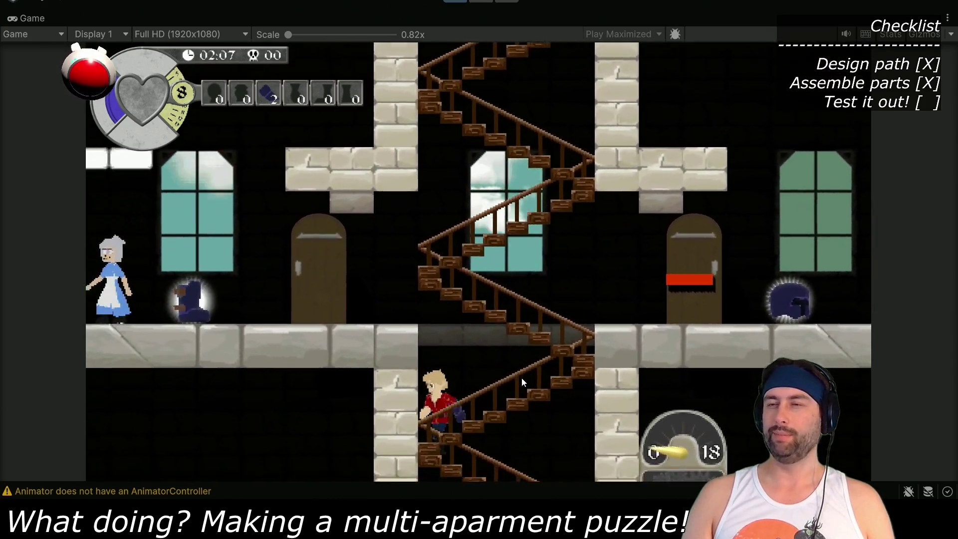
key(Down)
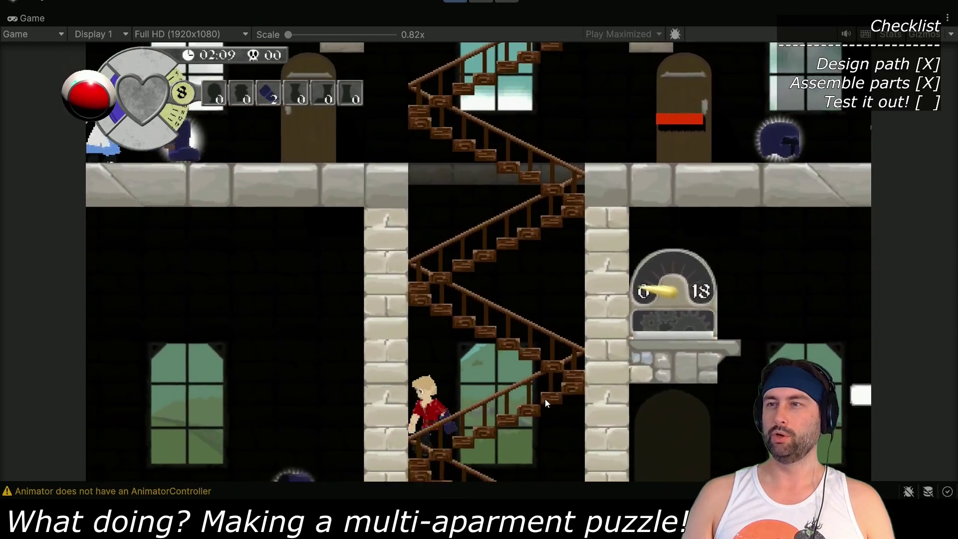
key(Down)
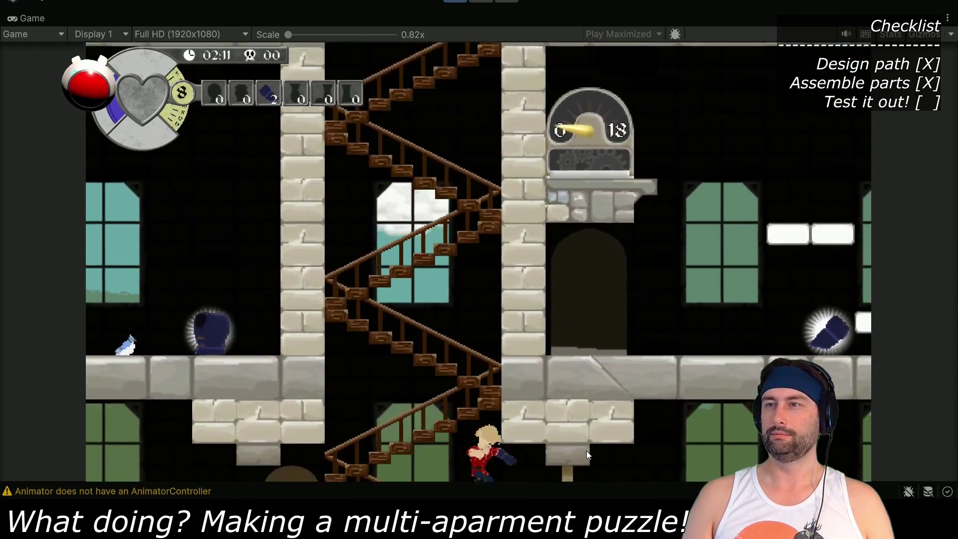
key(Right)
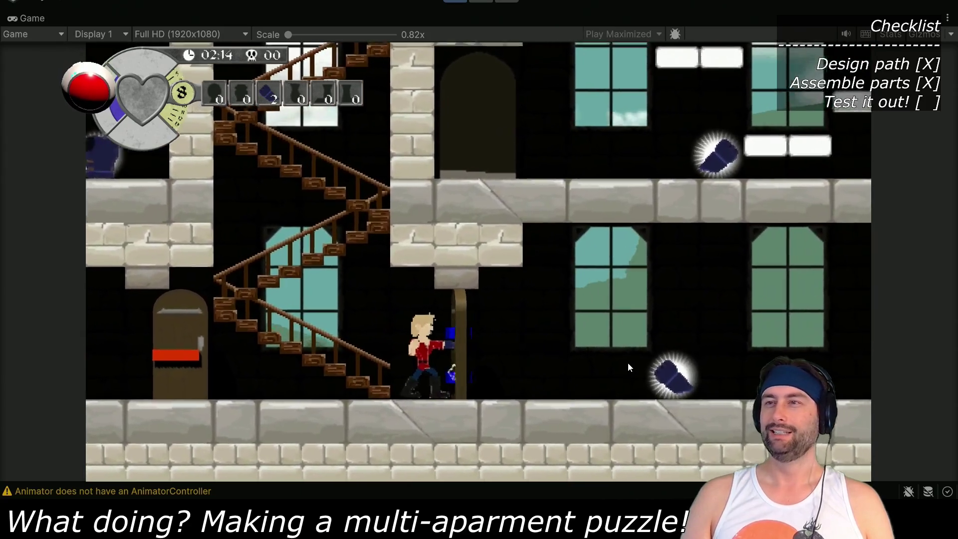
key(Right)
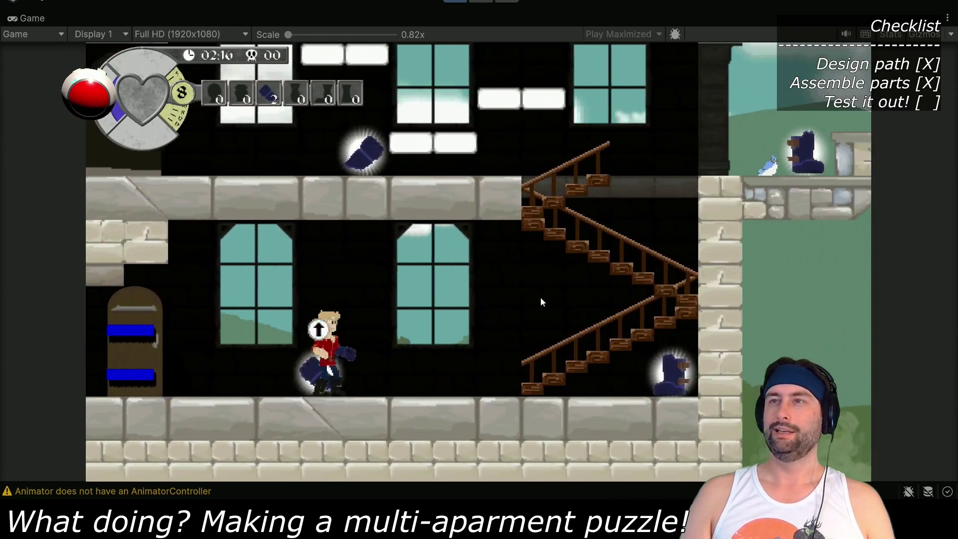
key(Right)
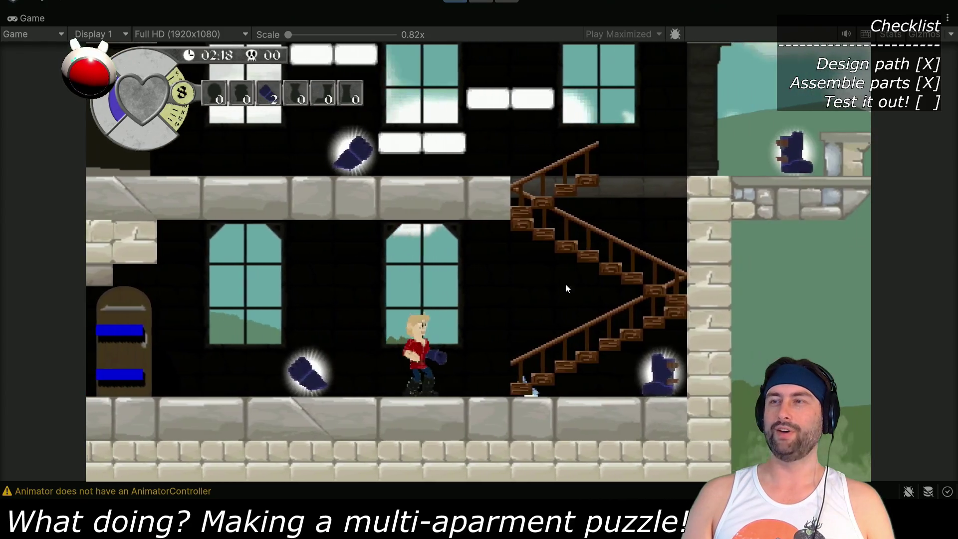
key(Right)
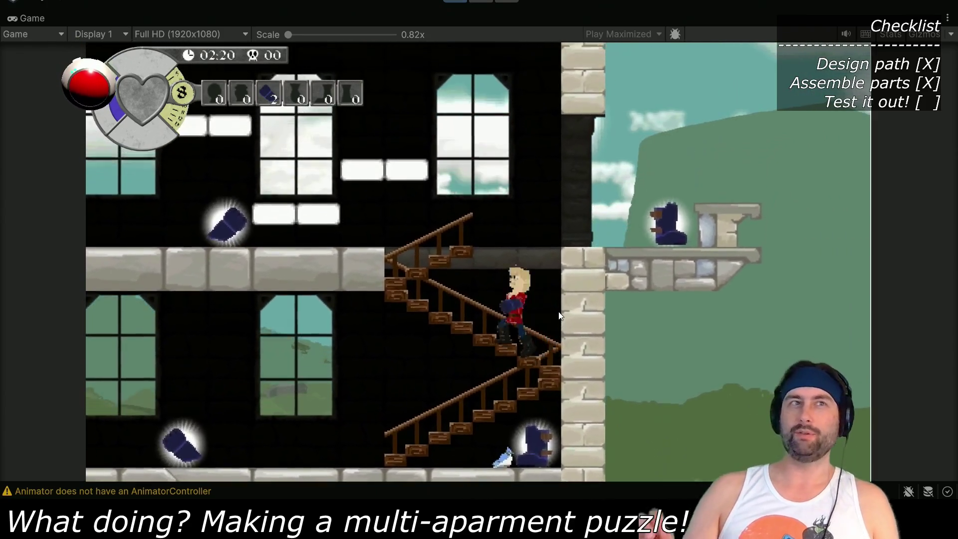
Climb to the gauge room, collect another boot piece, and return to the ground floor
key(Left)
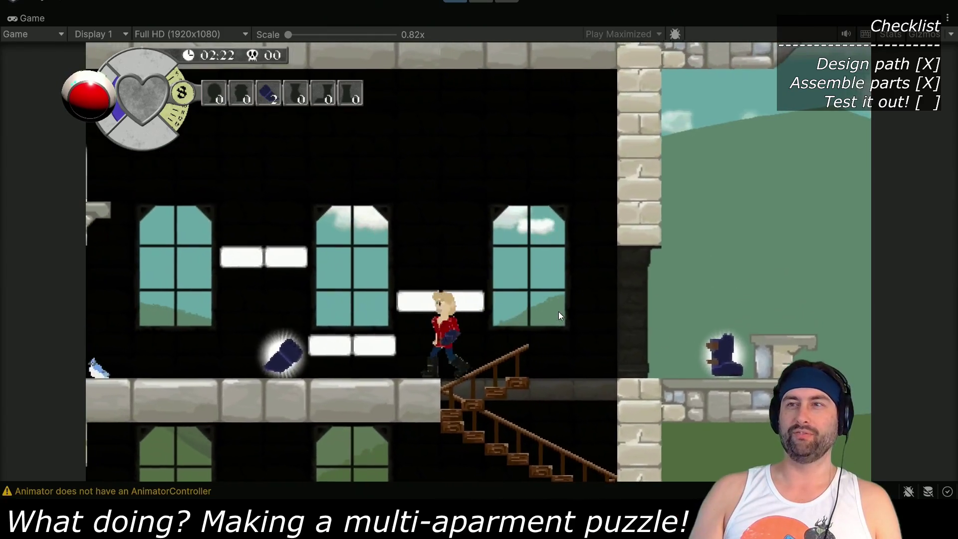
key(Left)
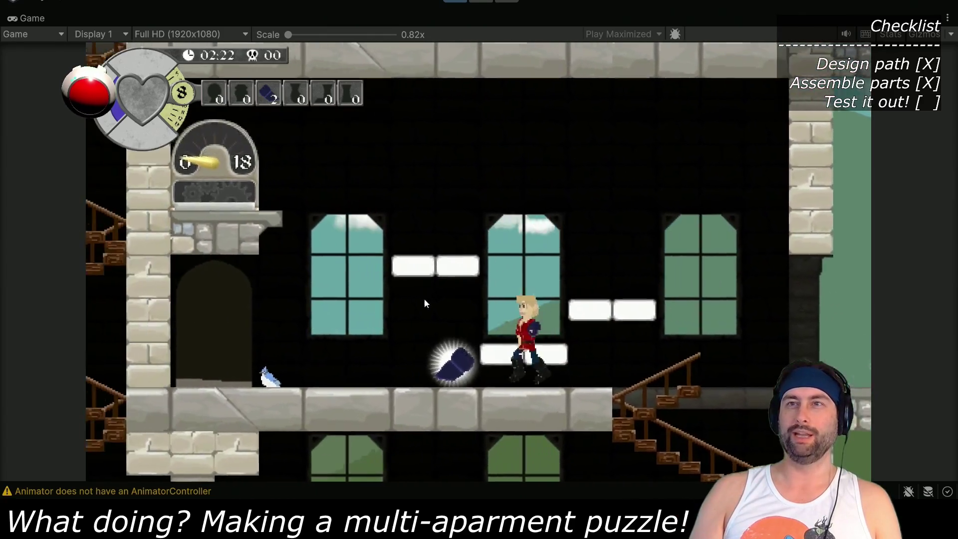
key(Right)
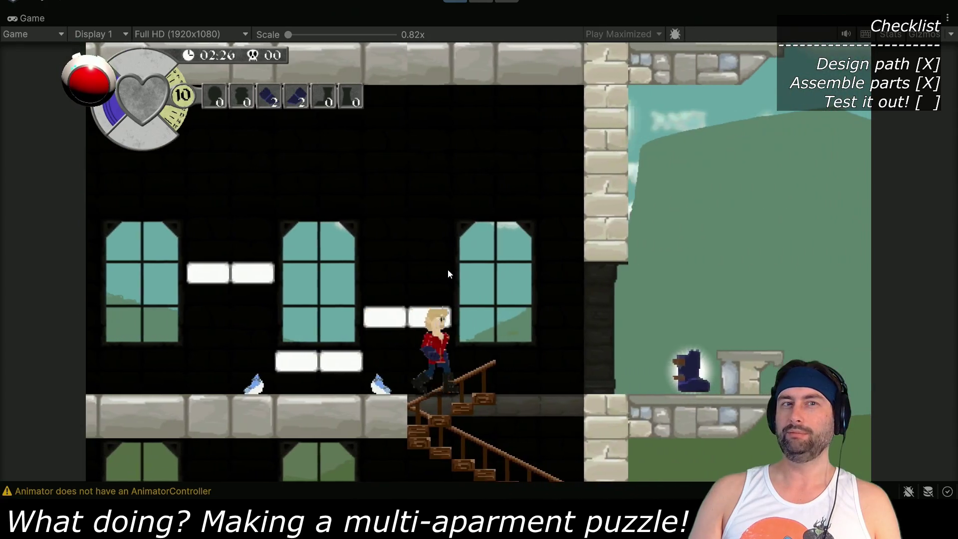
key(Right)
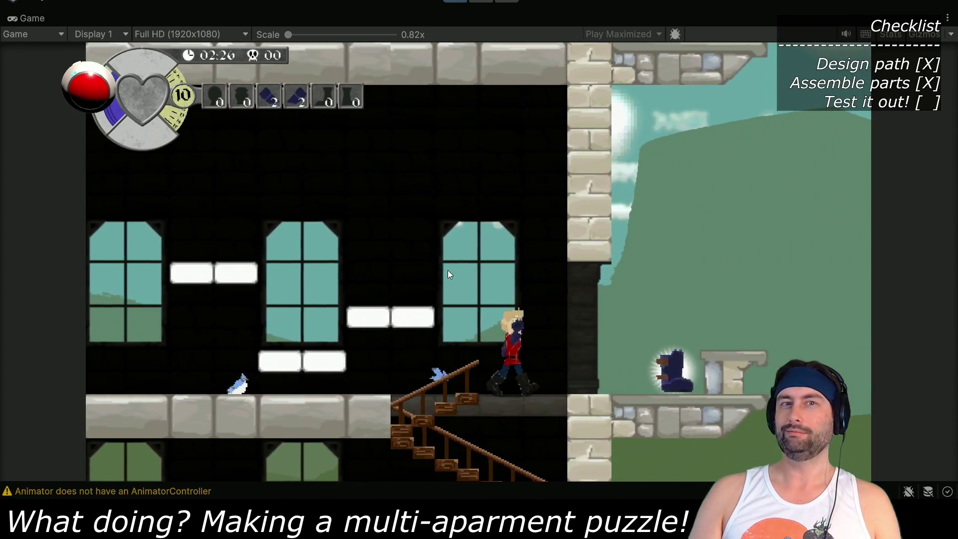
key(Left)
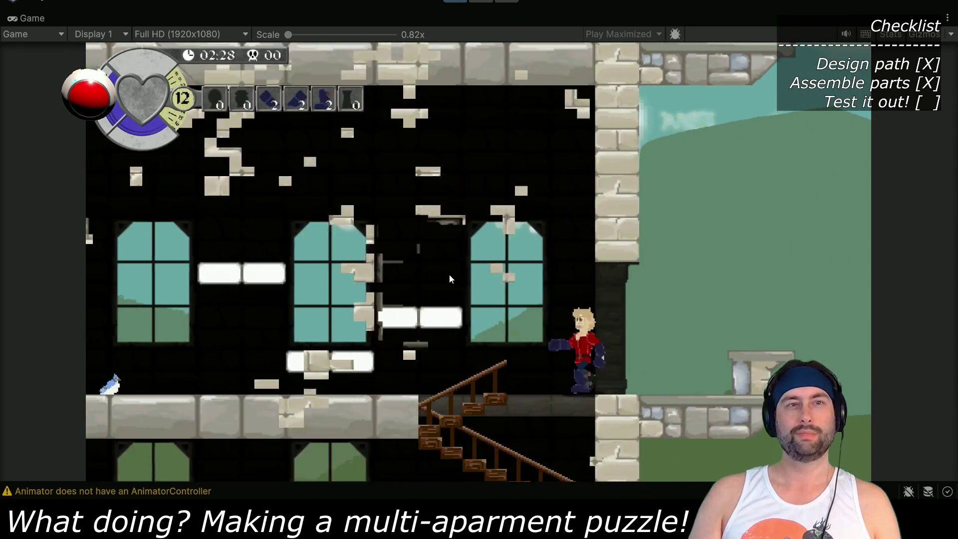
key(Right)
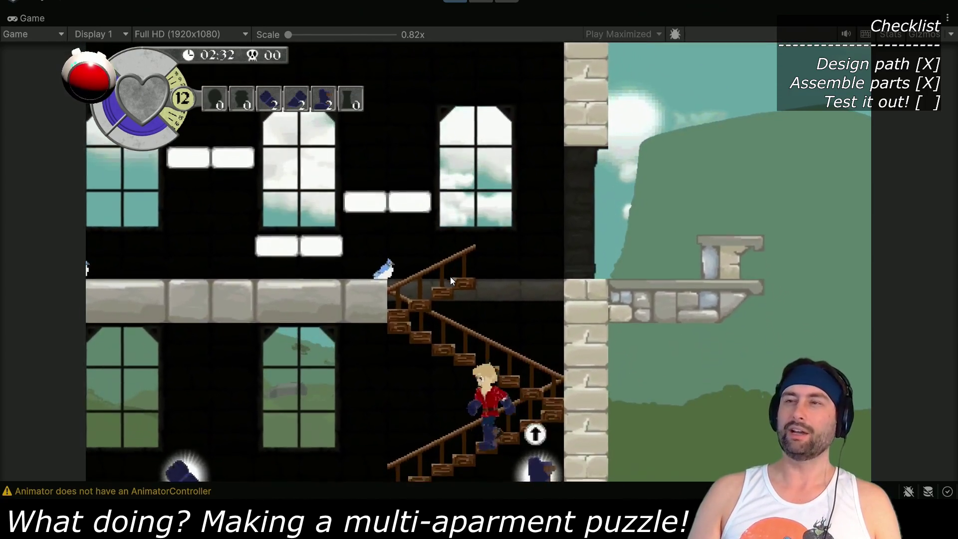
key(Left)
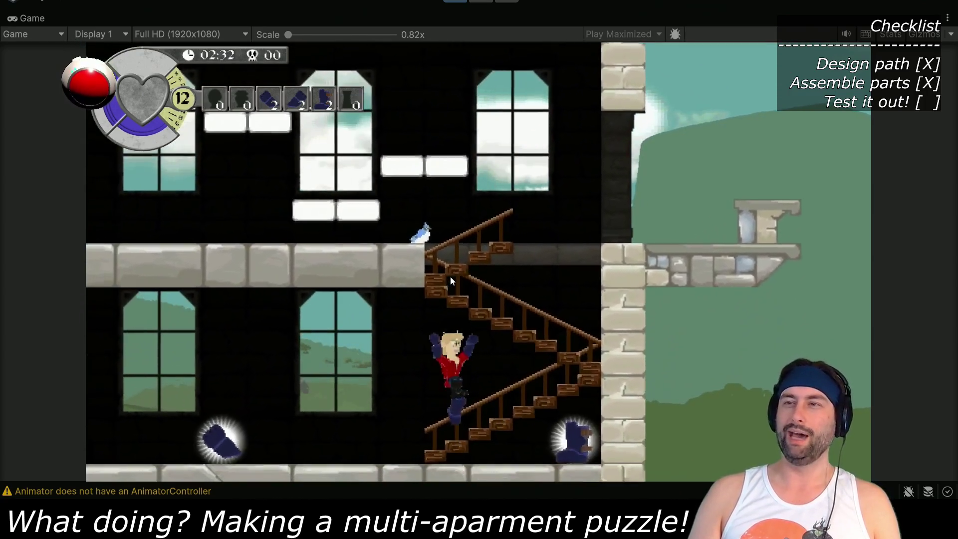
key(Right)
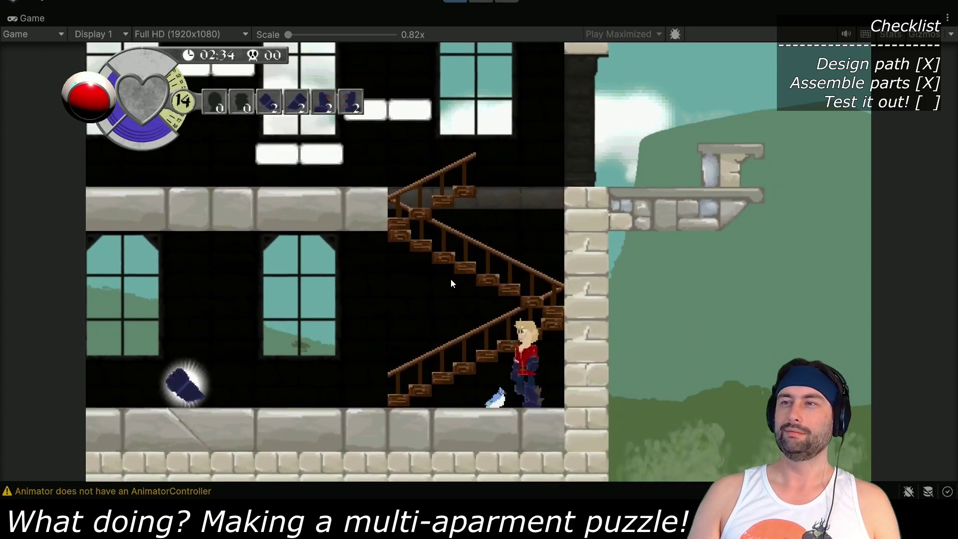
Pick up the glowing boot piece, climb to the upper floor, then head down to the red-barred door
key(Left)
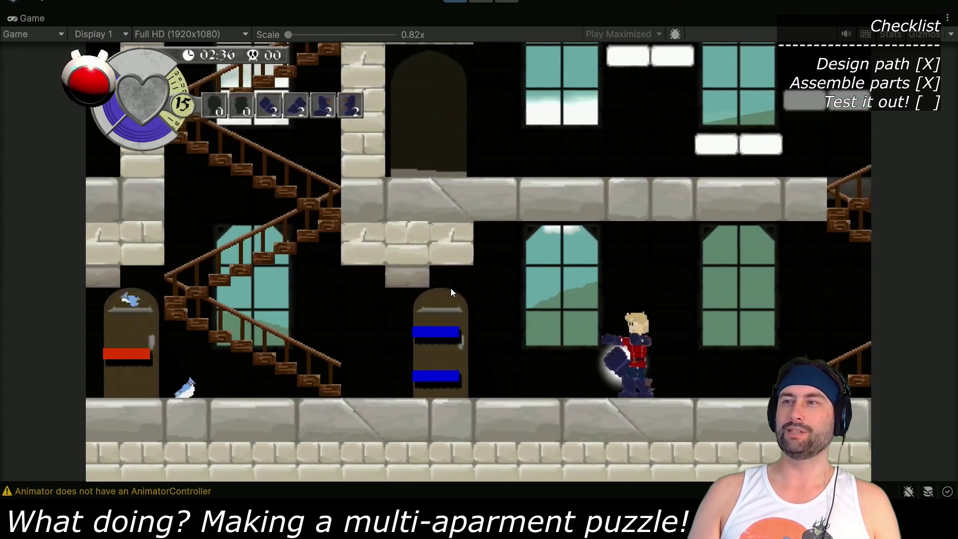
key(Left)
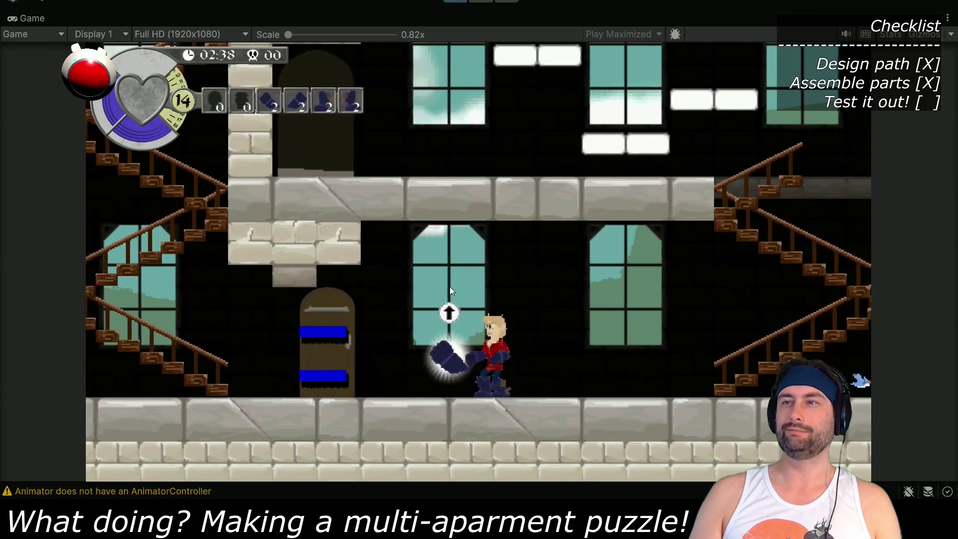
key(Right)
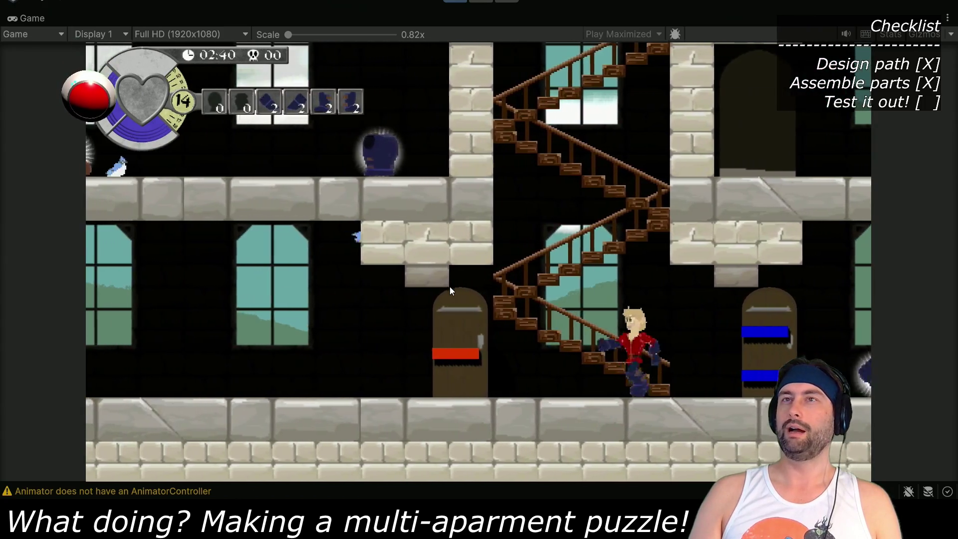
key(Right)
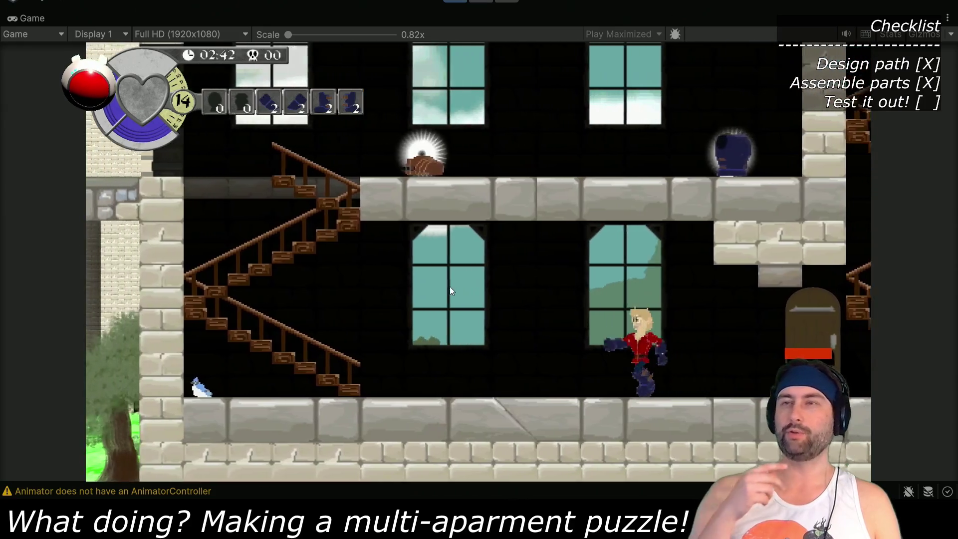
key(Left)
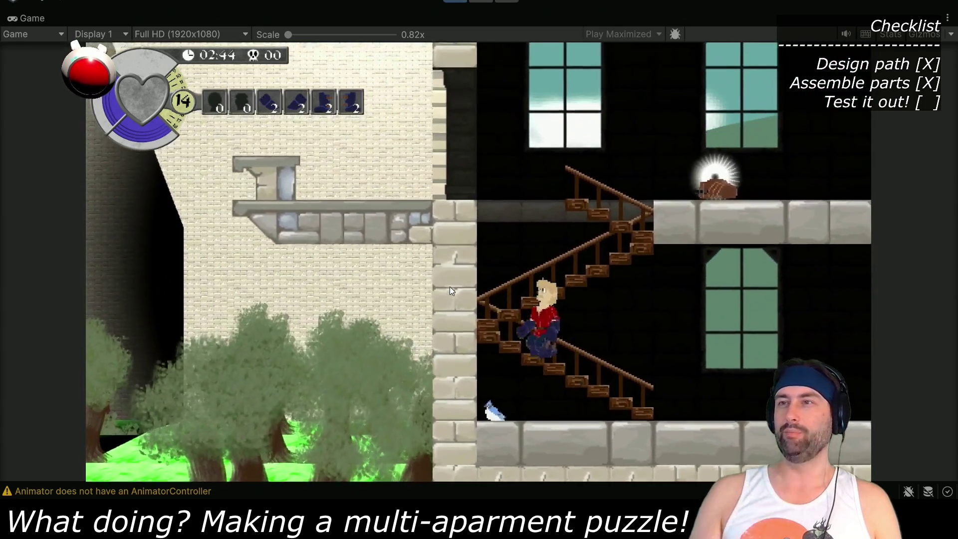
key(Right)
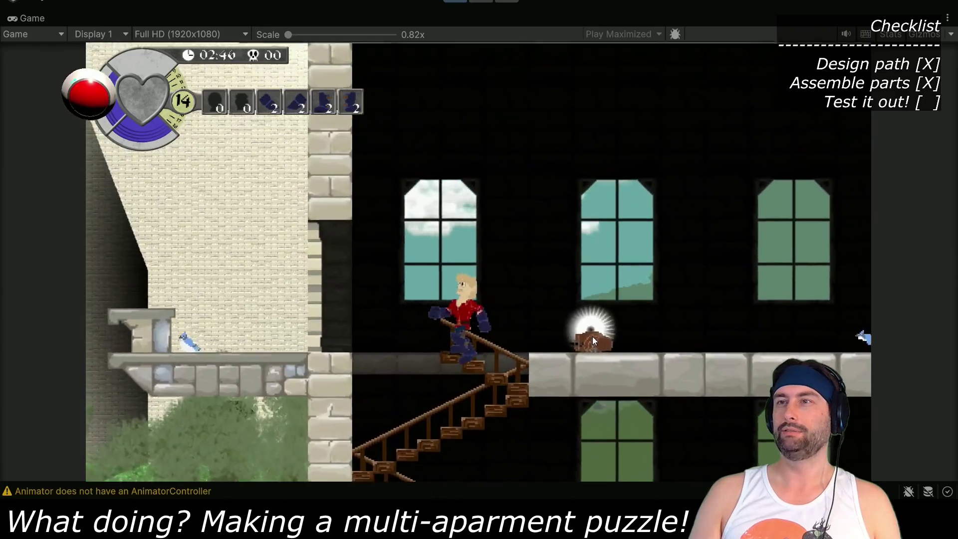
key(Right)
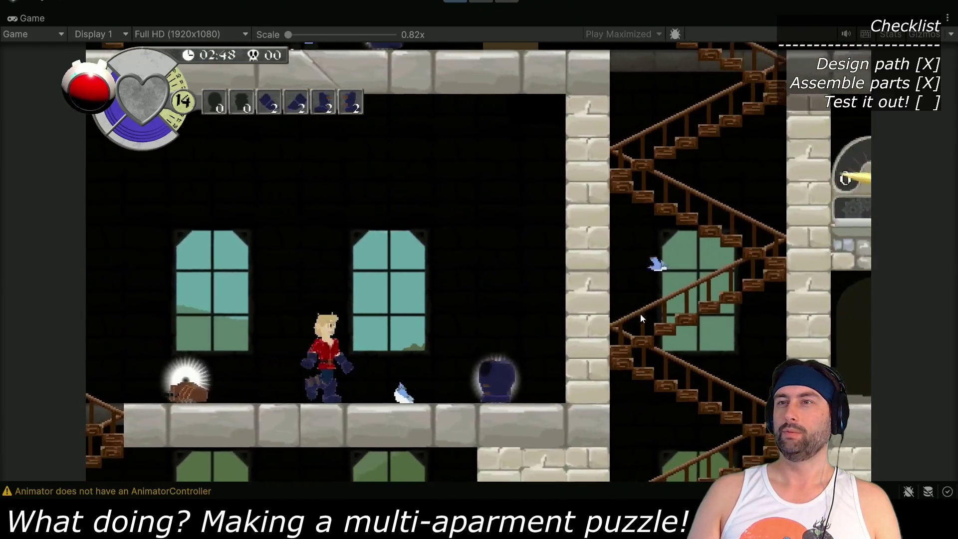
key(Right)
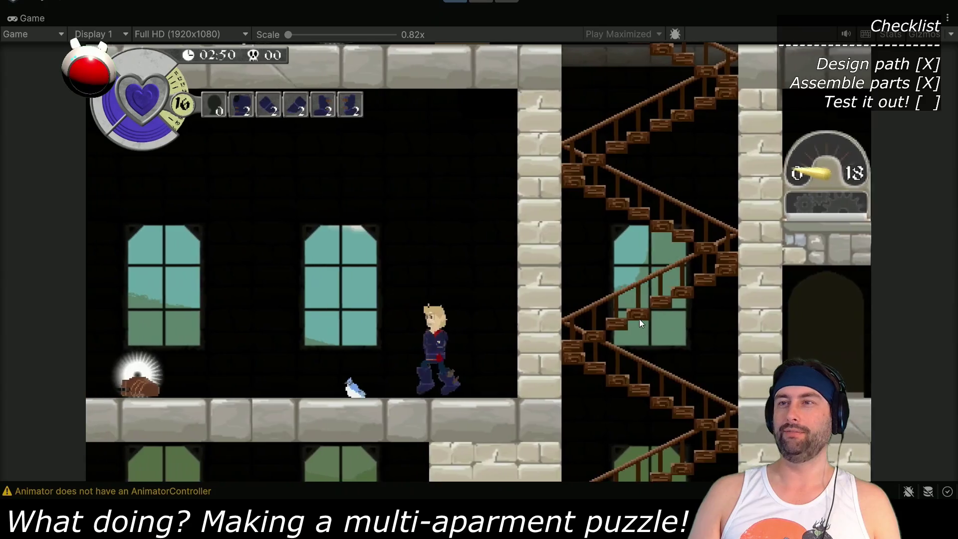
key(Right)
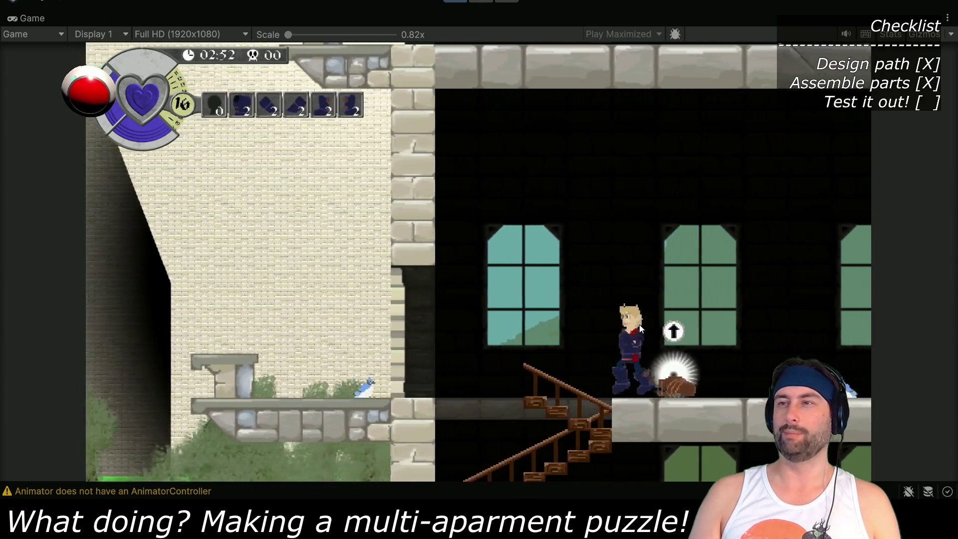
key(Left)
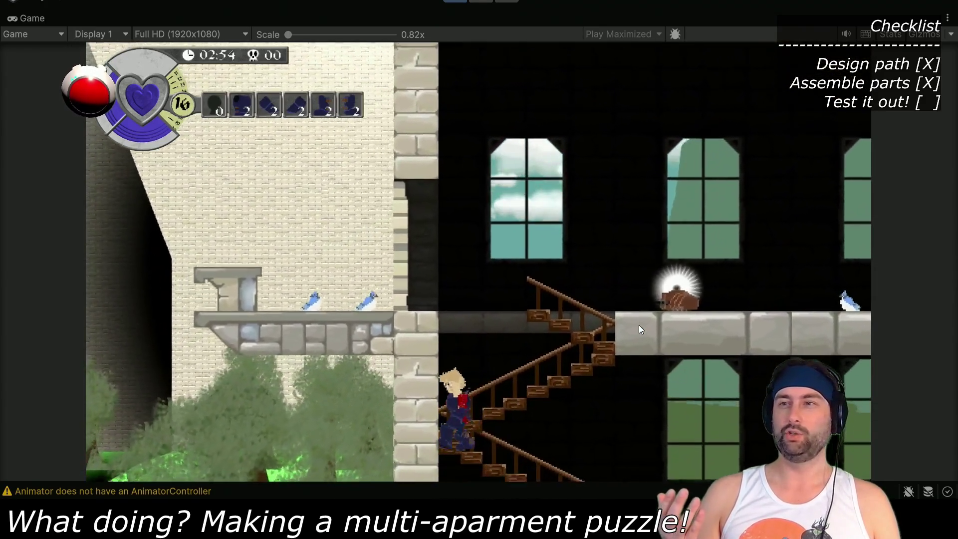
key(Right)
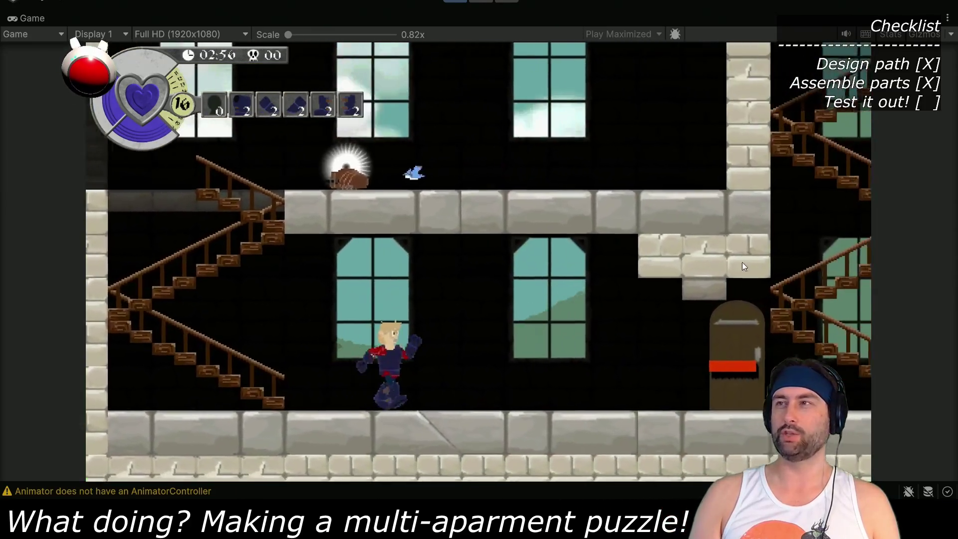
key(Right)
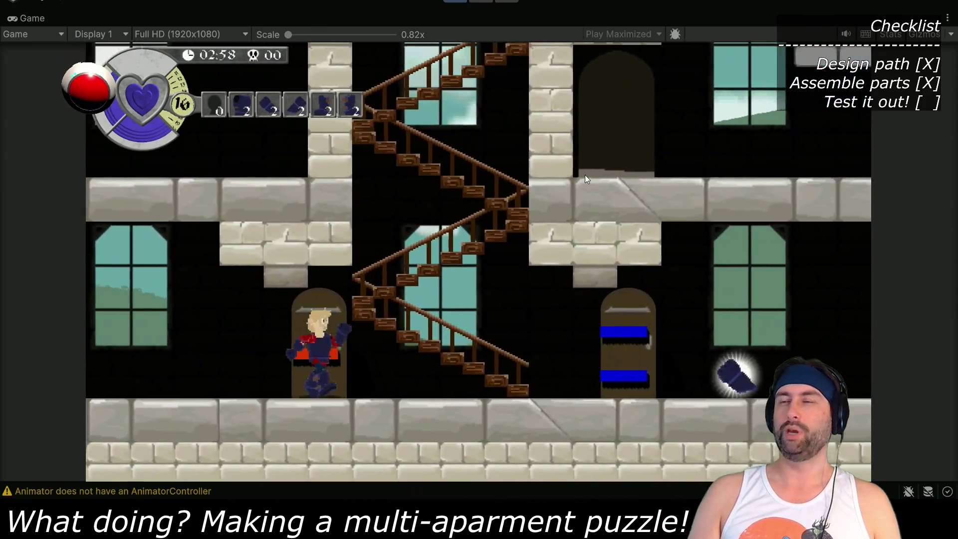
Climb four floors, descend again past the boot, and climb the zigzag staircase
key(Up)
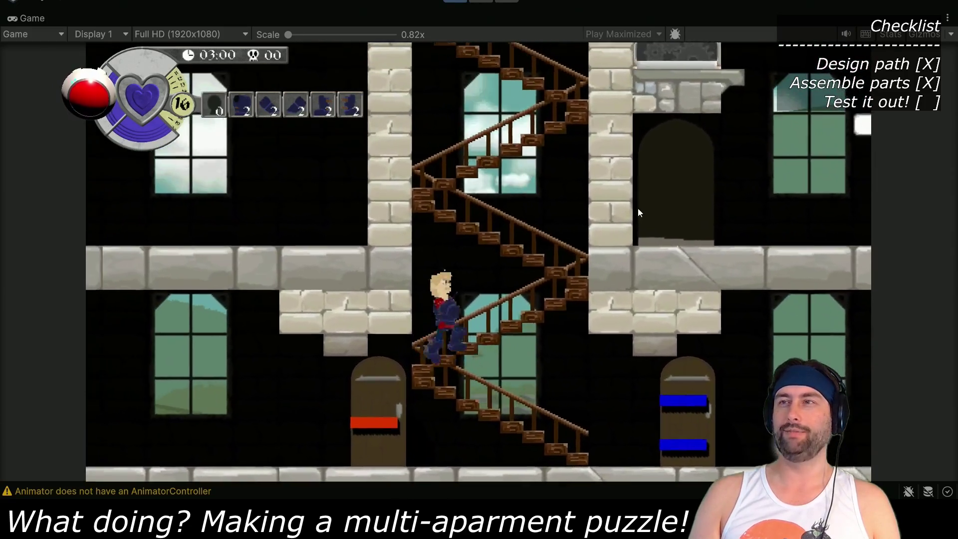
key(Up)
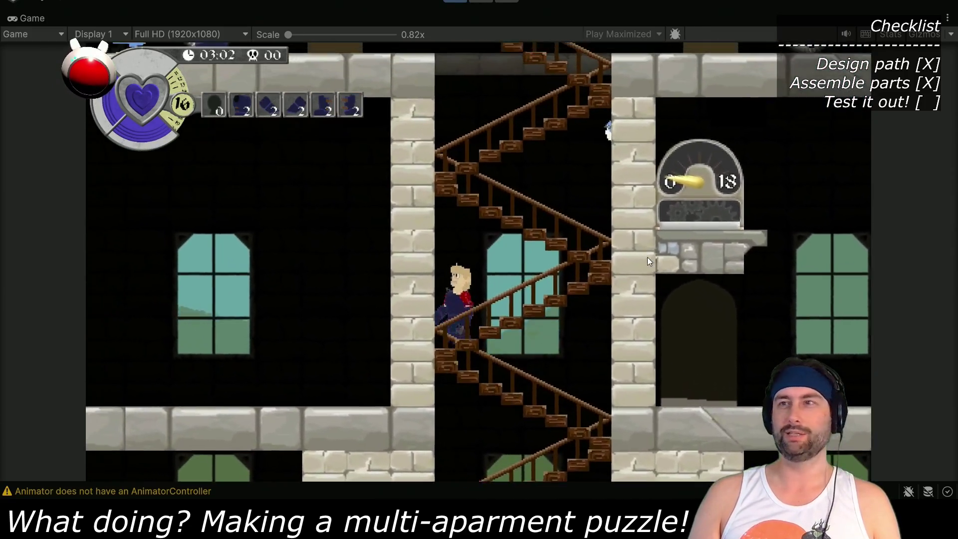
key(Up)
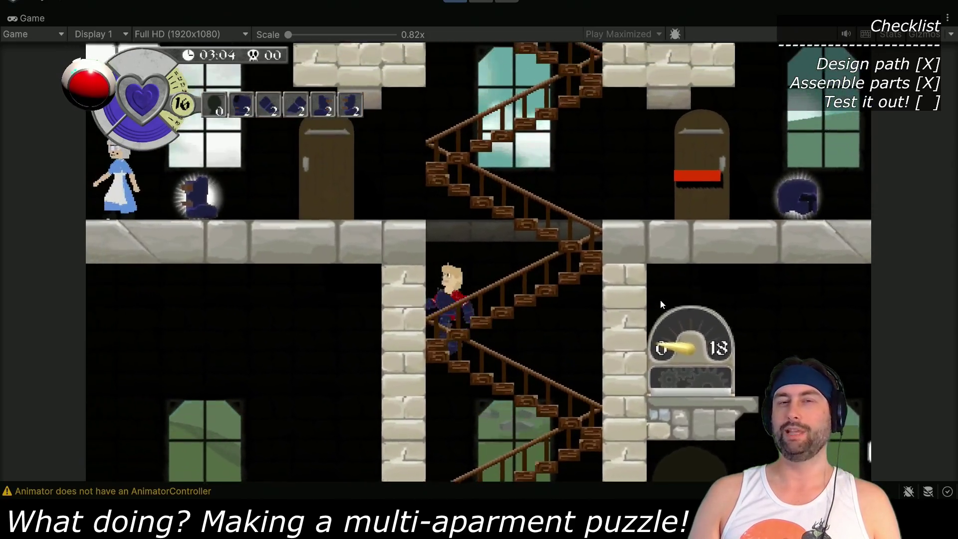
key(Up)
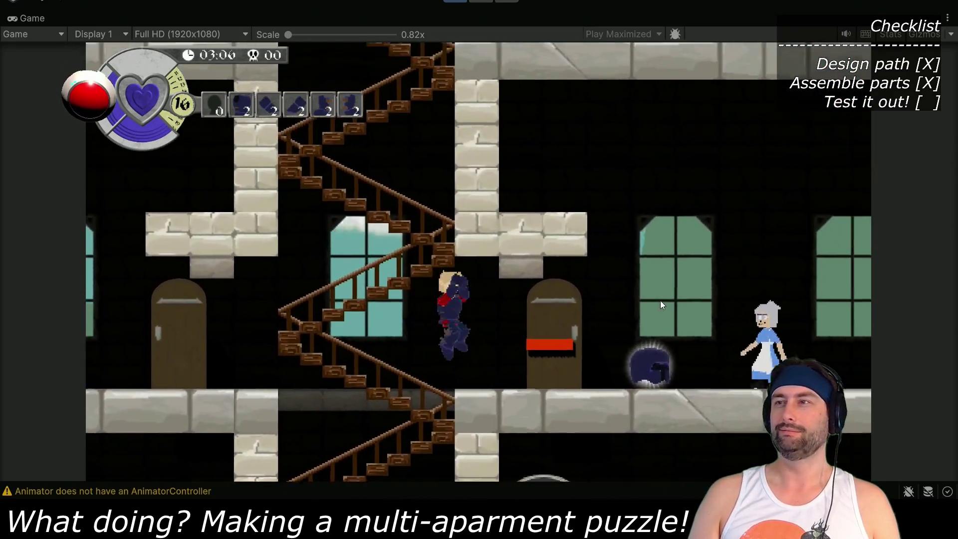
key(Right)
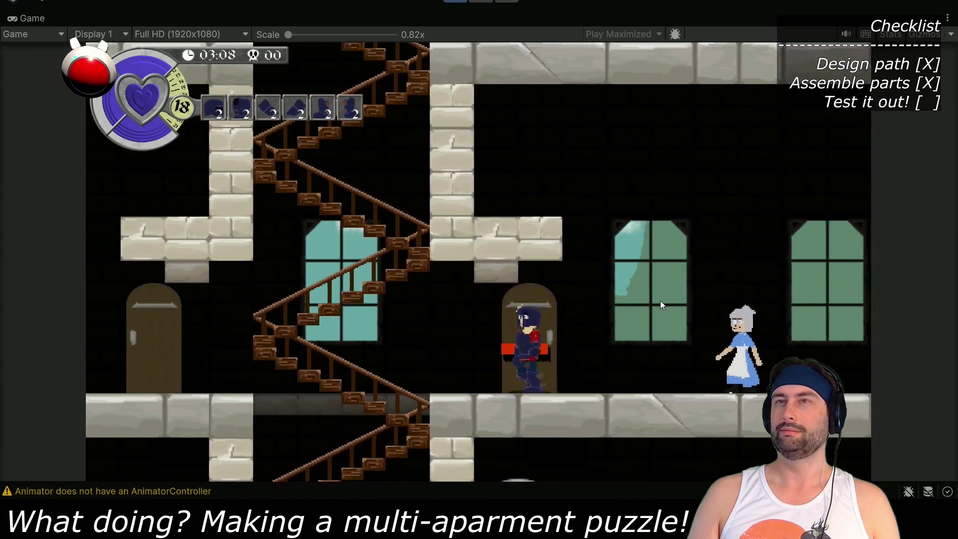
key(Down)
key(Down)
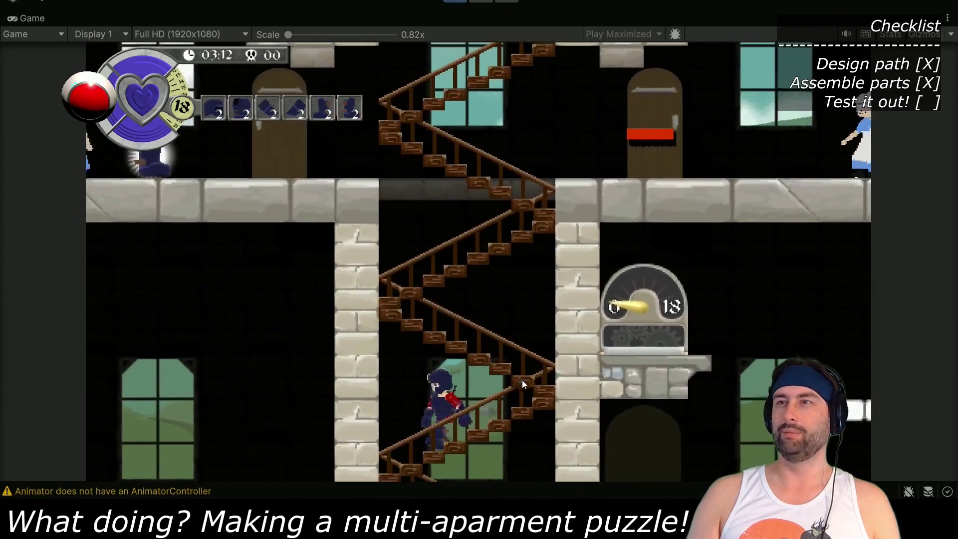
key(Down)
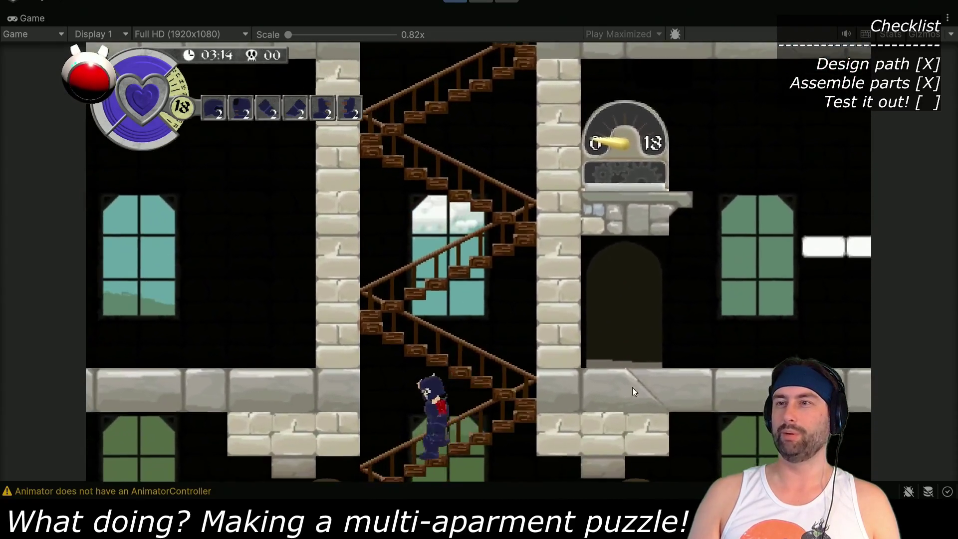
key(Down)
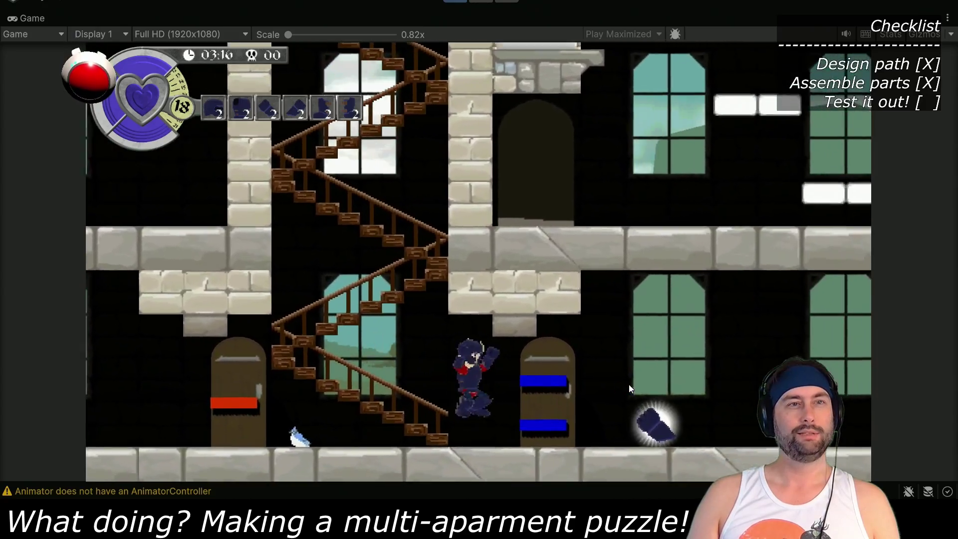
key(Right)
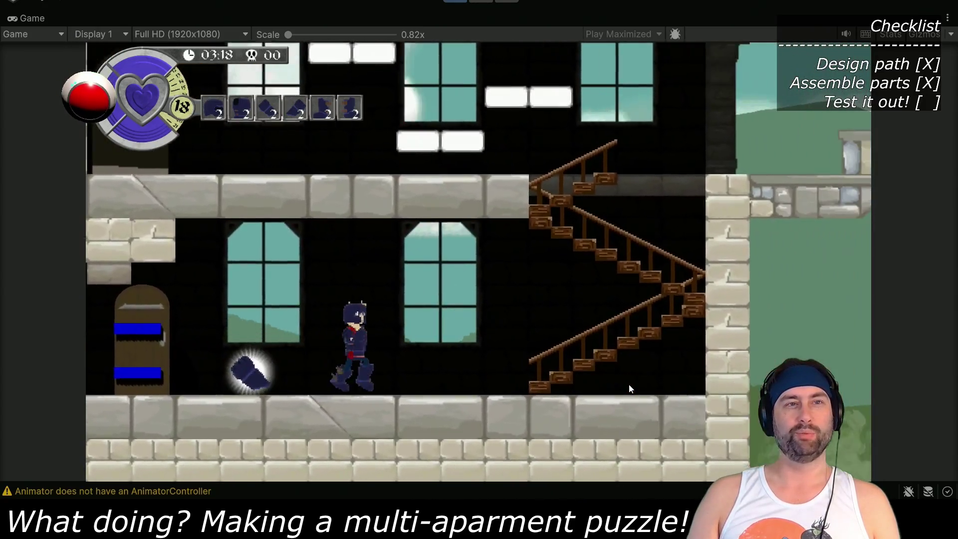
key(Up)
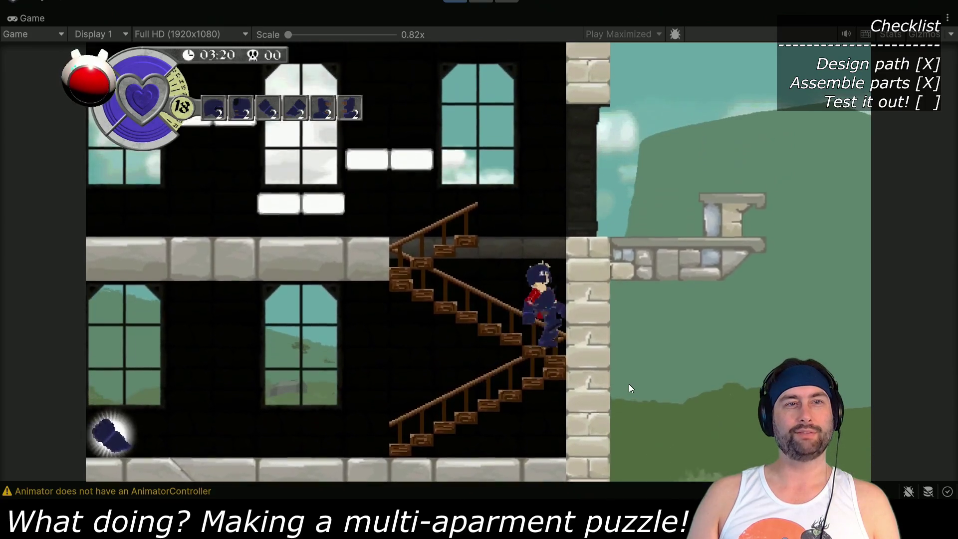
key(Up)
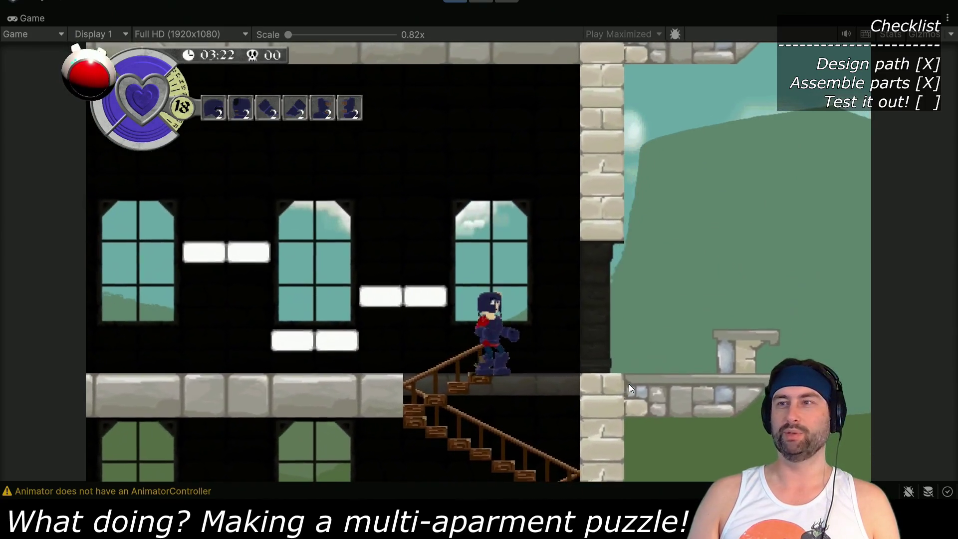
Jump across the white platforms to the gauge ledge and enter the doorway beneath the gauge
key(Right)
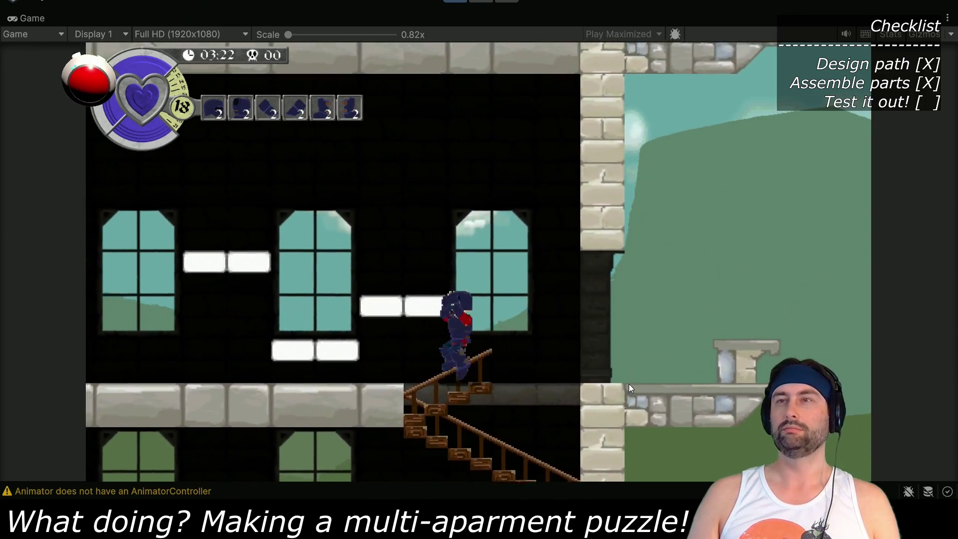
key(Left)
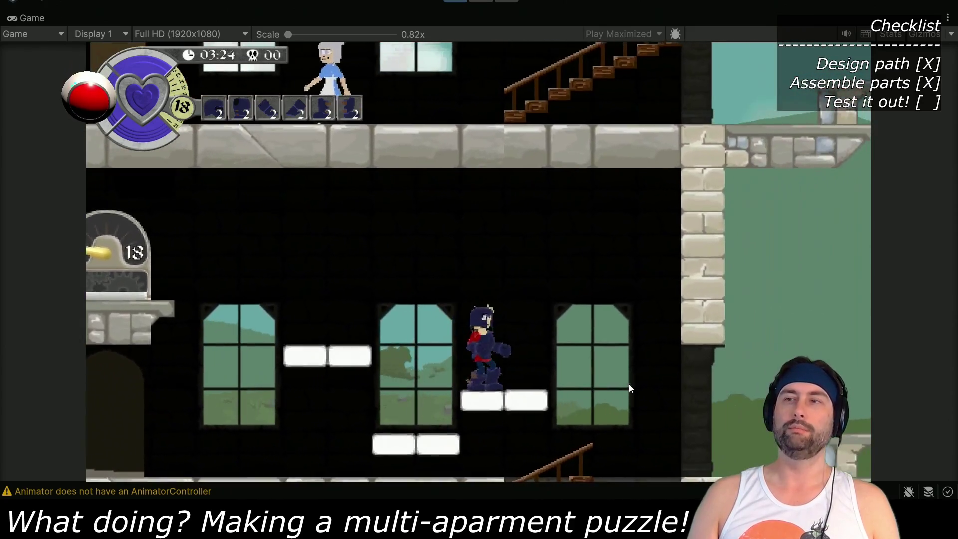
key(space)
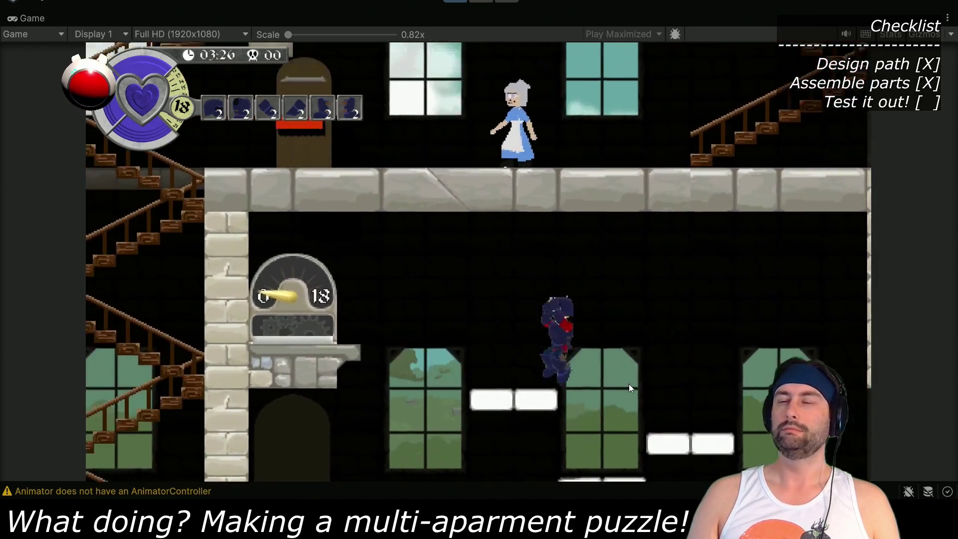
key(Left)
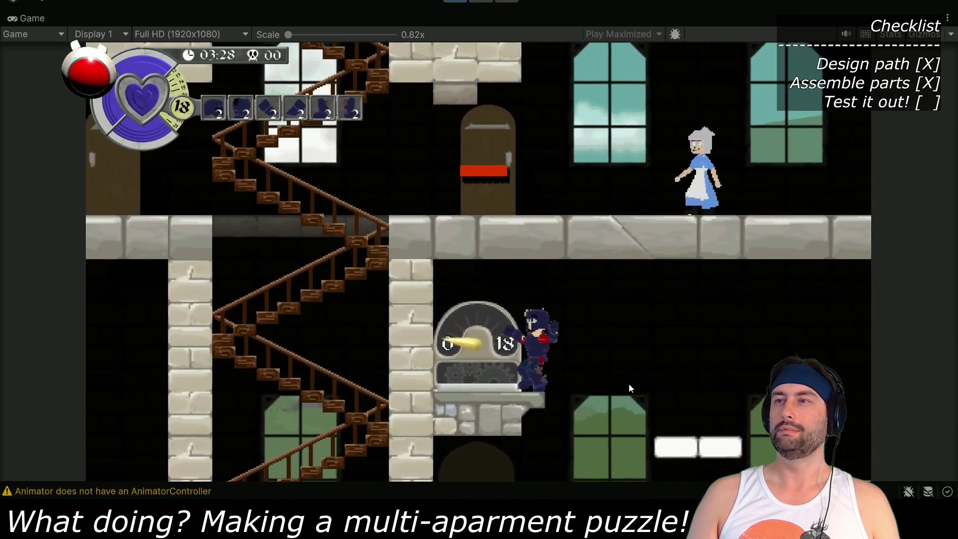
key(Right)
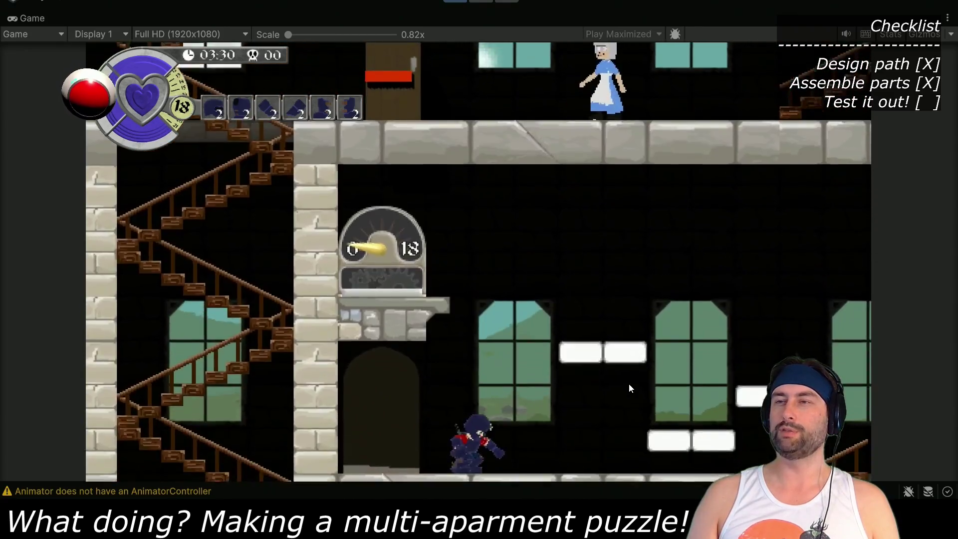
key(Right)
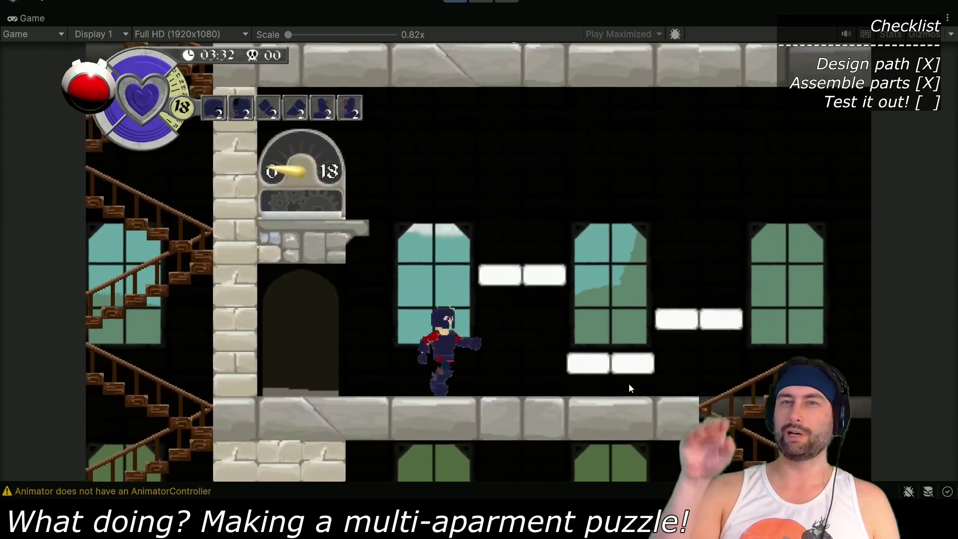
key(space)
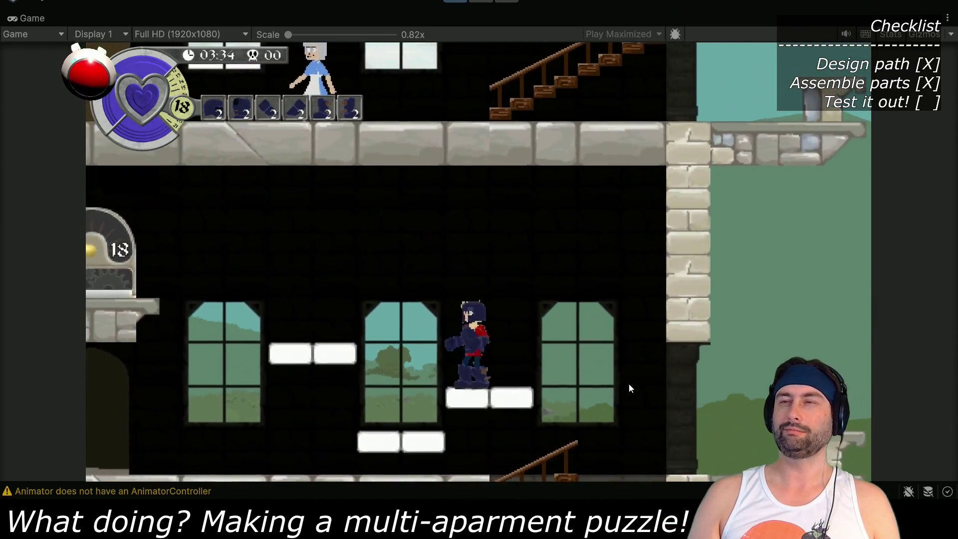
key(space)
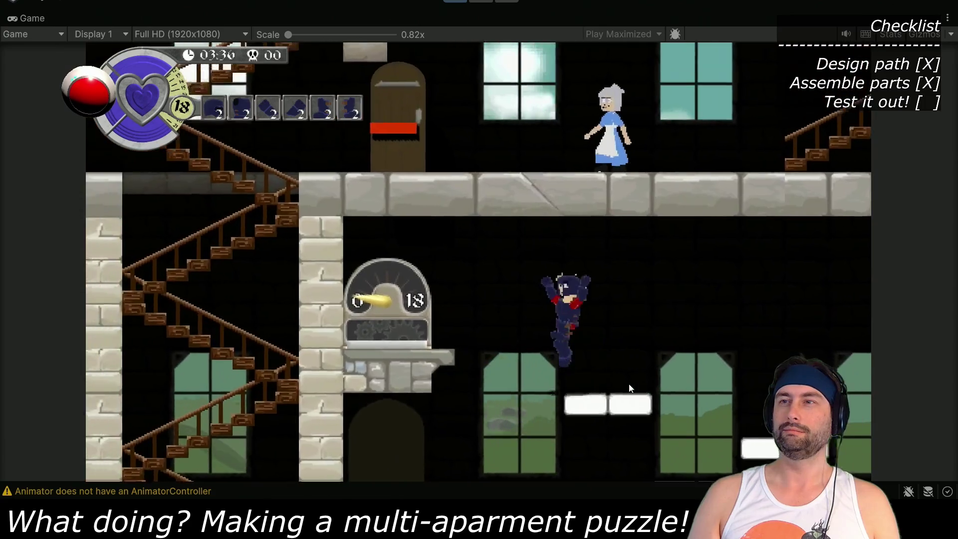
key(Left)
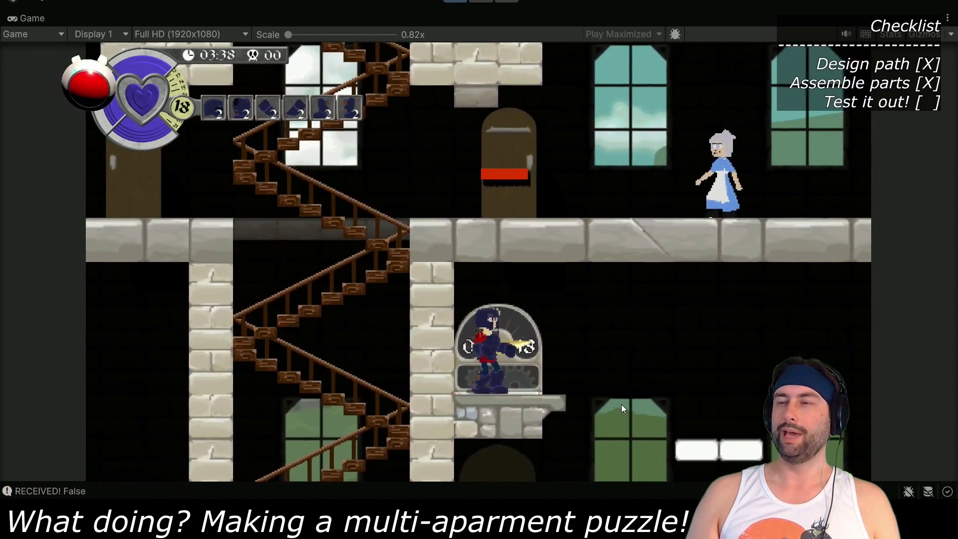
key(Right)
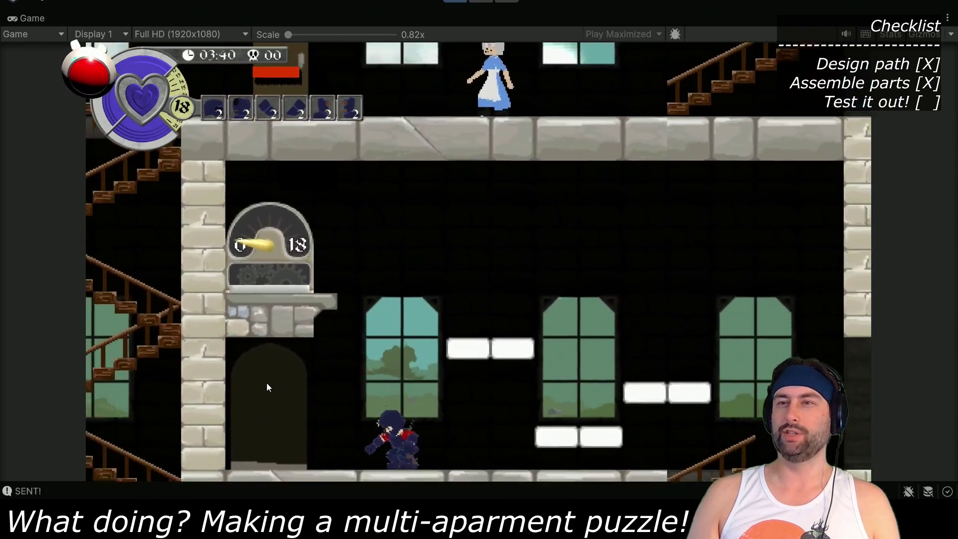
key(Left)
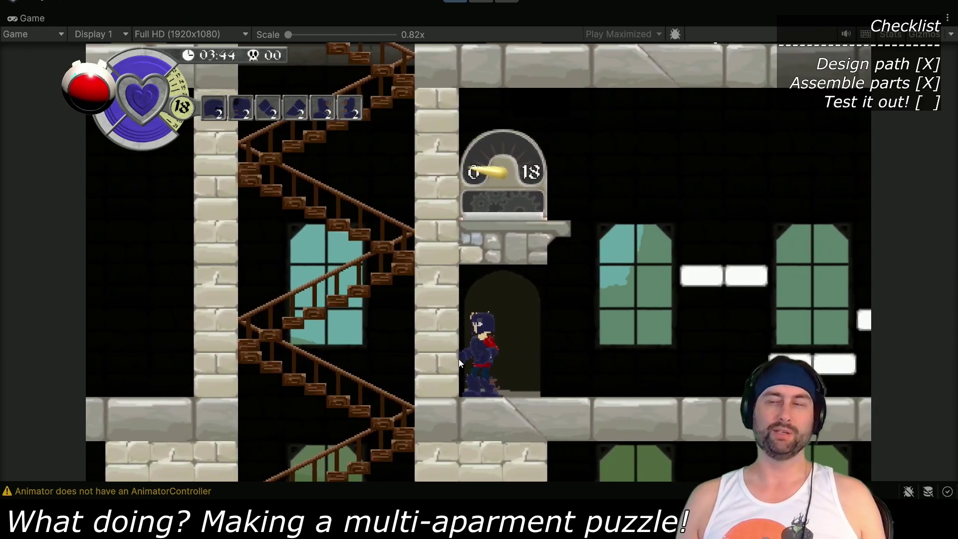
key(Up)
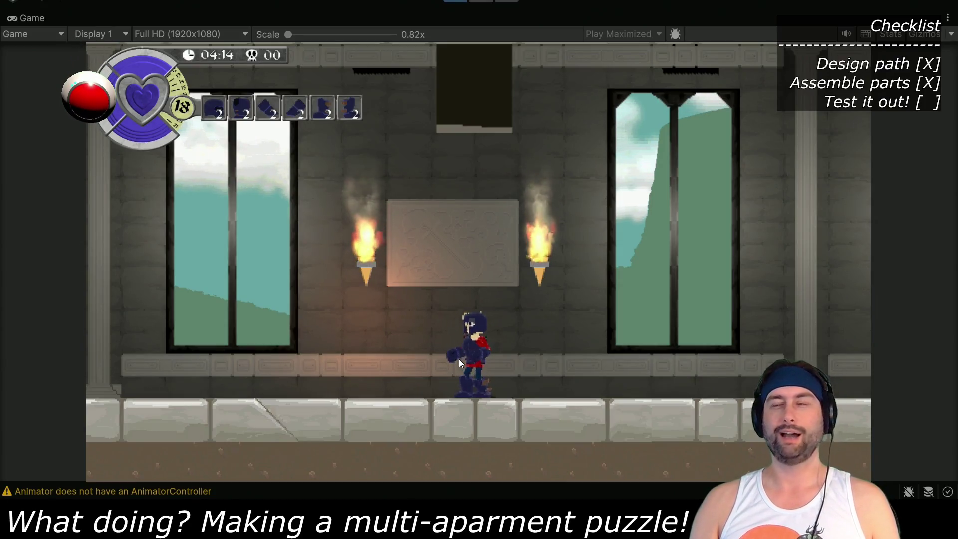
Walk left through the torch-lit room and stand on the glowing Archiwizard Wand pickup
key(Left)
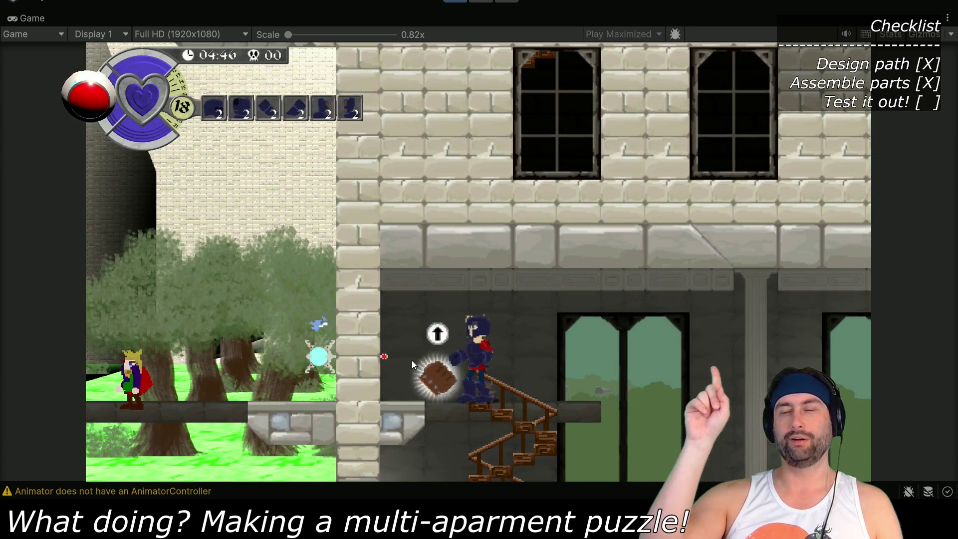
key(Left)
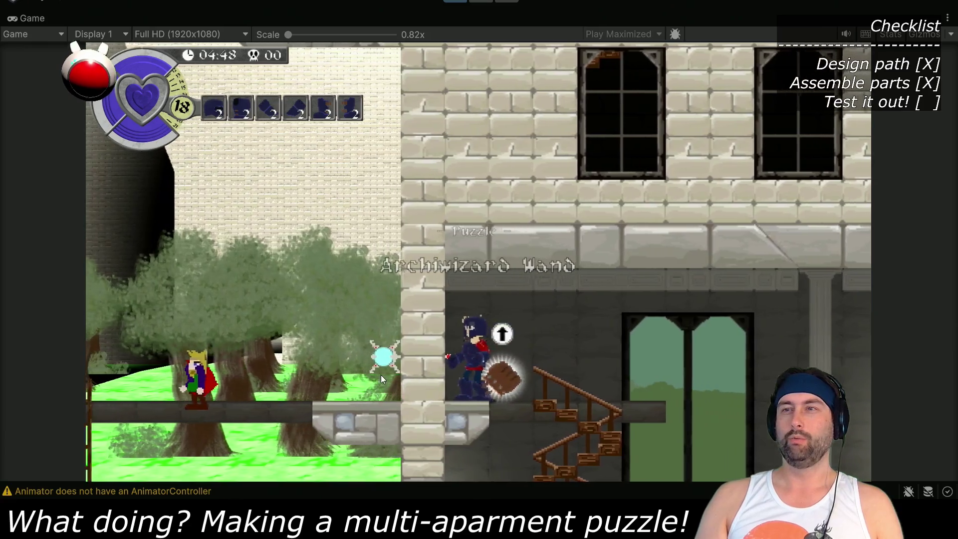
key(Right)
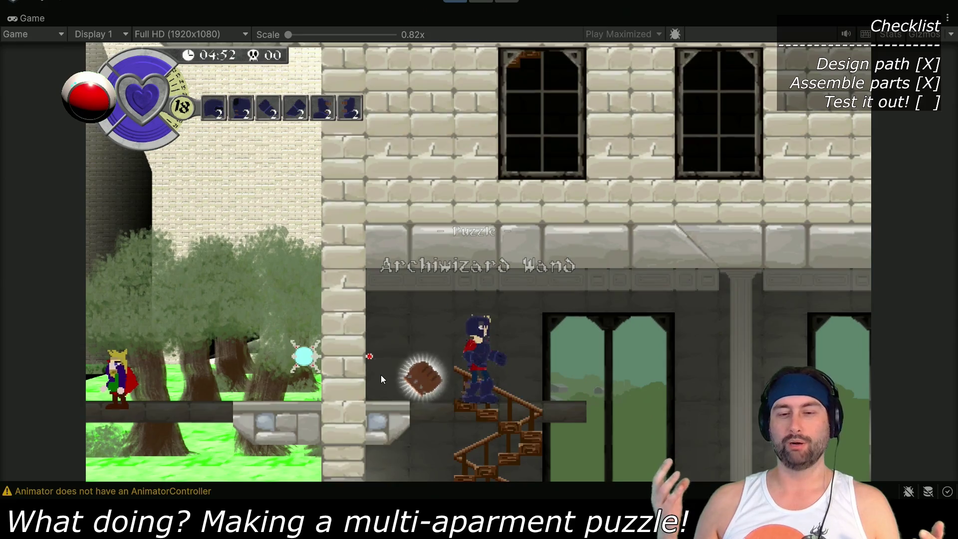
key(Left)
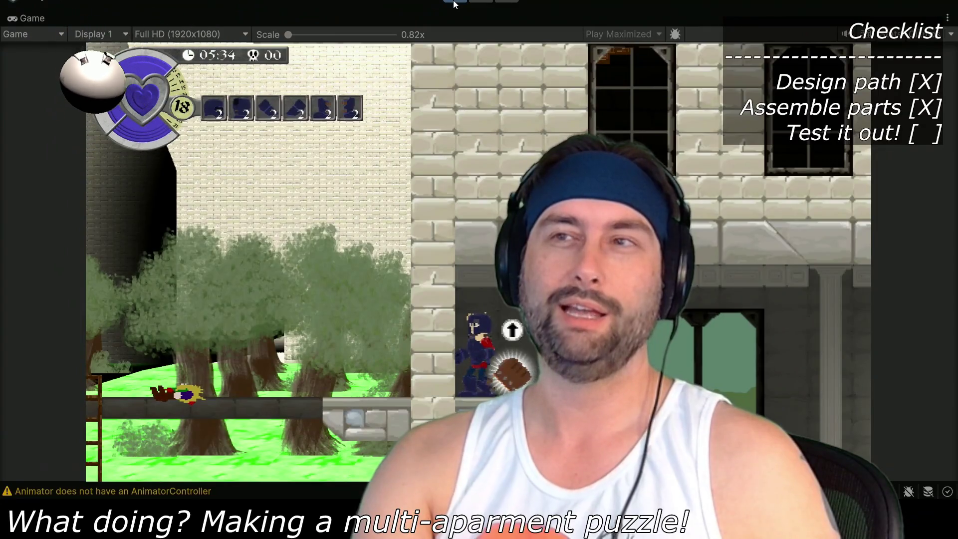
Exit Play mode with Ctrl+P to return to the level in the Scene view
key(ctrl+p)
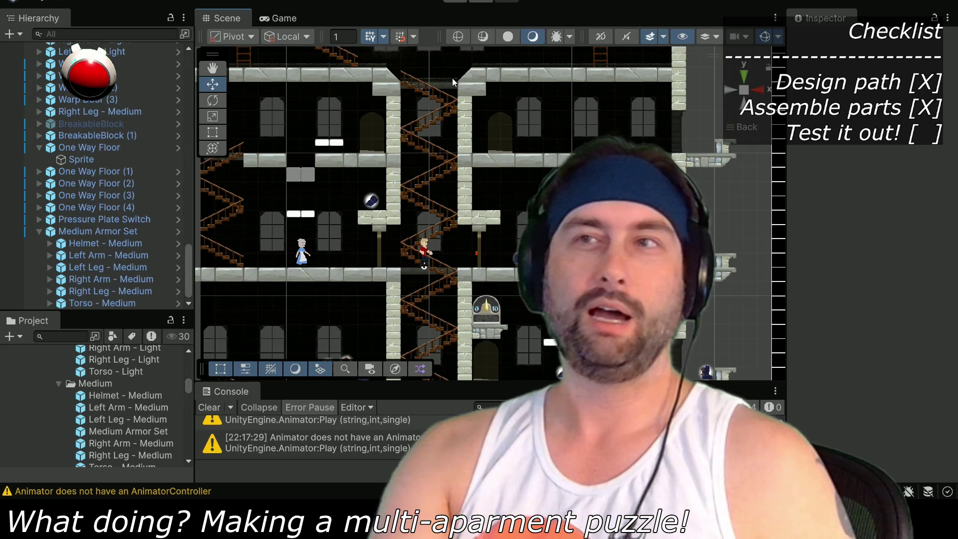
Select Dent, move him to the upper-left room at X 30, Y 46.44, and start Play
mouse_move(453, 222)
mouse_down()
mouse_move(470, 131)
mouse_move(485, 106)
mouse_move(488, 212)
mouse_up()
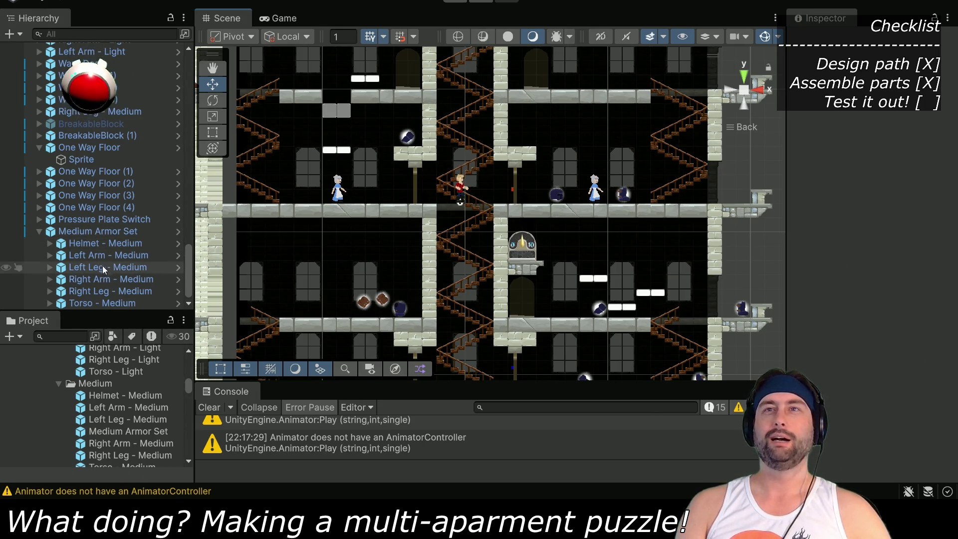
scroll(74, 194, up, 10)
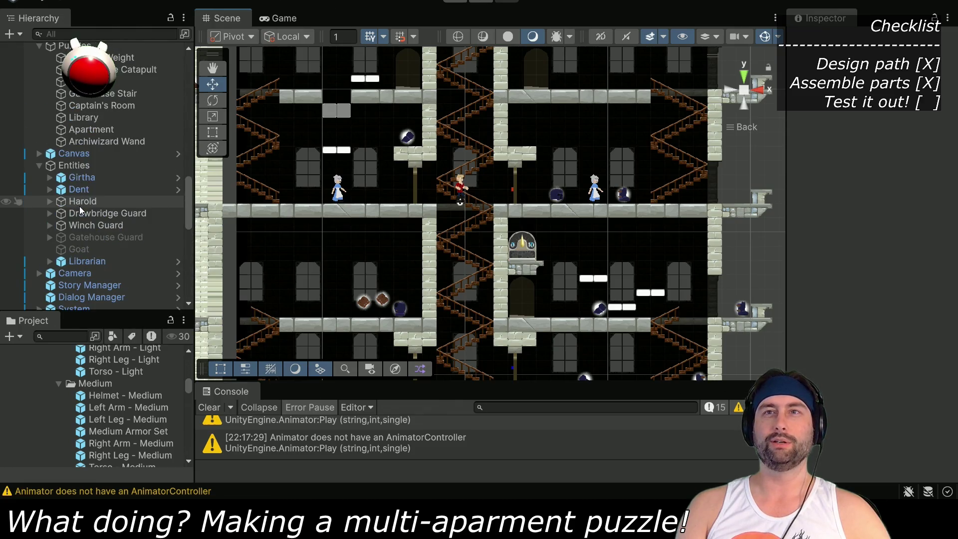
click(77, 189)
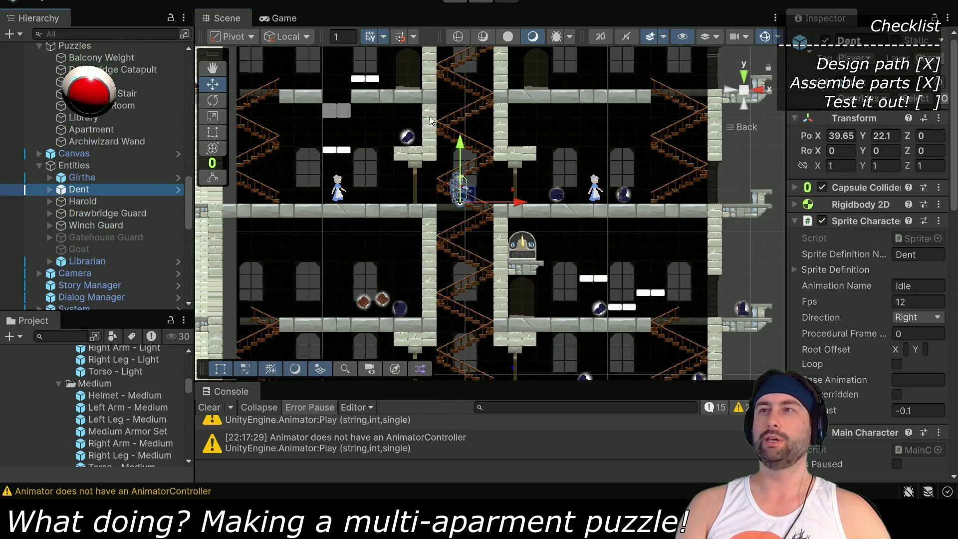
mouse_move(443, 325)
mouse_down()
mouse_move(444, 210)
mouse_move(524, 118)
mouse_move(523, 310)
mouse_up()
mouse_move(450, 309)
mouse_down()
mouse_move(321, 182)
mouse_move(312, 196)
mouse_up()
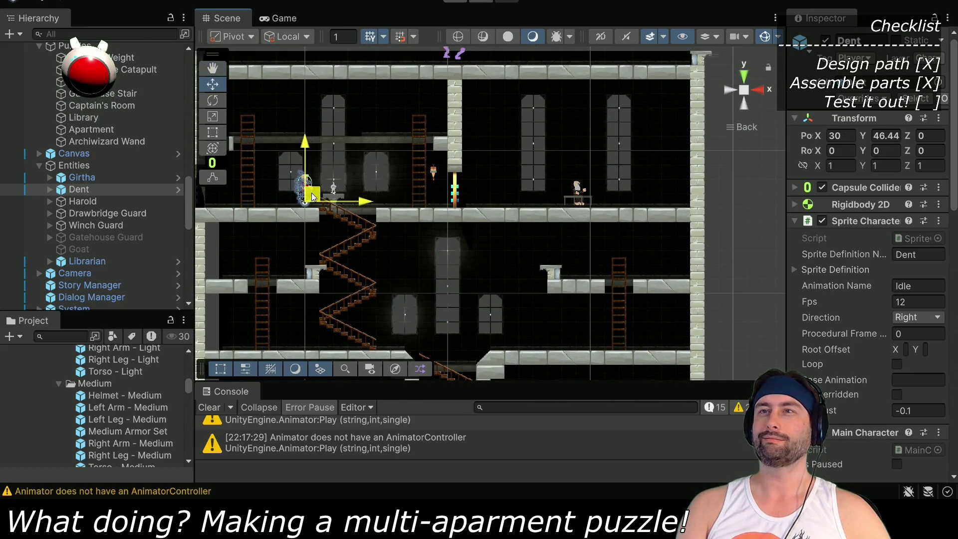
click(454, 1)
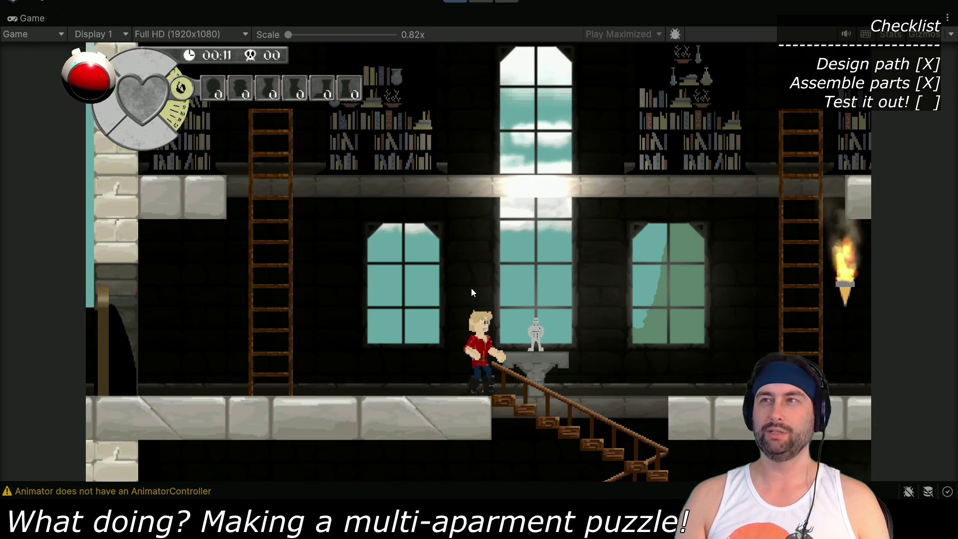
Walk Dent right past the checkpoint statue until the librarian greets him
key(Right)
key(Right)
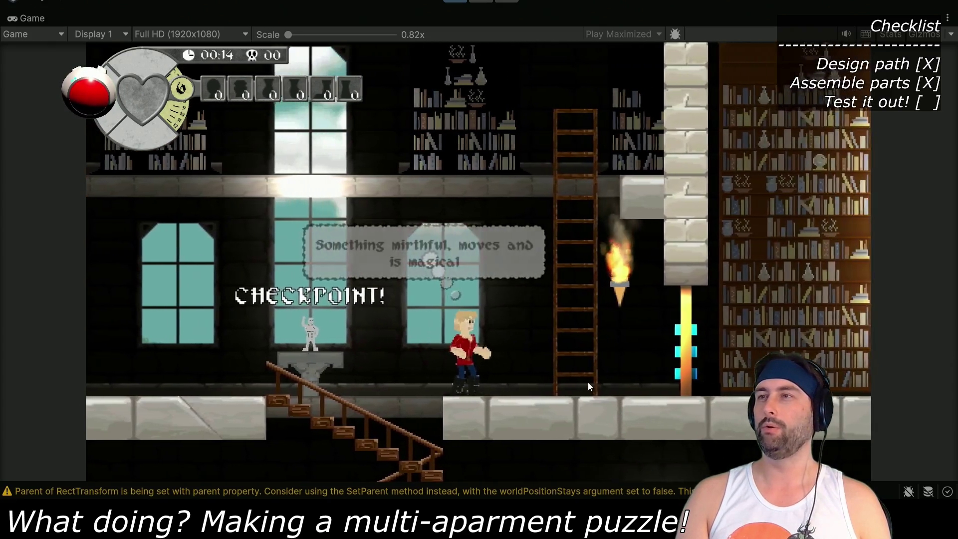
key(Right)
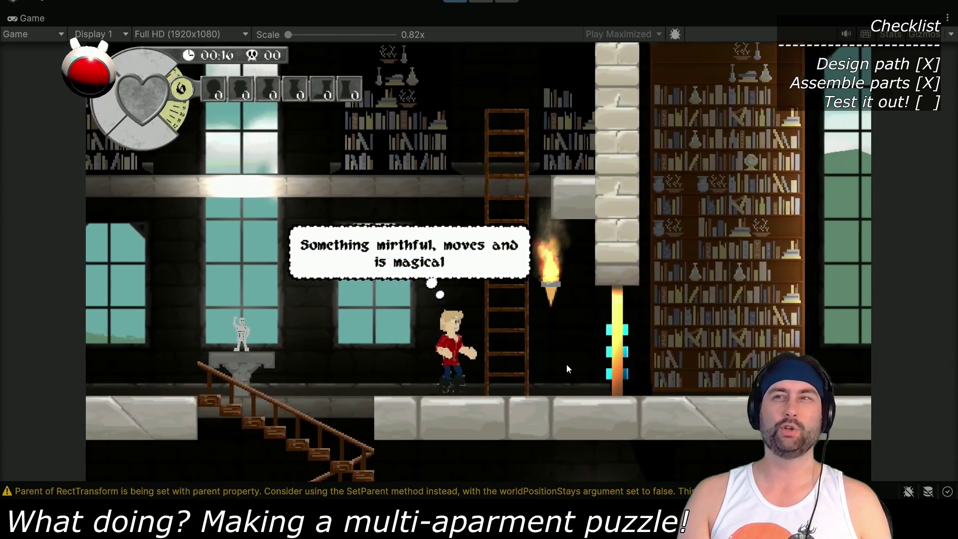
key(Right)
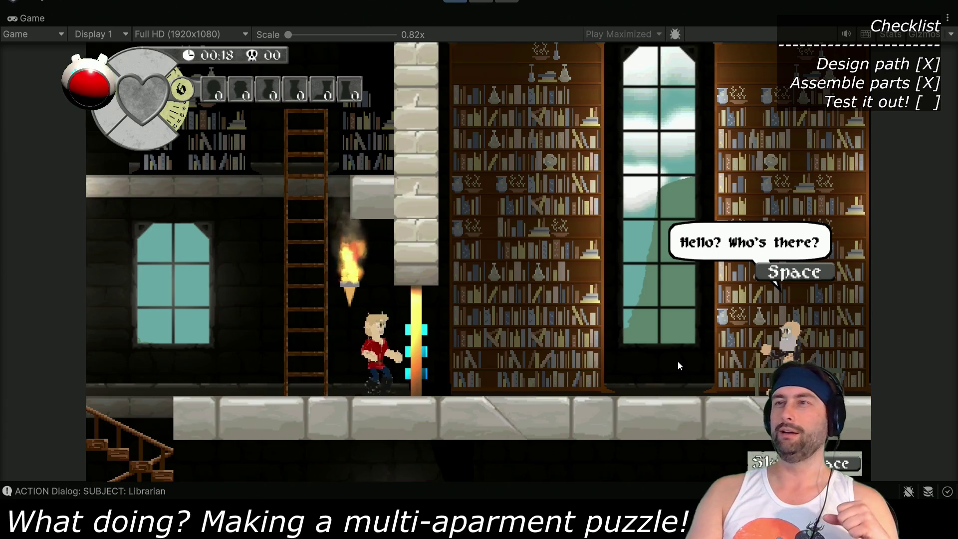
Advance the librarian's dialogue through her description of the book, then resume playing
key(space)
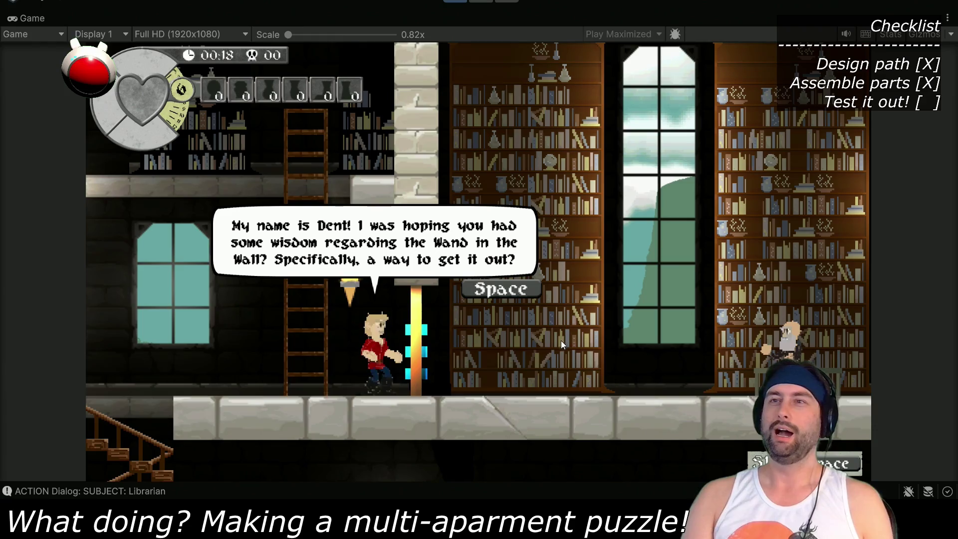
key(space)
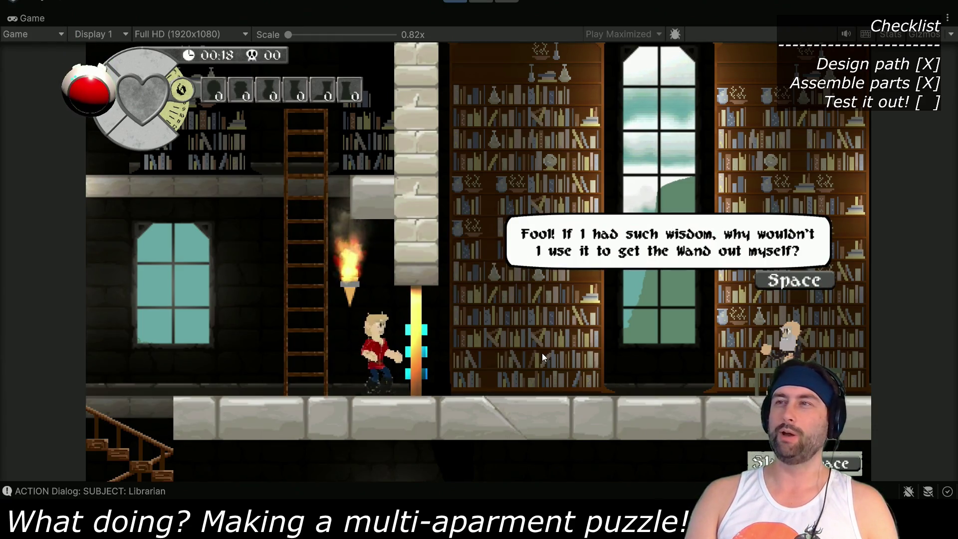
key(space)
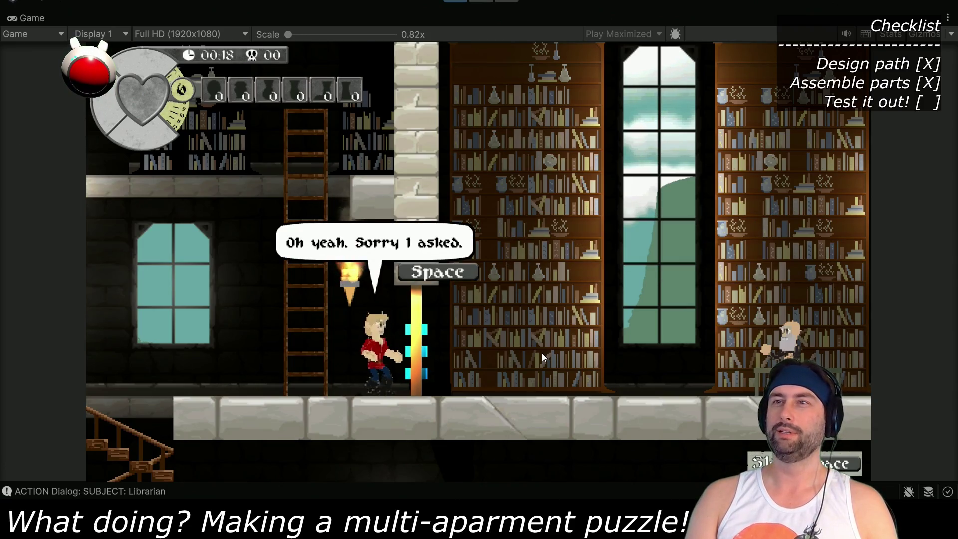
key(space)
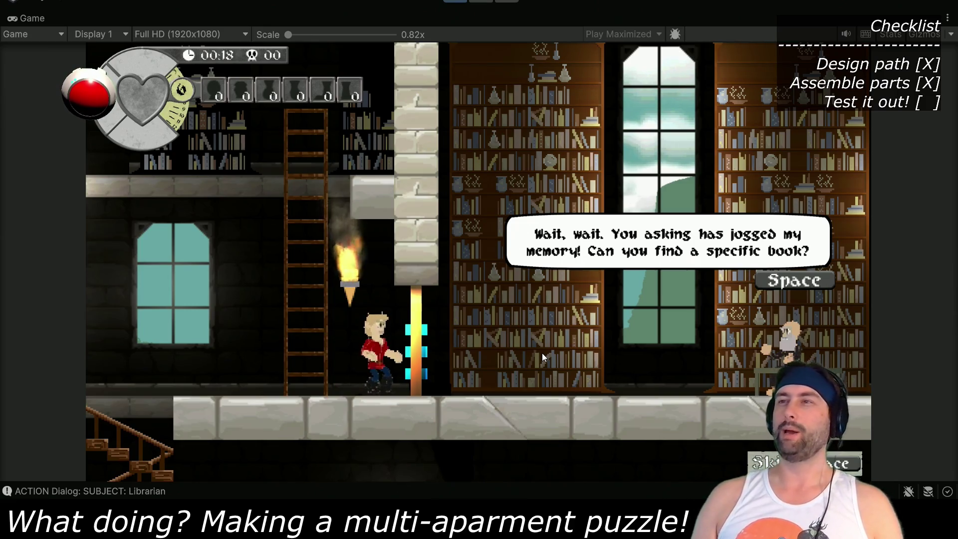
key(space)
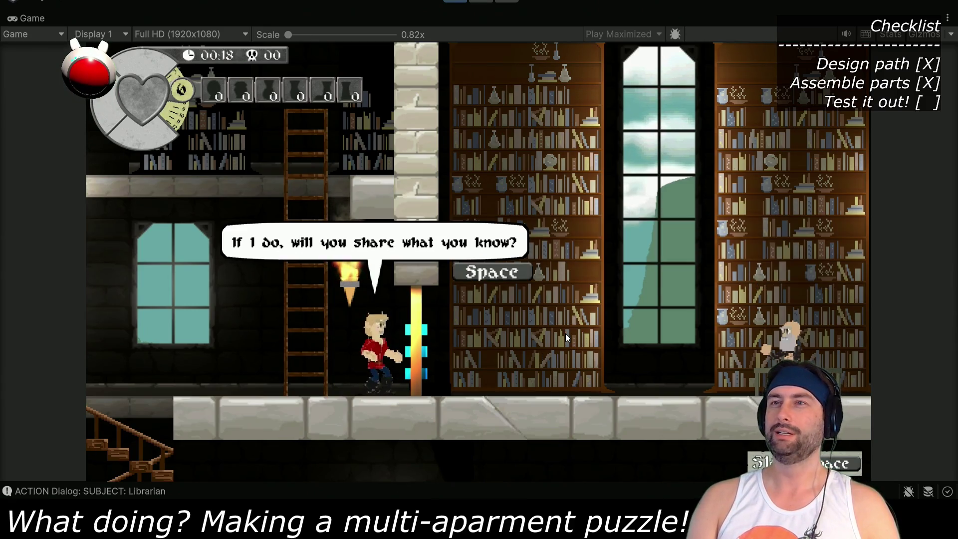
key(space)
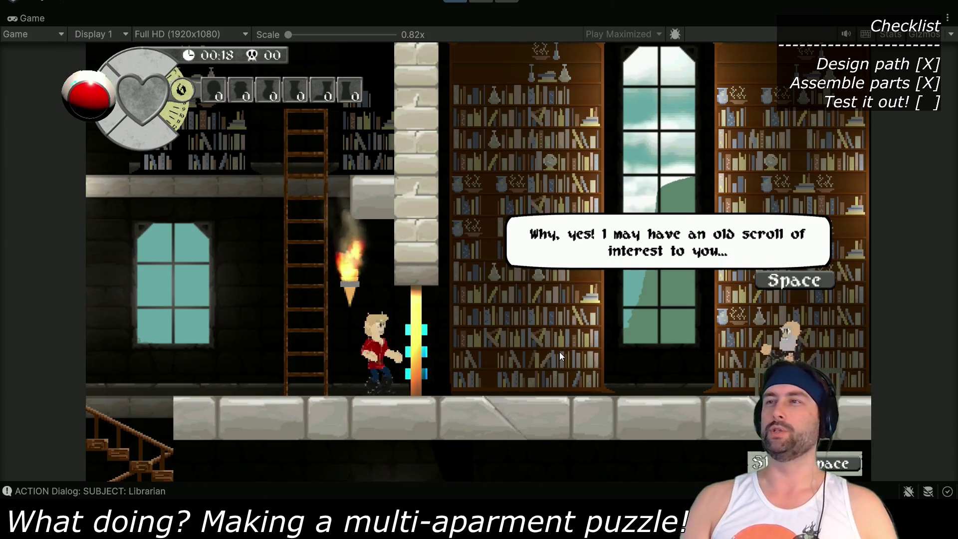
key(space)
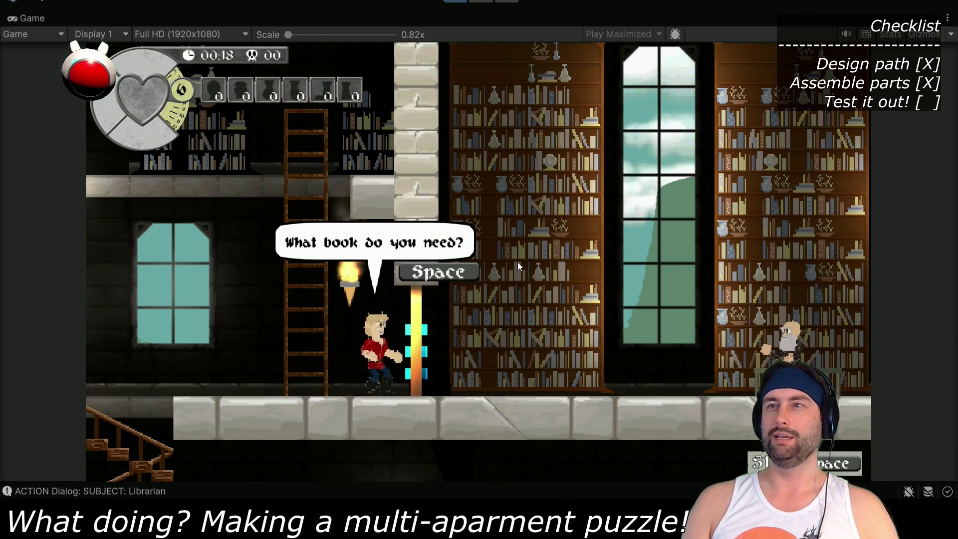
key(space)
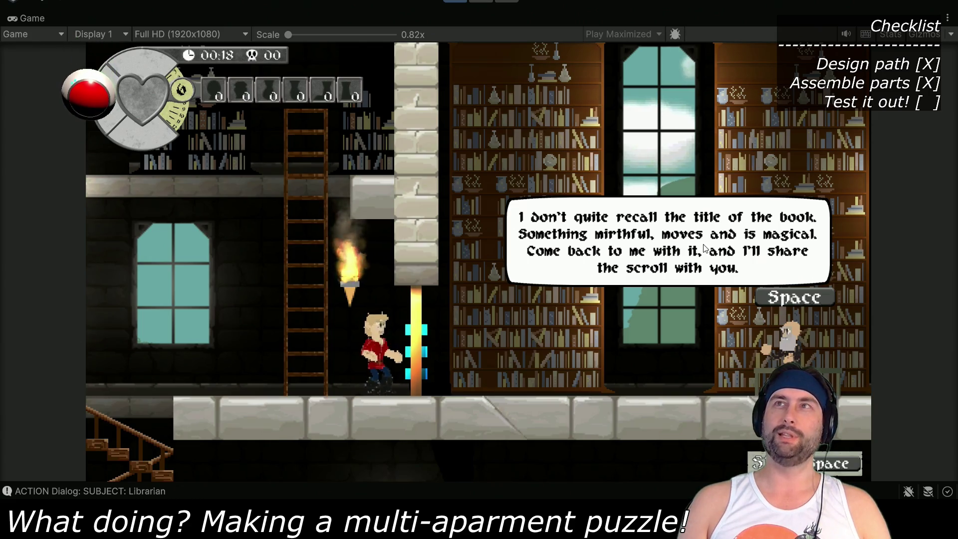
key(space)
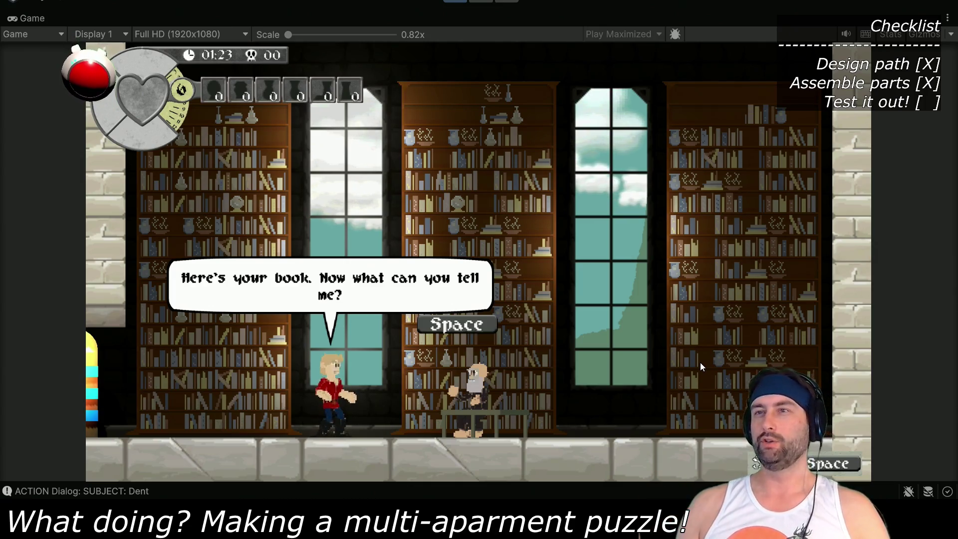
Hand over the book and skip the remaining dialogue to the ending cutscene
key(space)
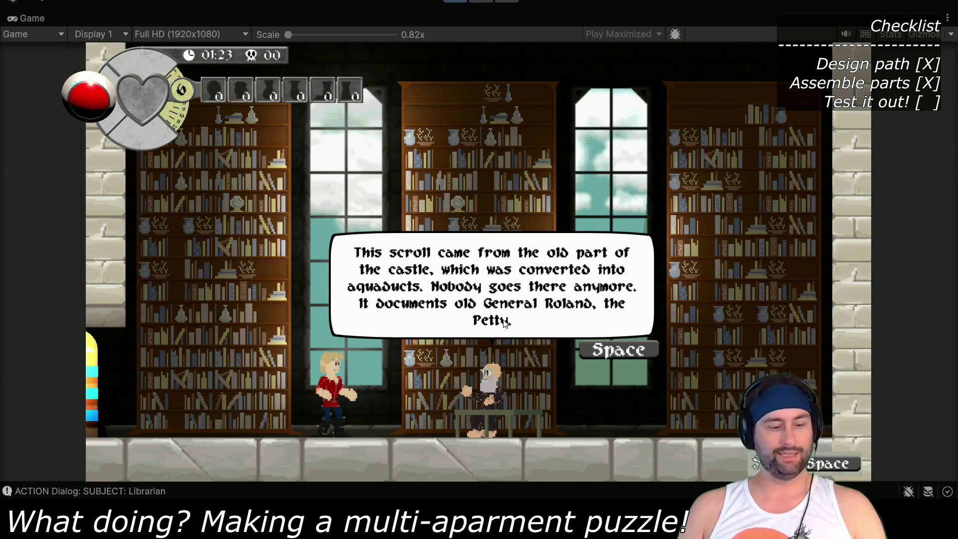
key(space)
key(space)
key(space)
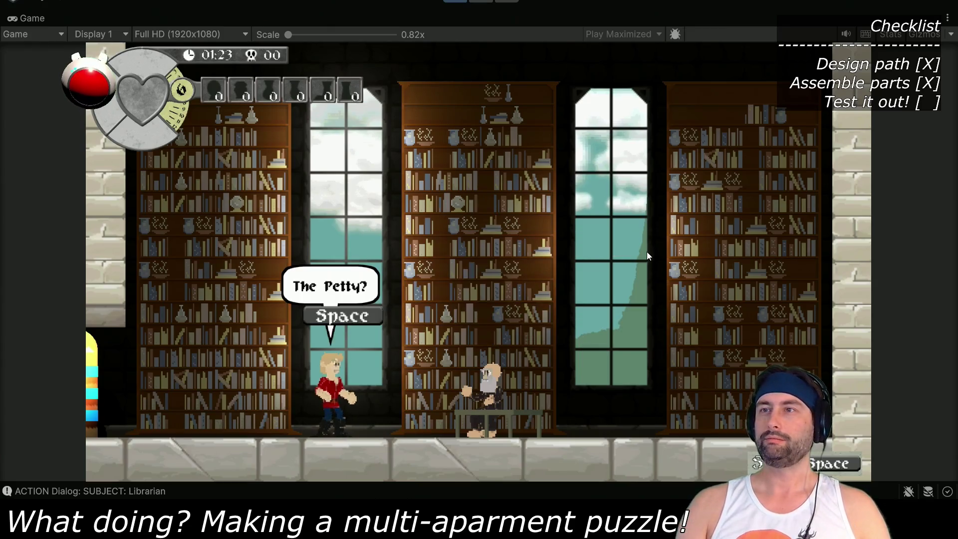
key(space)
key(space)
key(space)
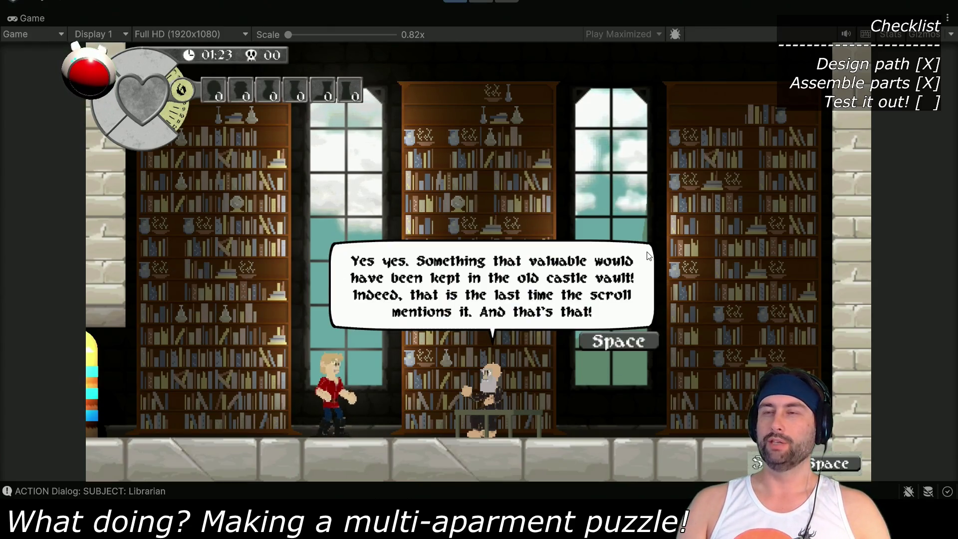
key(space)
key(space)
key(space)
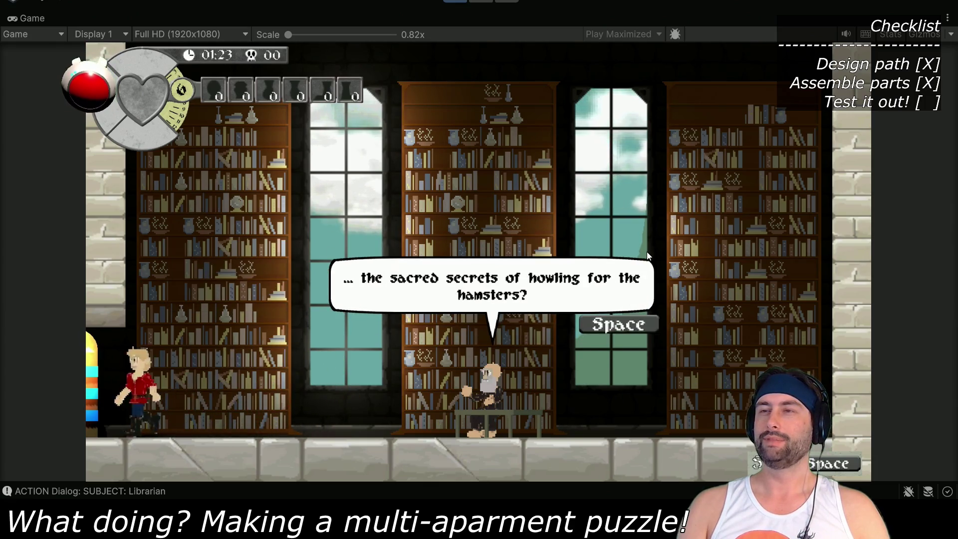
key(space)
key(space)
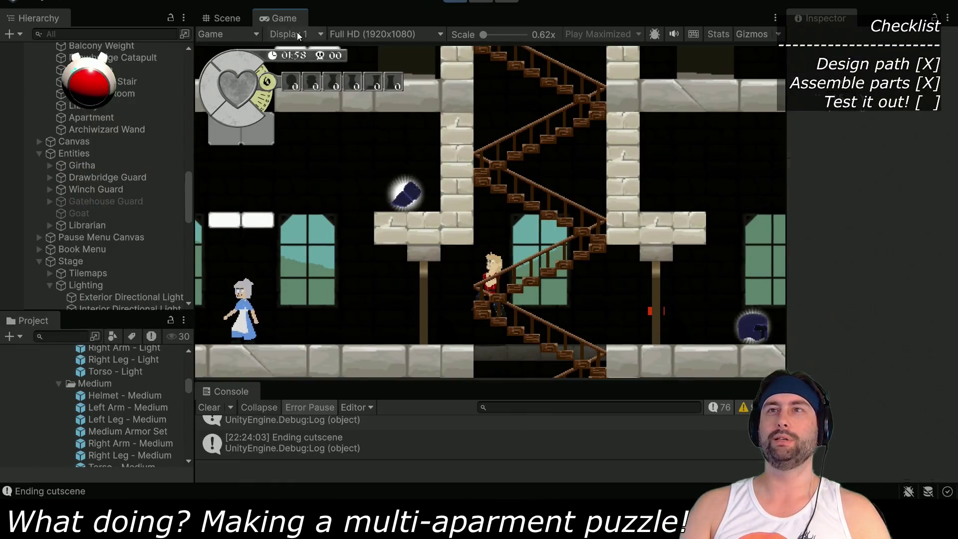
Check the level layout in the Scene view, then return to the Game view
click(227, 18)
scroll(493, 219, down, 3)
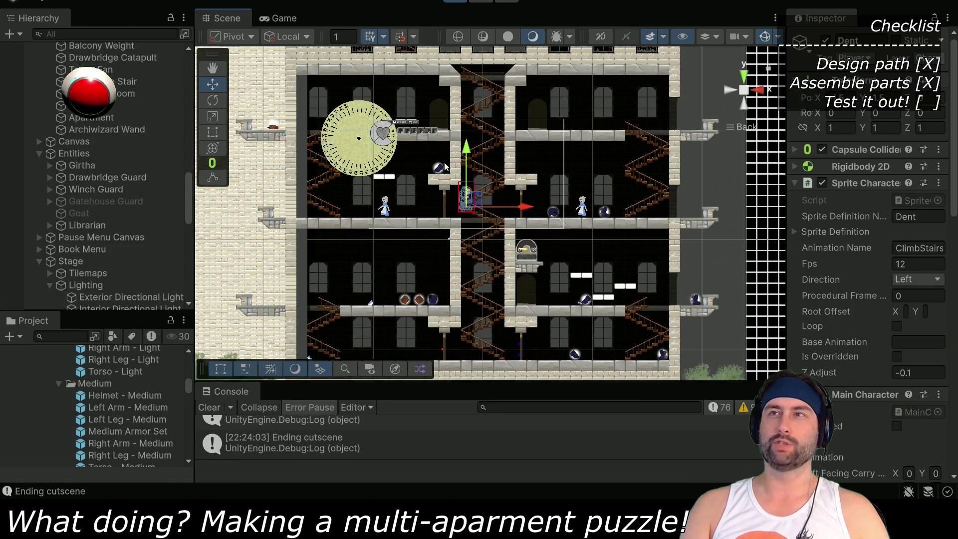
click(285, 19)
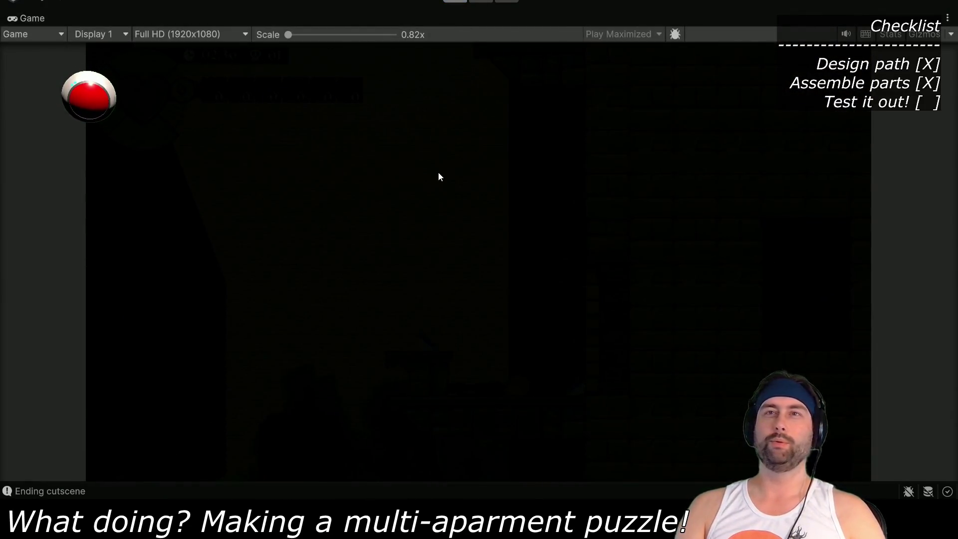
Stop the playtest with Ctrl+P, zoom out, and start a fresh playtest
key(ctrl+p)
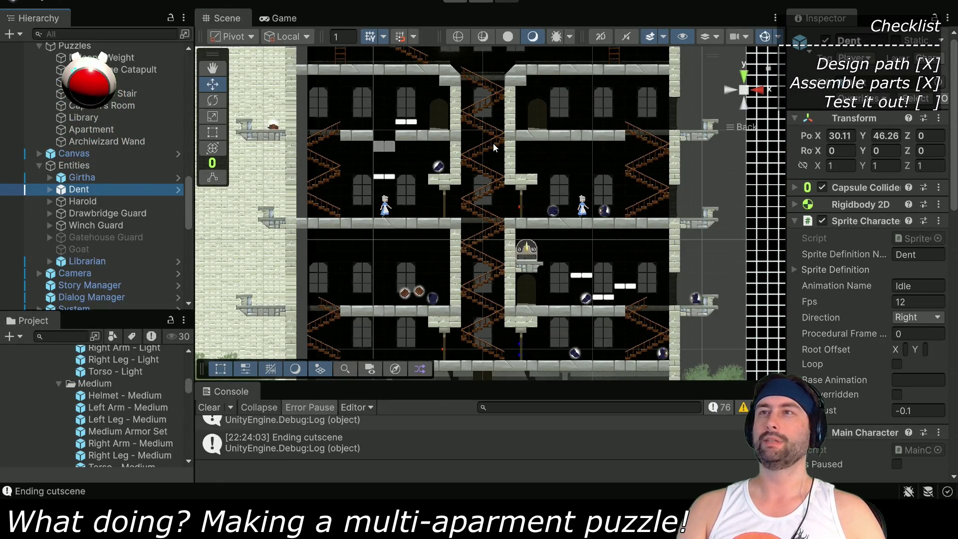
scroll(438, 142, down, 3)
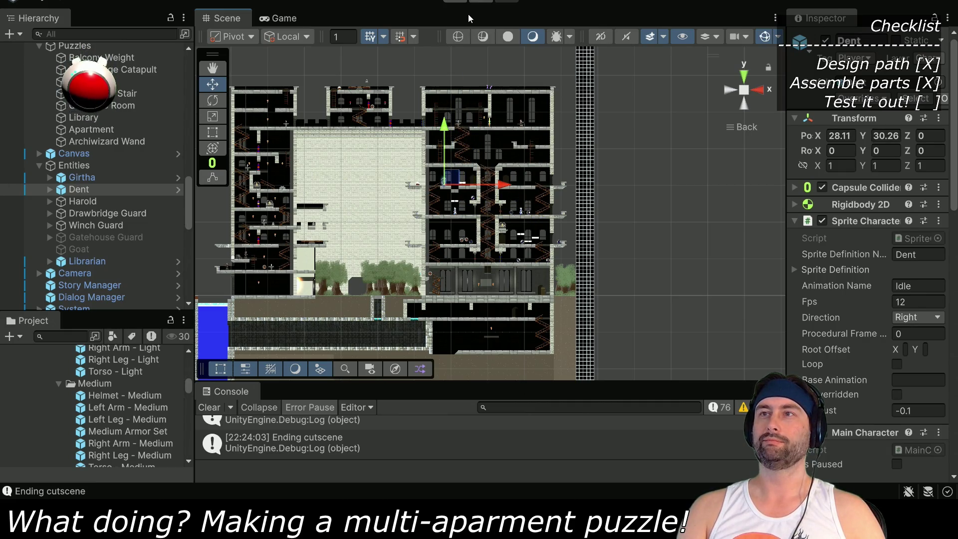
click(455, 2)
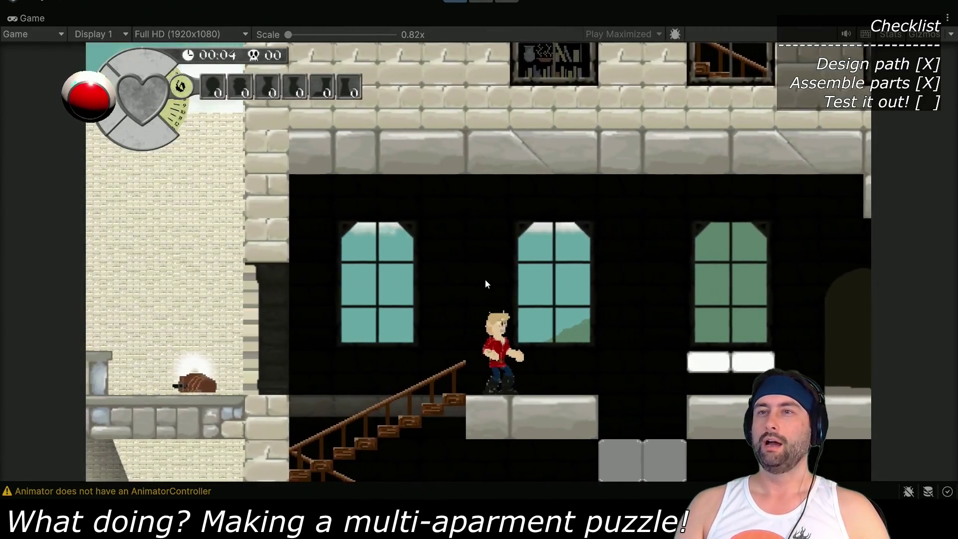
Jump onto the white platform and up onto the stair-top ledge
key(Right)
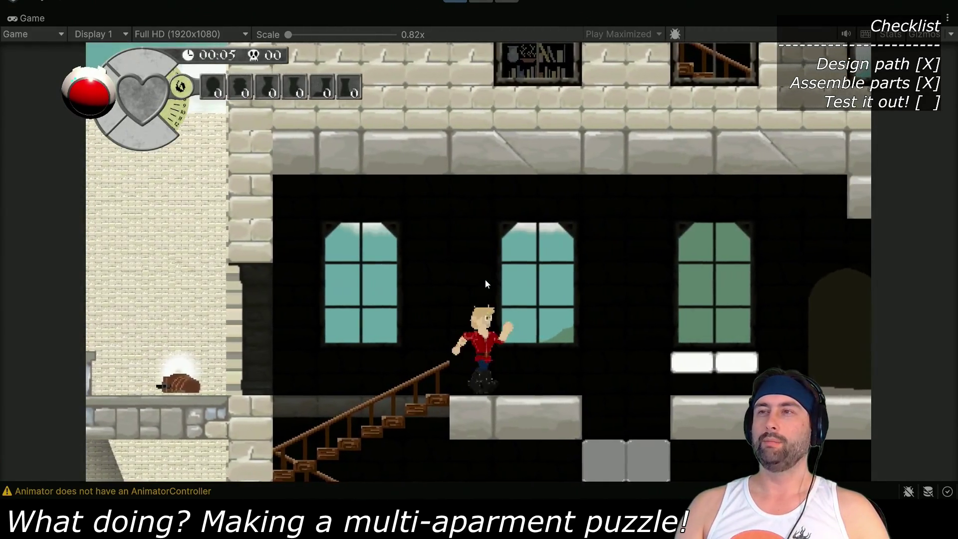
key(space)
key(Right)
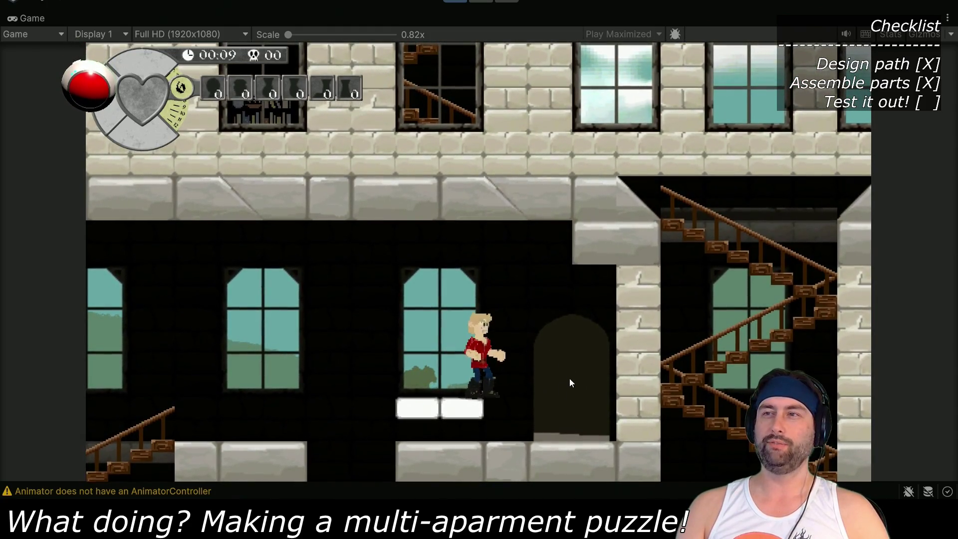
key(Left)
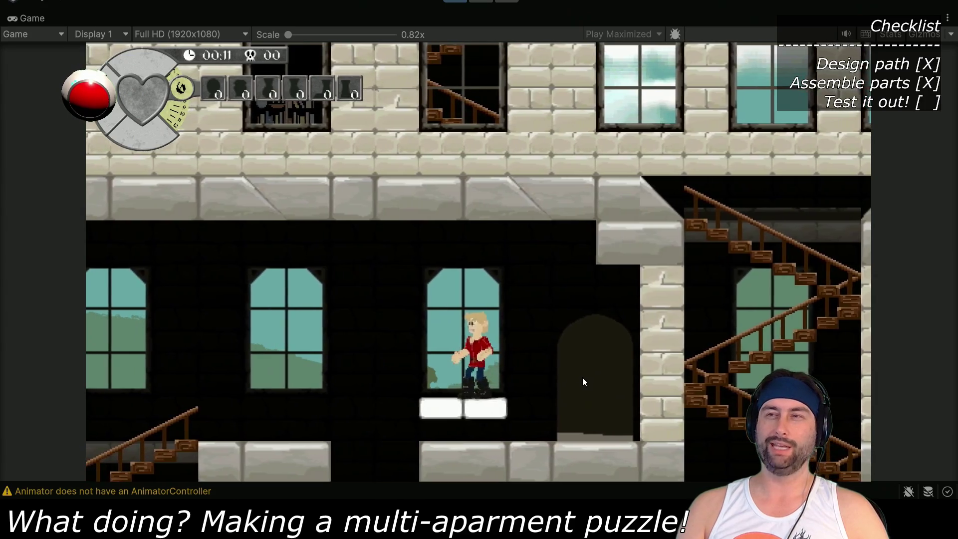
key(space)
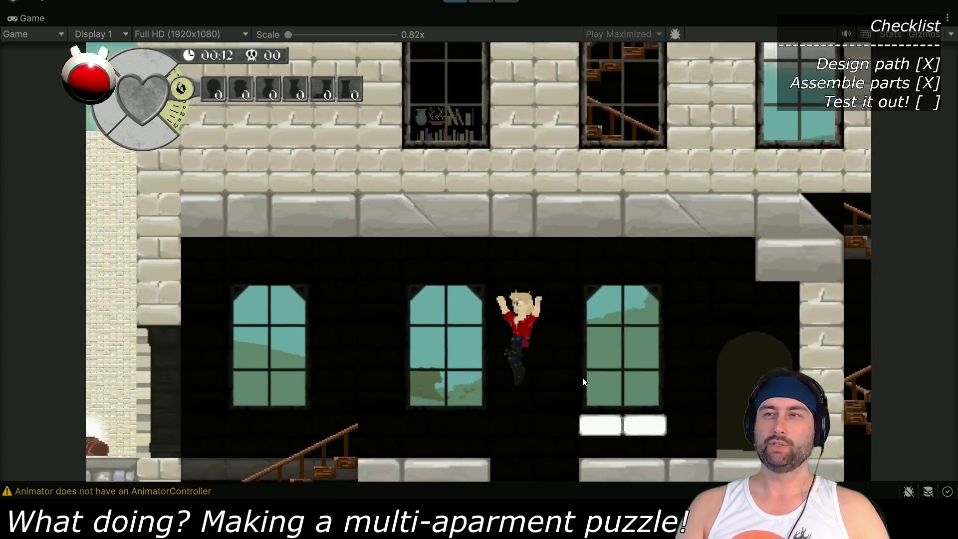
key(Left)
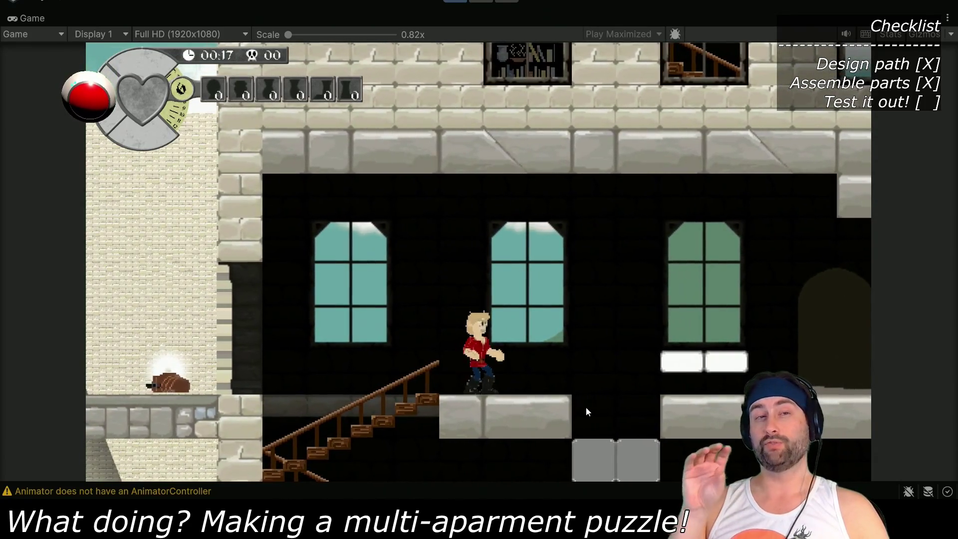
Walk down the stairs and outside, hopping the pillar ledge down to the lower stone ledge
key(Left)
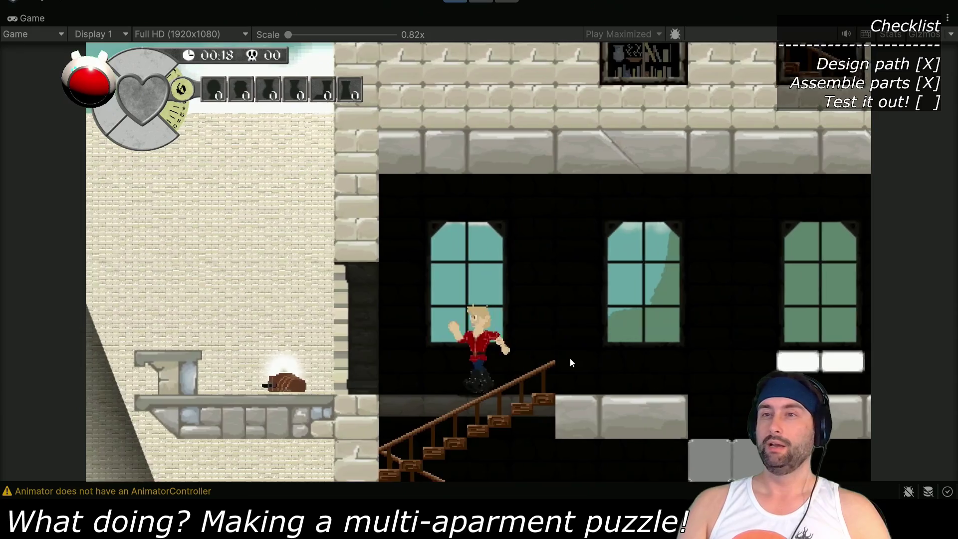
key(Left)
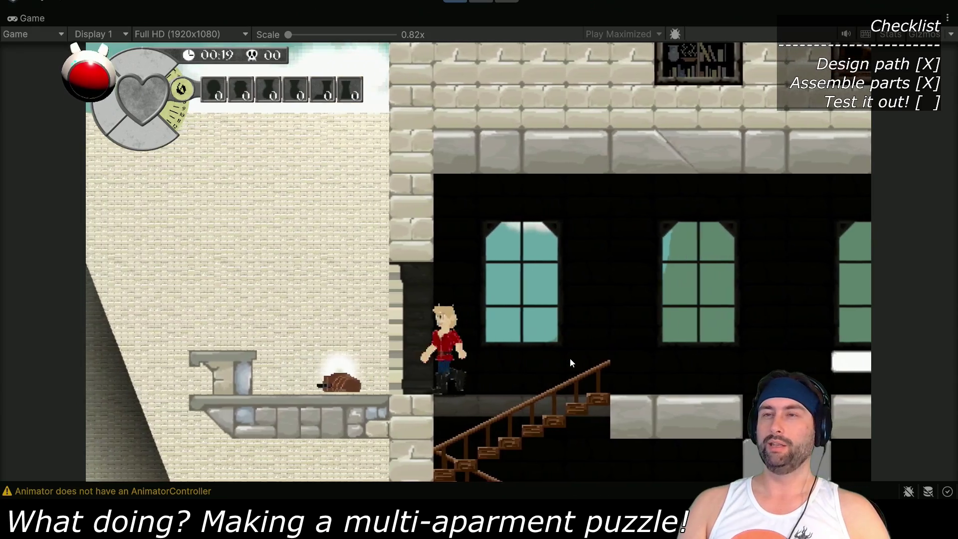
key(Left)
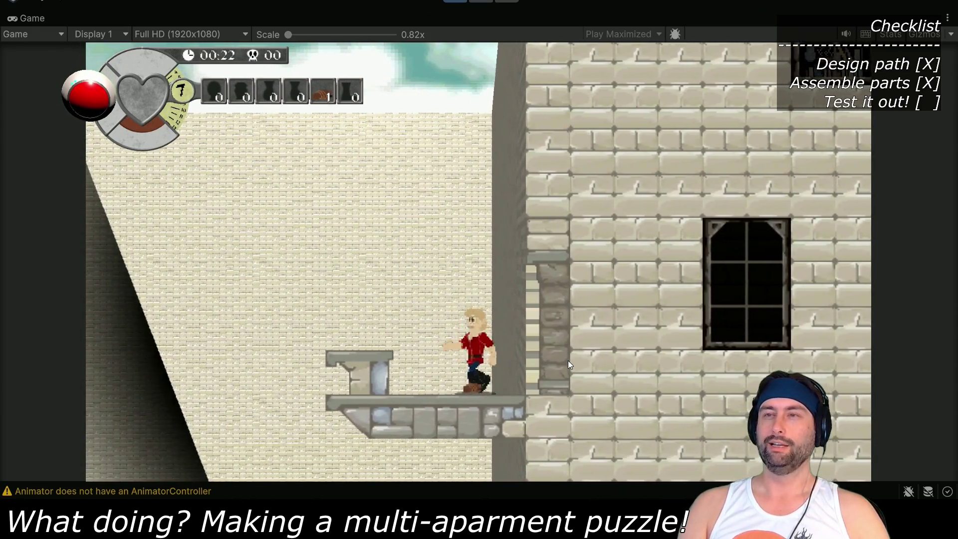
key(Left)
key(space)
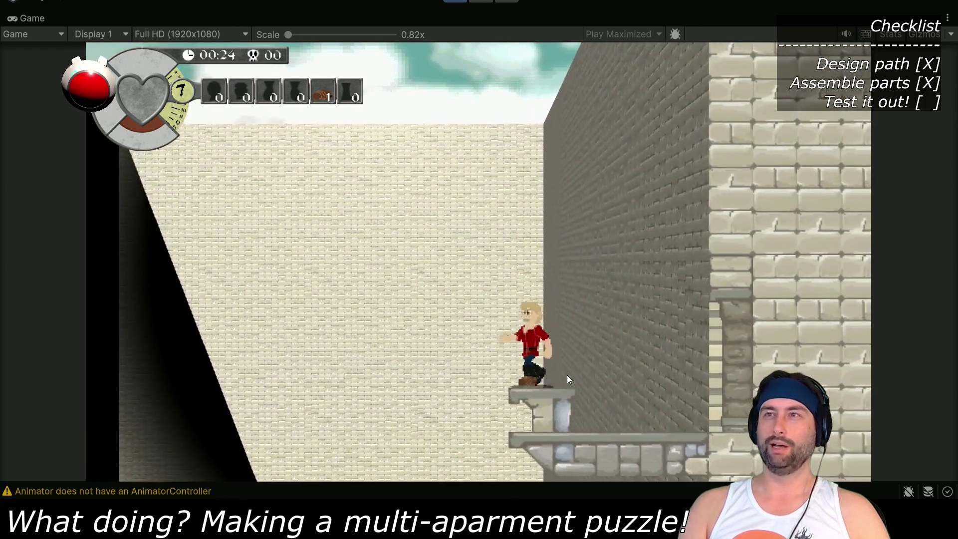
key(Left)
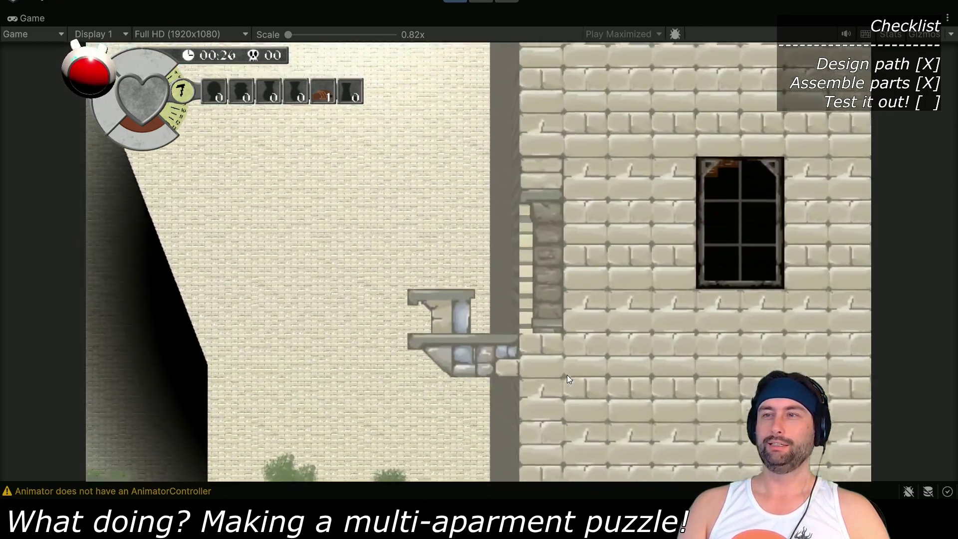
key(Right)
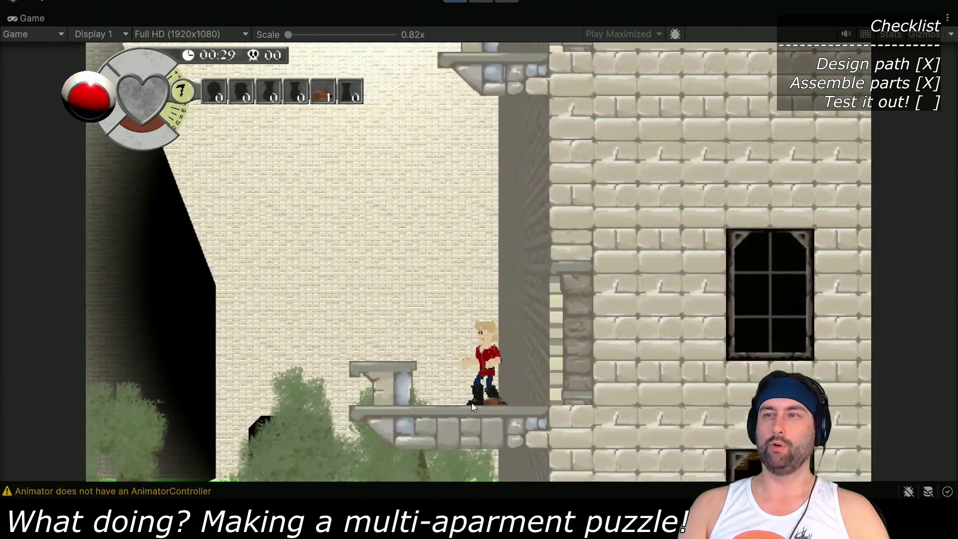
key(Left)
Unequip the fifth-slot piece from the inventory and drop it
key(i)
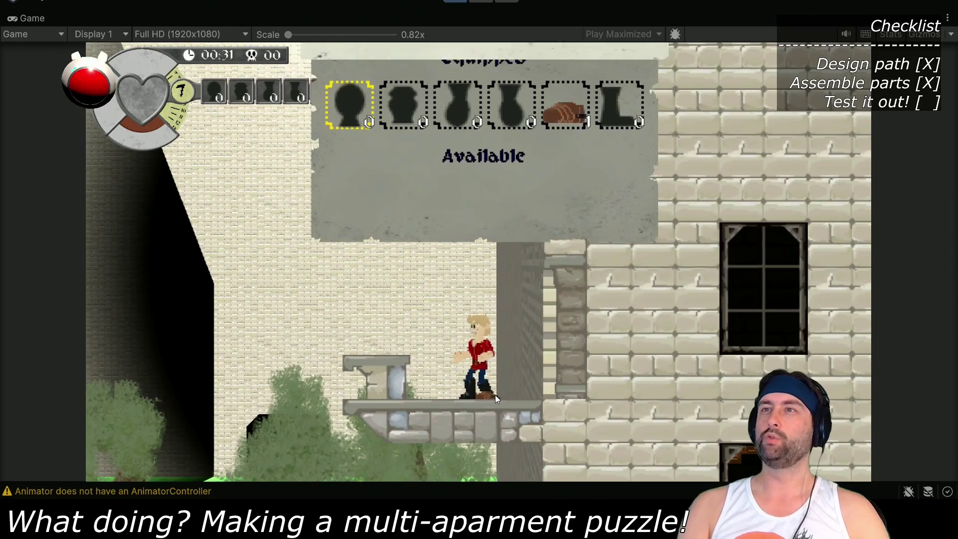
key(Right)
key(Right)
key(Right)
key(Return)
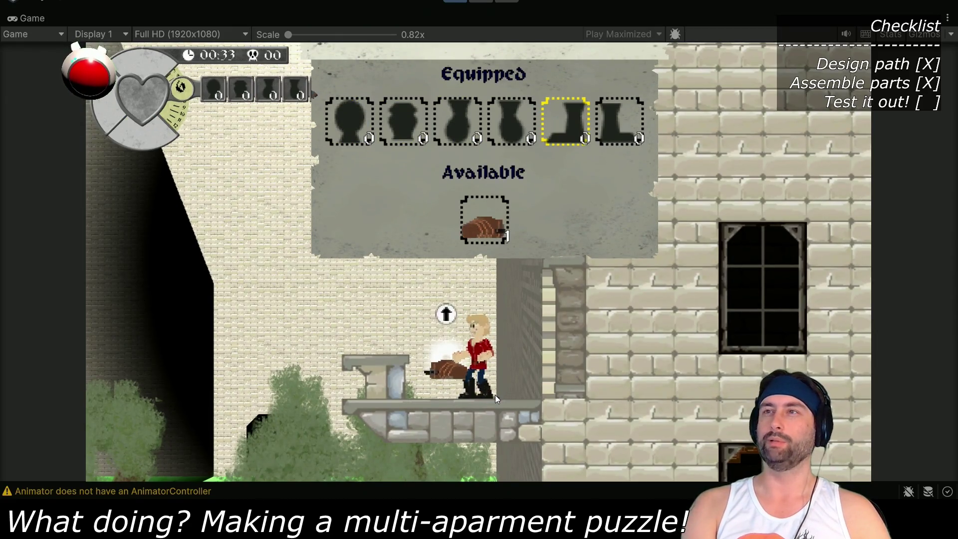
key(i)
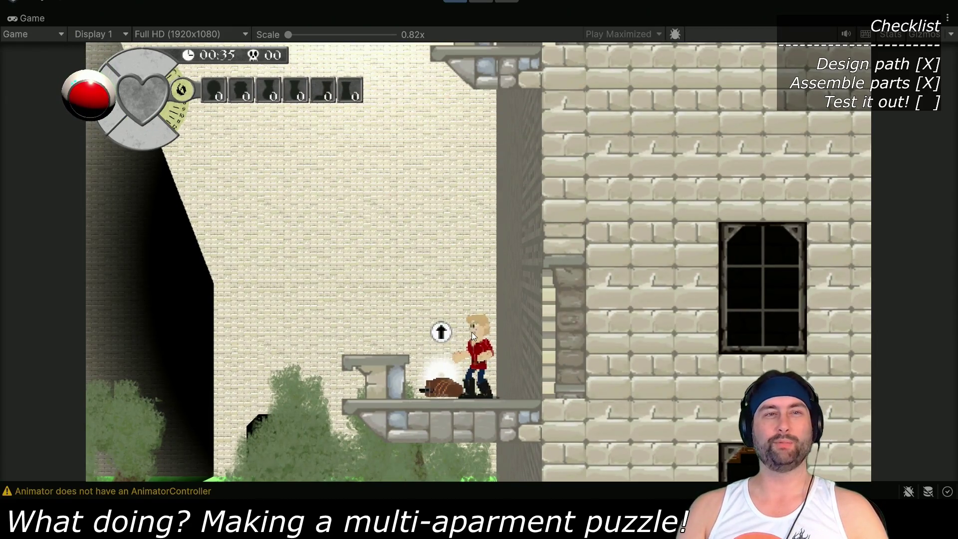
Walk right through the dark apartment floor and pick up both crates
key(Right)
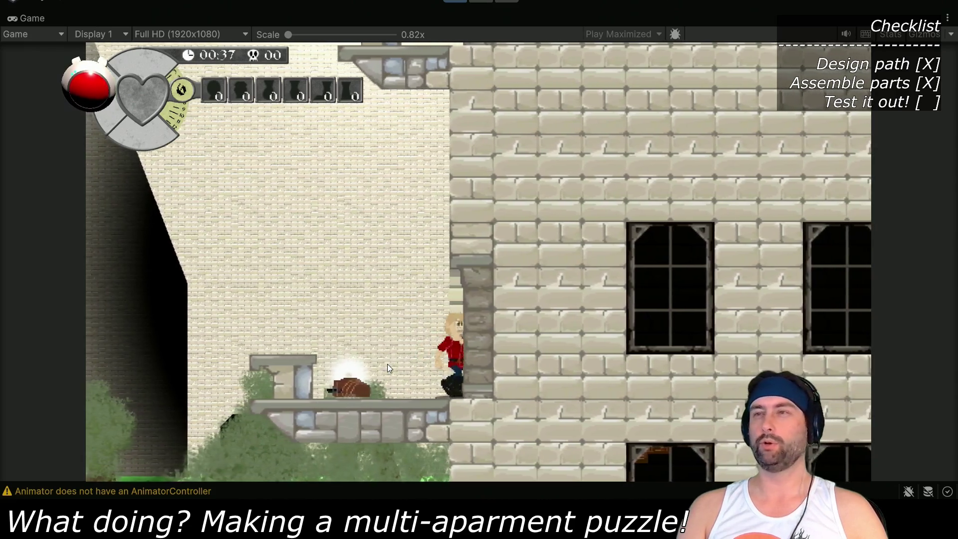
key(Right)
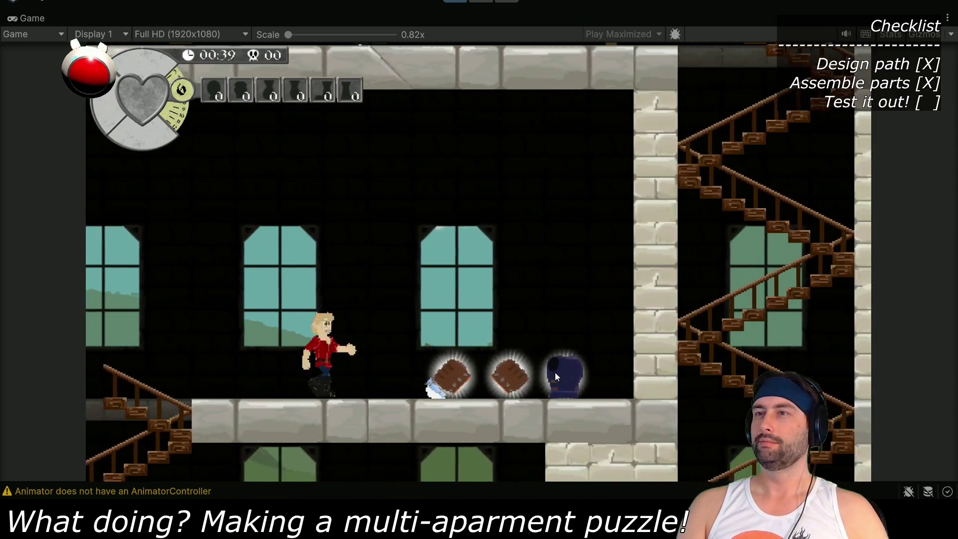
key(Left)
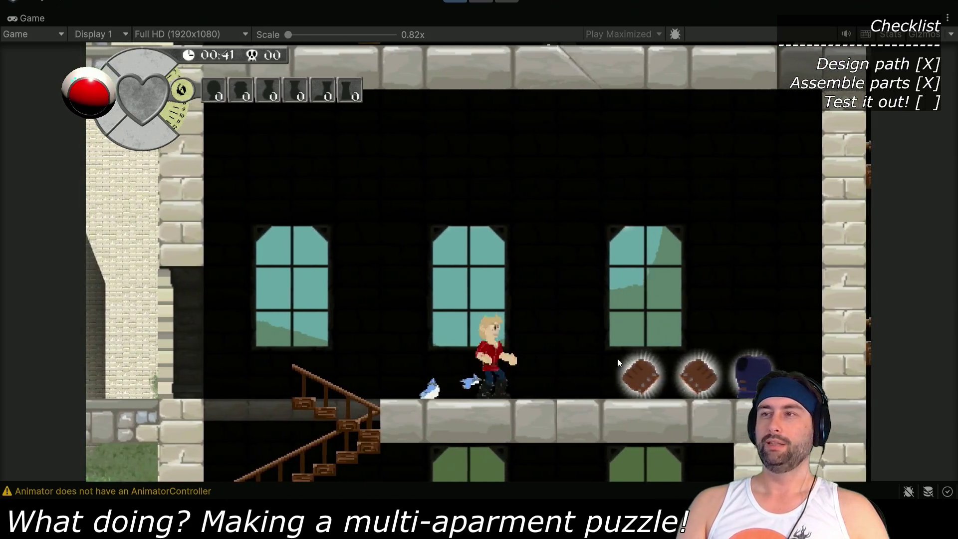
key(Right)
key(Right)
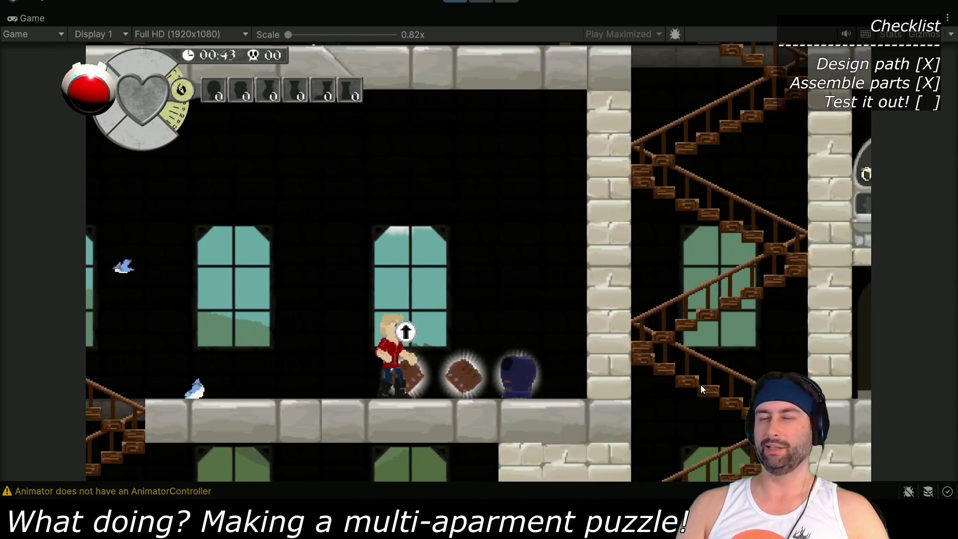
key(Up)
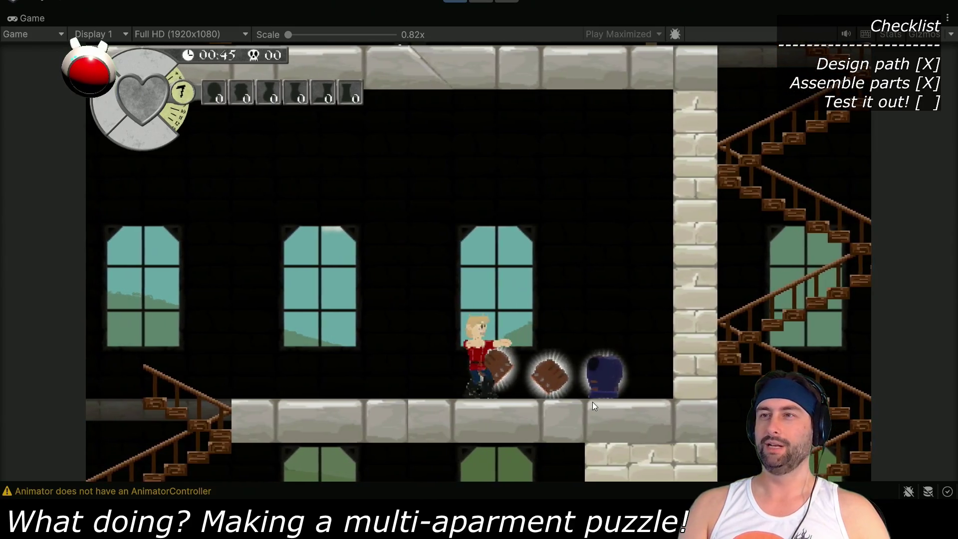
key(Up)
Carry the crates down to the lower floor and open the red door with a carried piece
key(Left)
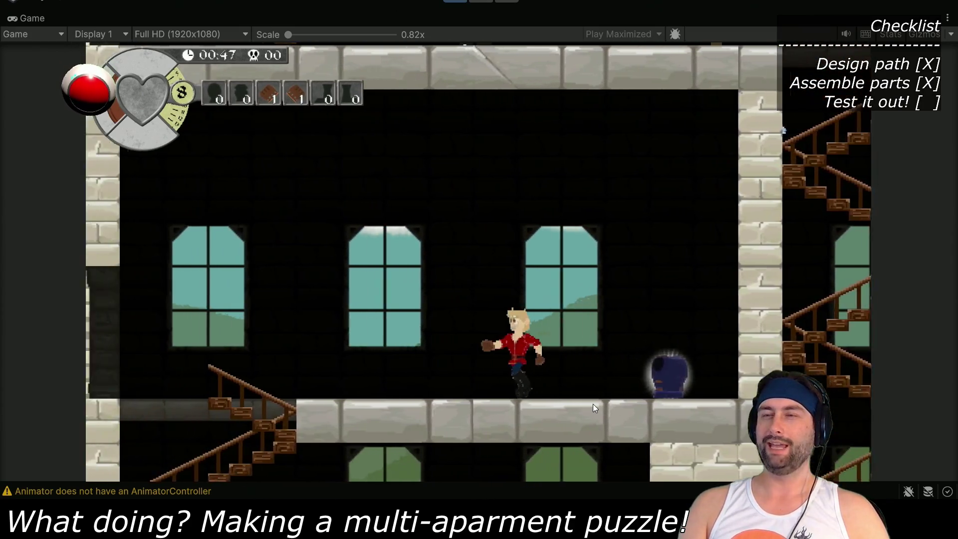
key(Down)
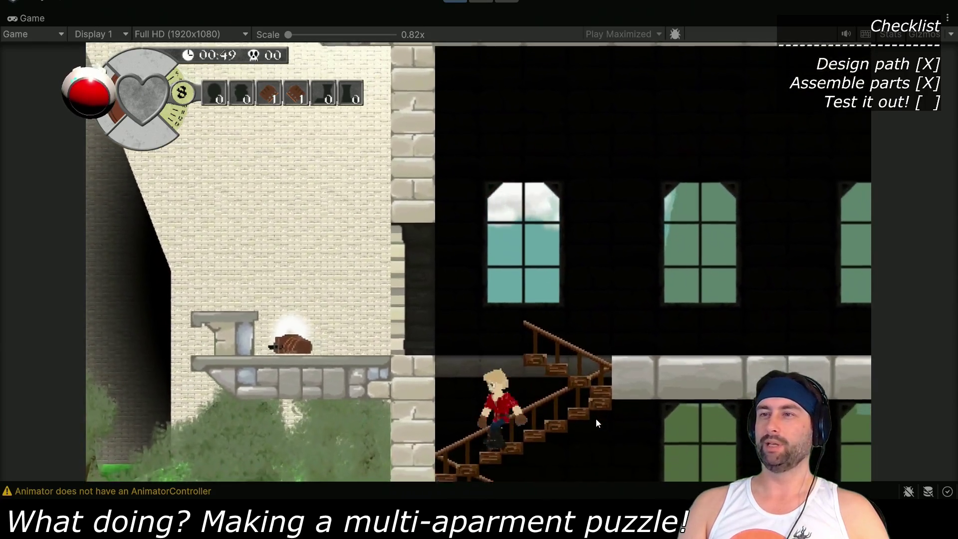
key(Right)
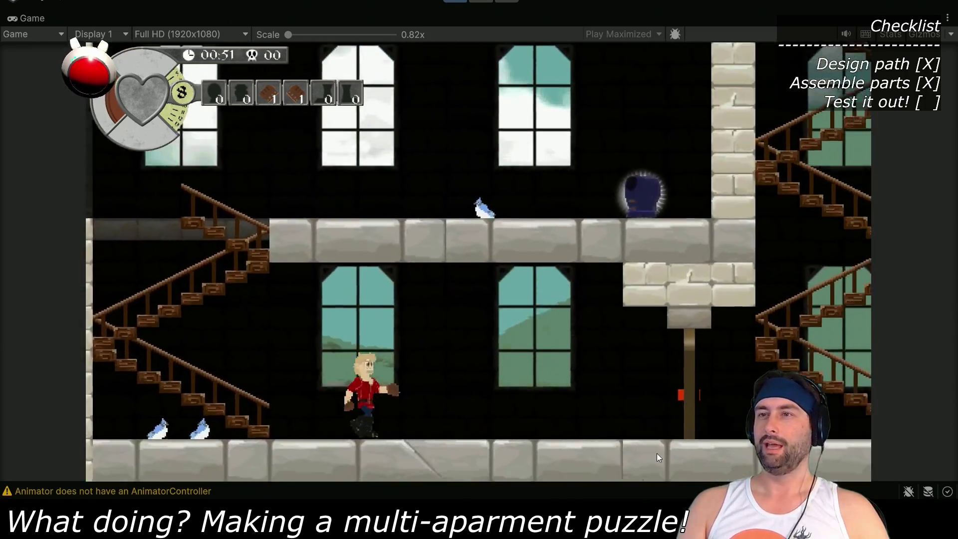
key(Right)
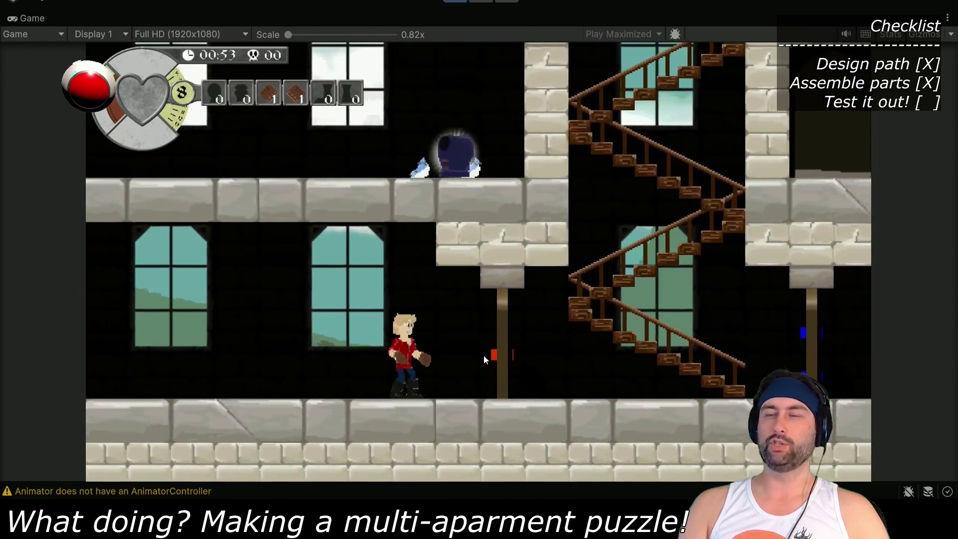
key(Right)
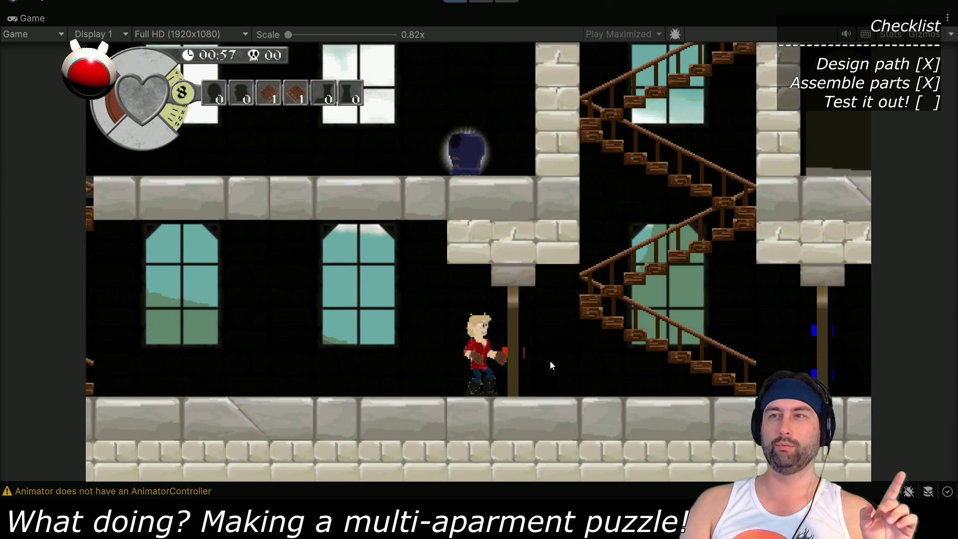
click(550, 361)
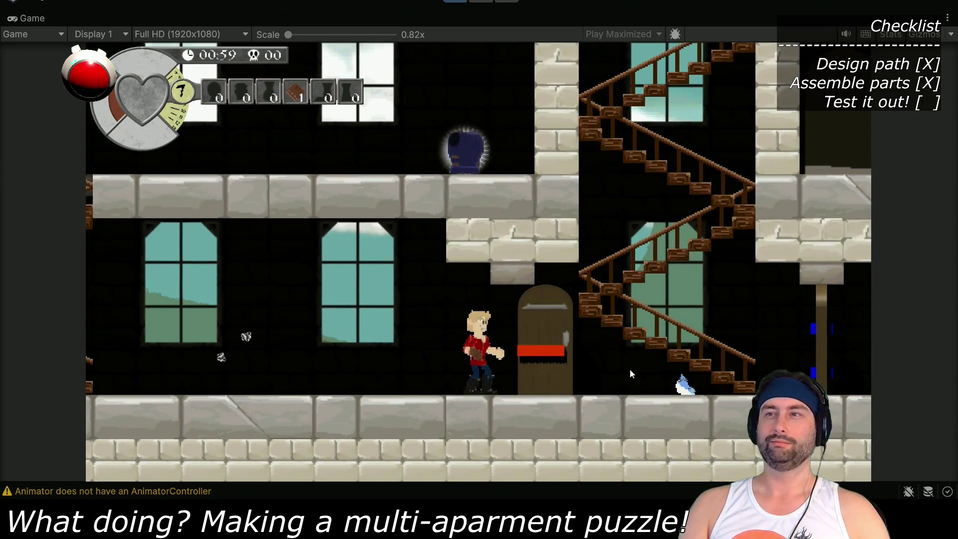
Walk past the red door and climb the staircase to the next floor
key(Right)
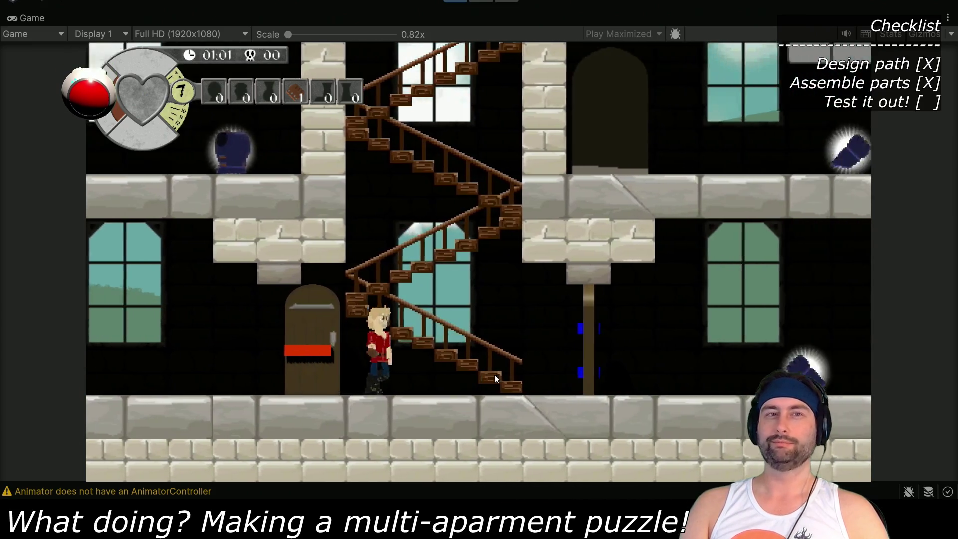
key(Up)
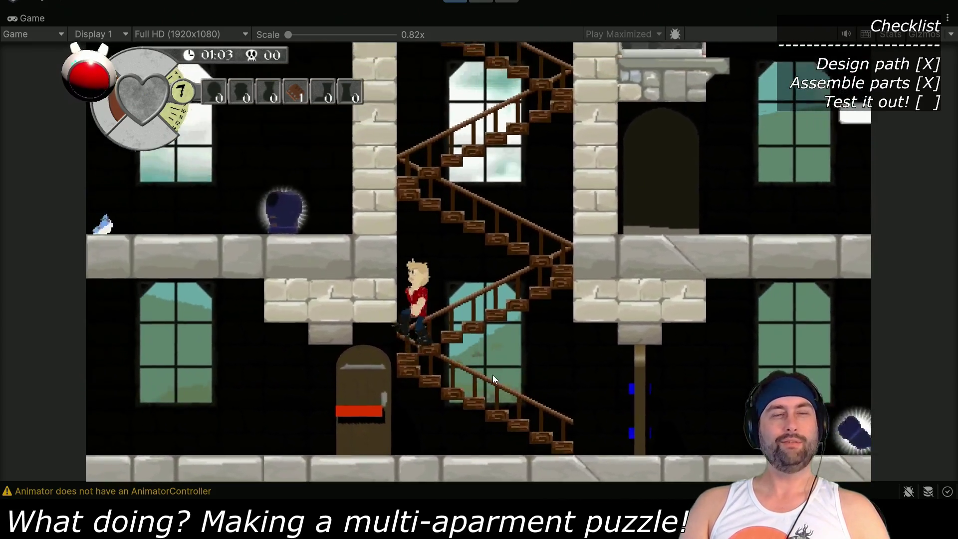
key(Up)
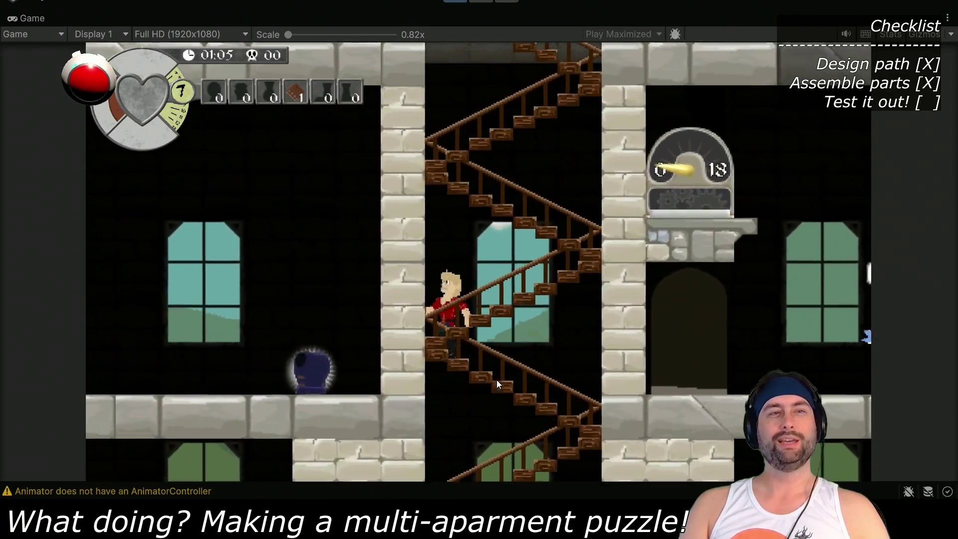
key(Up)
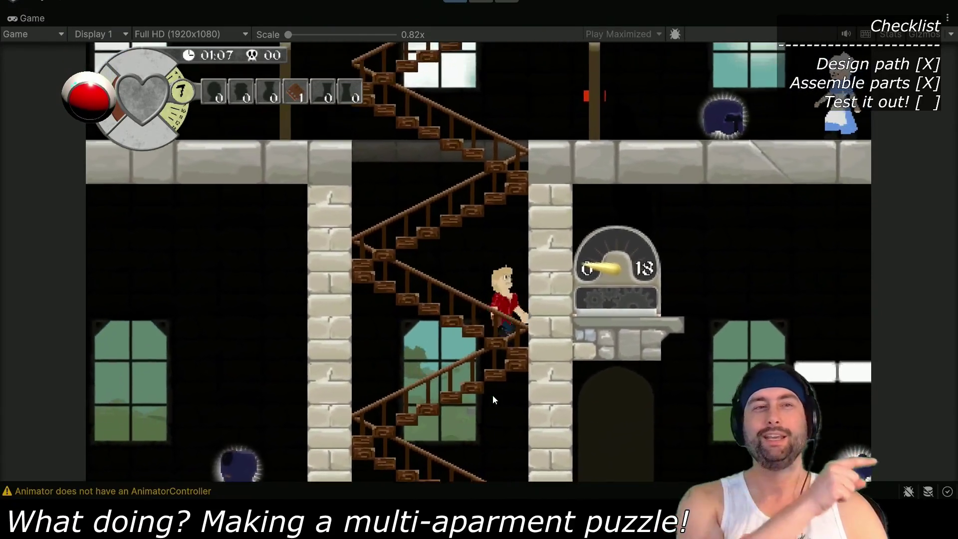
key(Up)
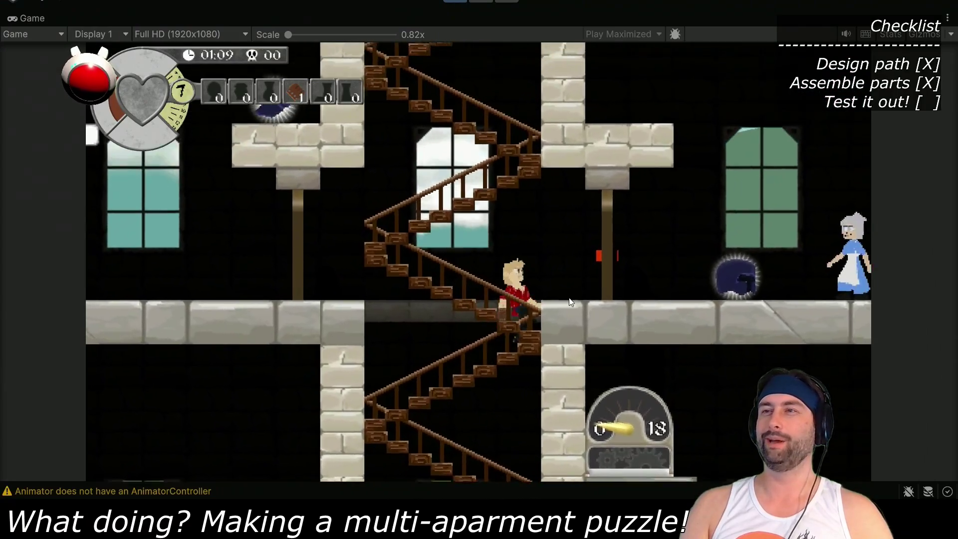
key(Right)
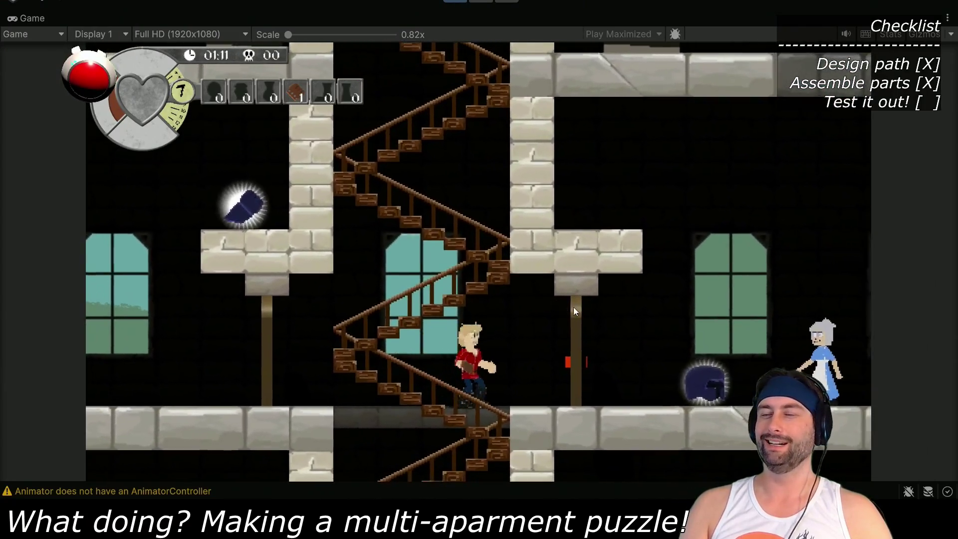
key(Right)
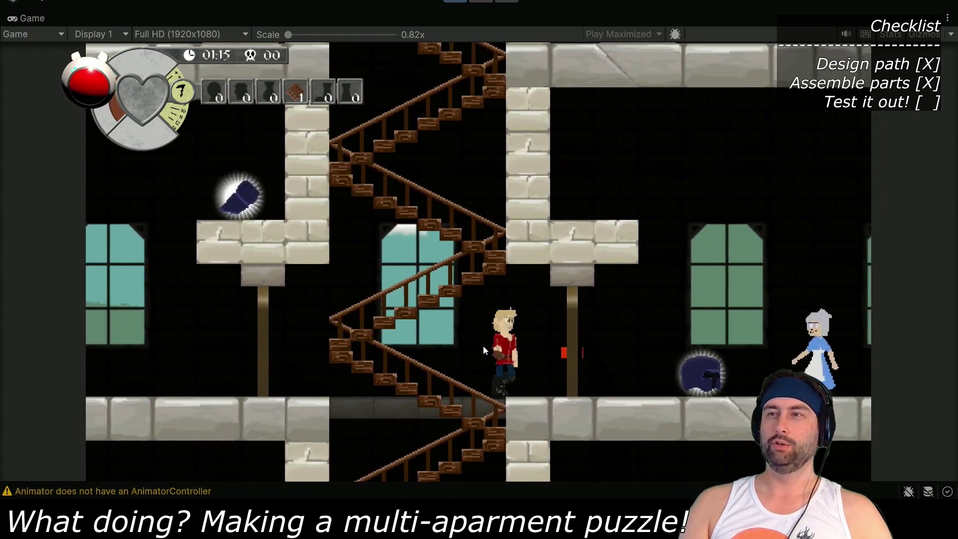
Climb one more flight, walk past the maid and back, then onto the boots piece
key(Left)
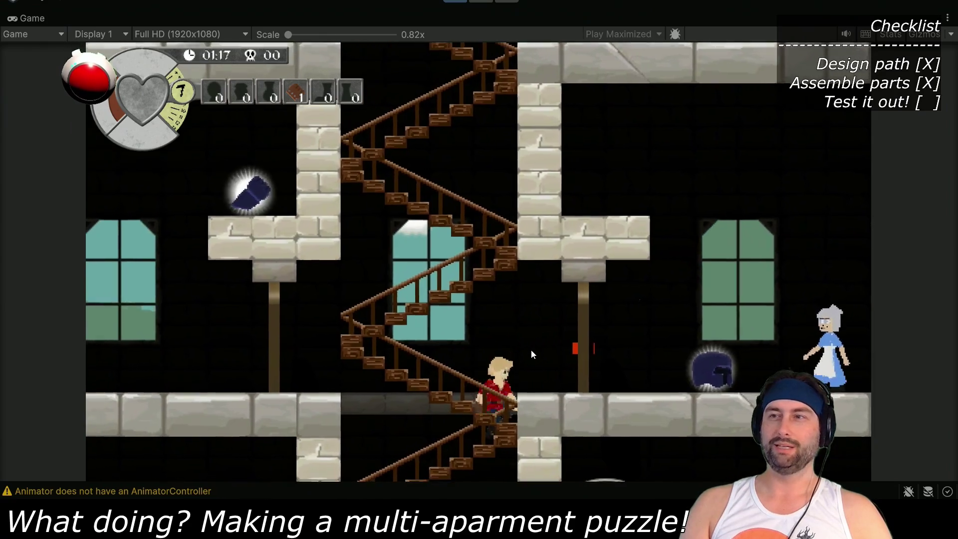
key(Up)
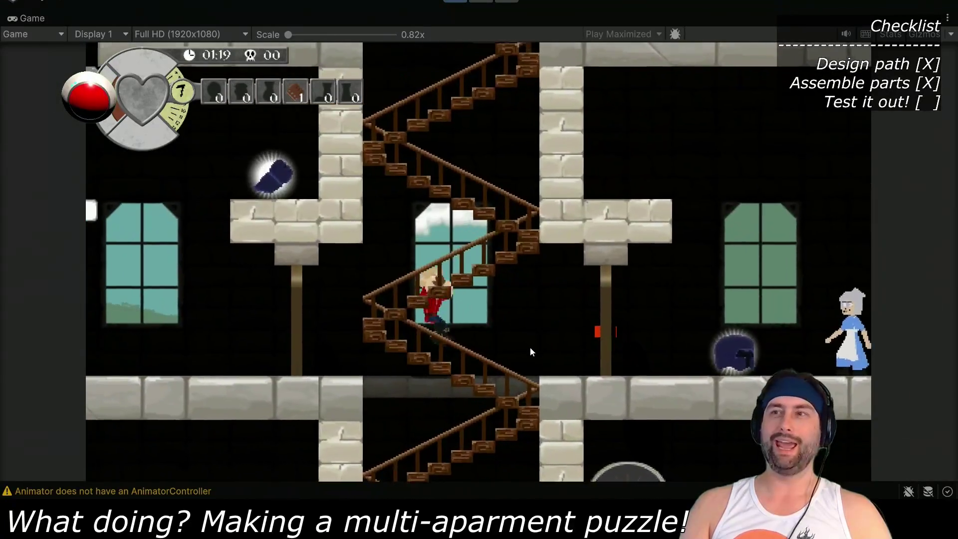
key(Right)
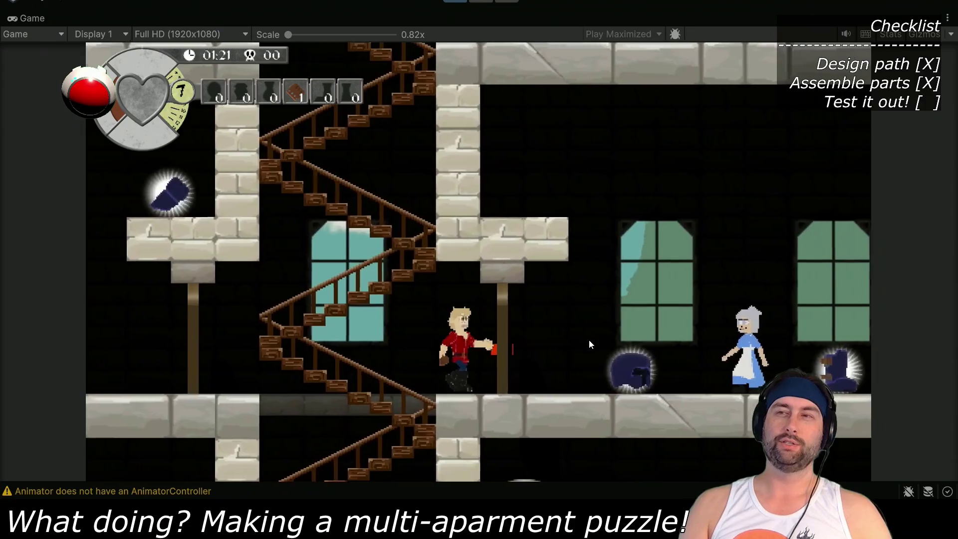
key(Right)
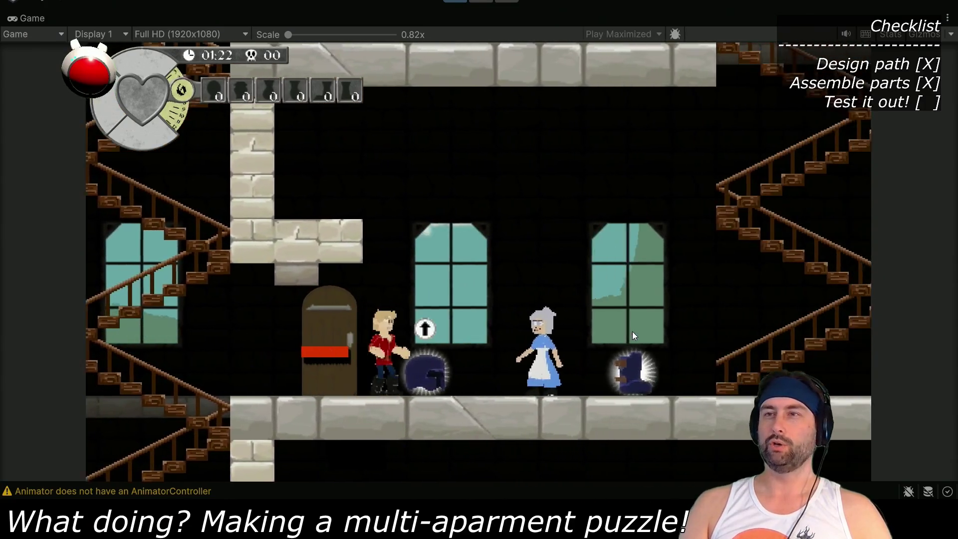
key(Right)
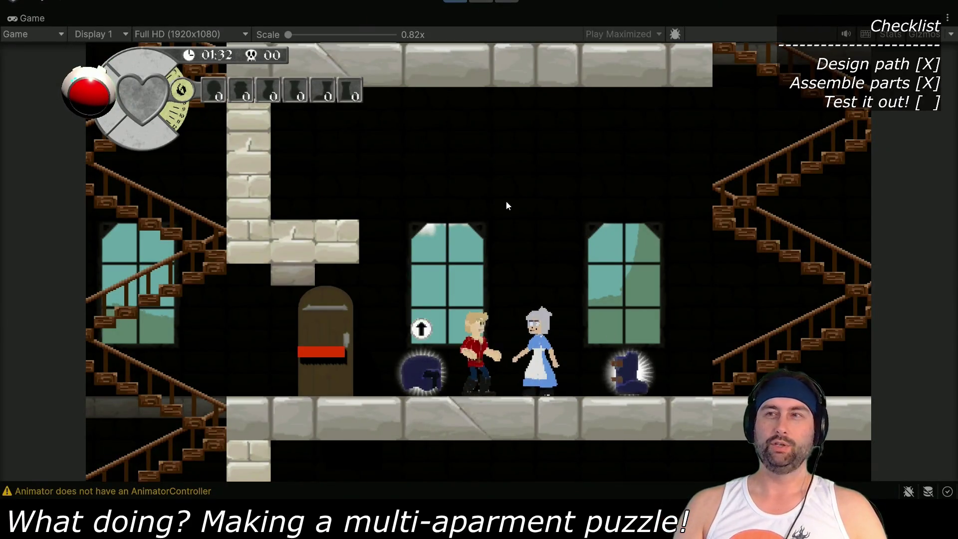
key(Right)
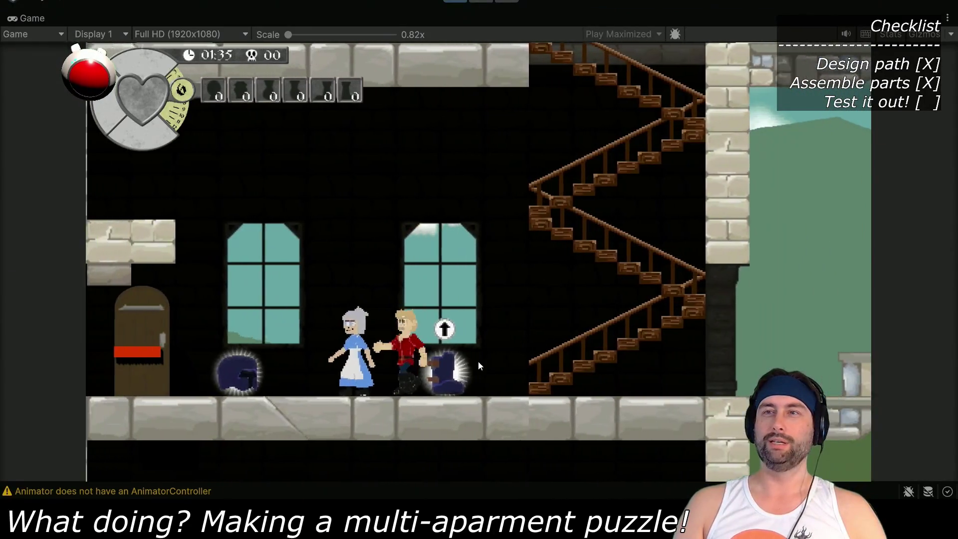
key(Left)
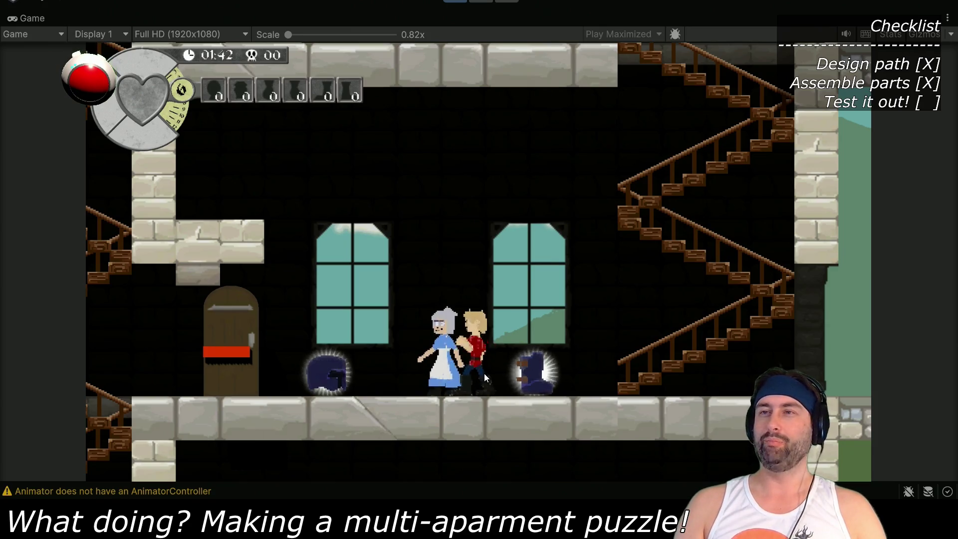
key(Right)
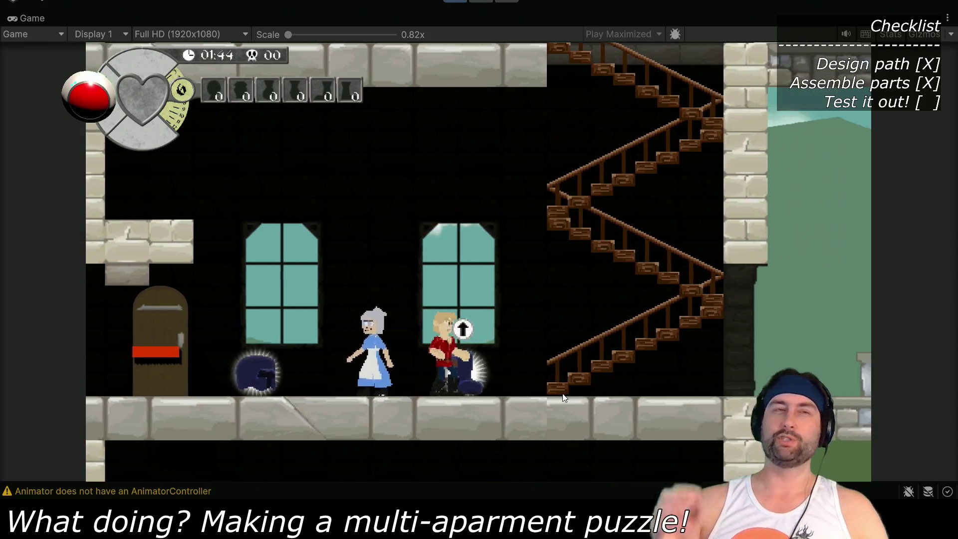
key(Right)
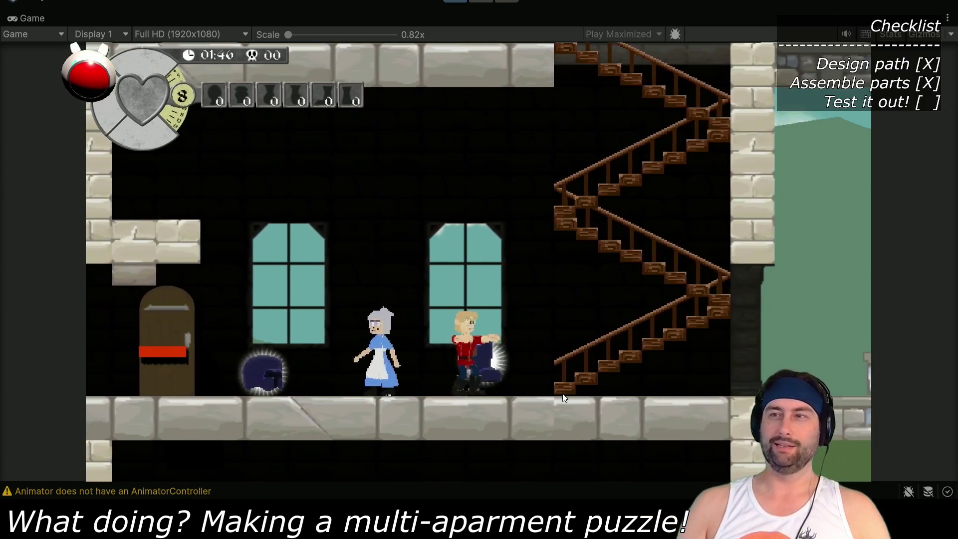
Pick up the boots, climb to the upper floor and go through the archway
key(Up)
key(Right)
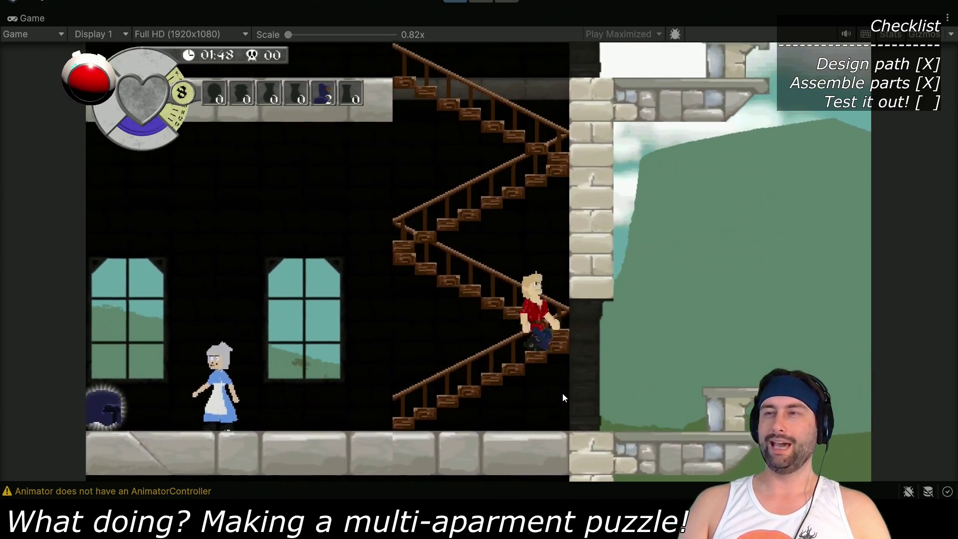
key(Up)
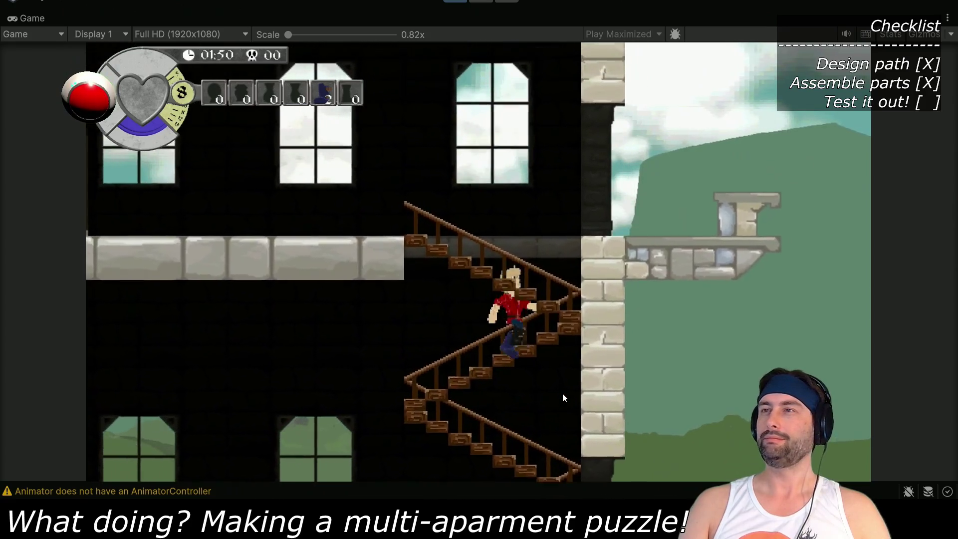
key(Up)
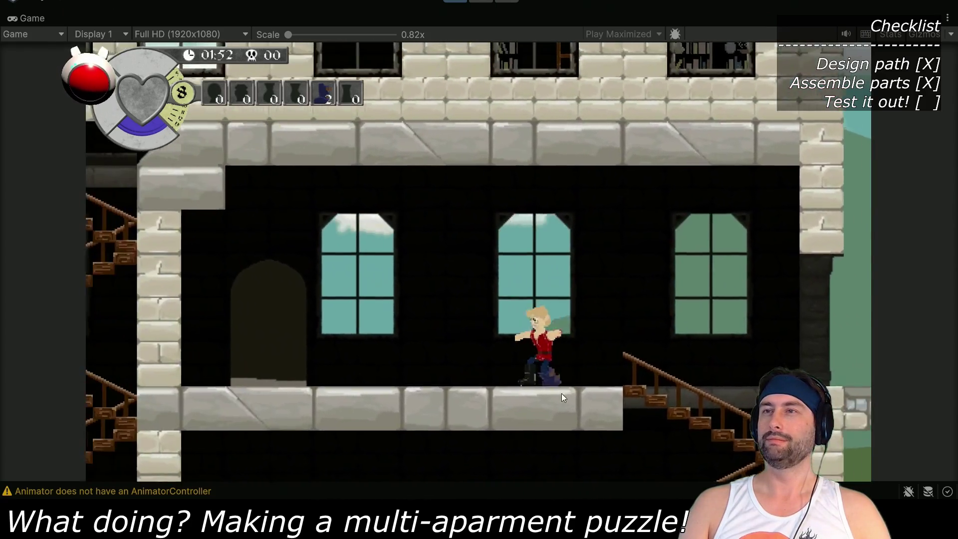
key(Left)
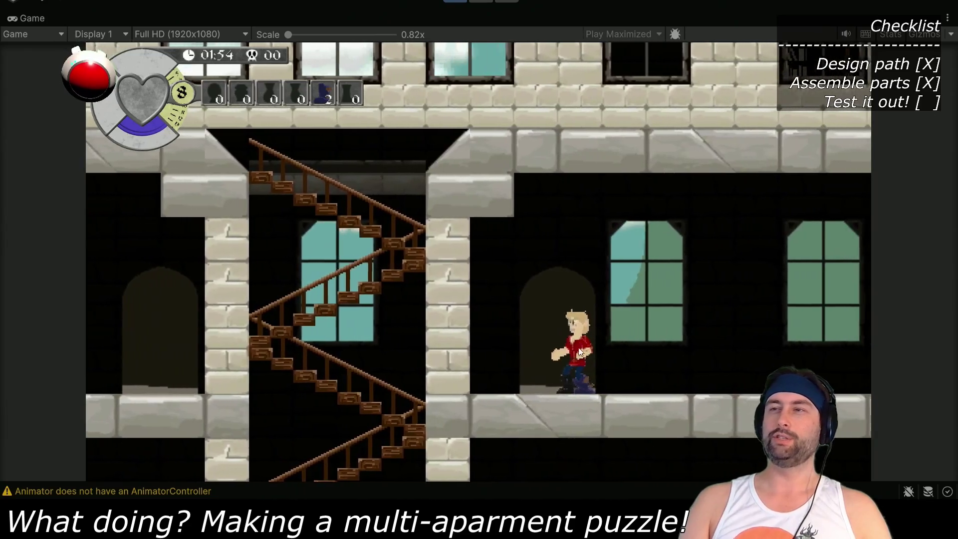
key(Left)
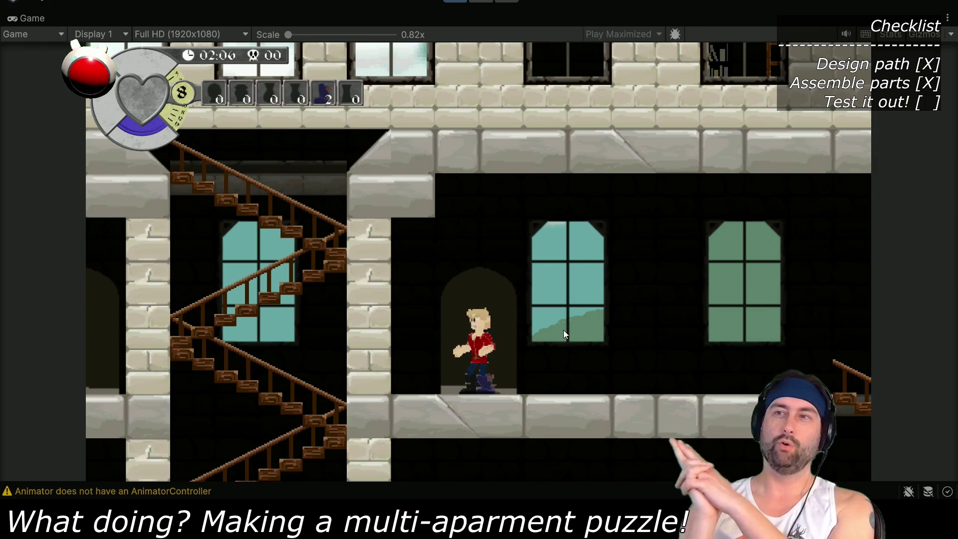
key(Up)
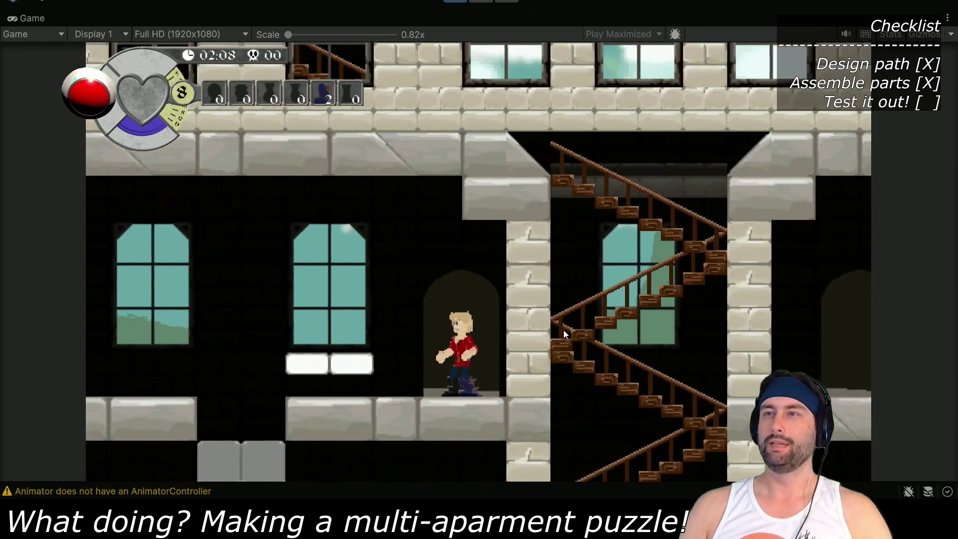
Walk left through the room and jump onto the white ledge
key(Left)
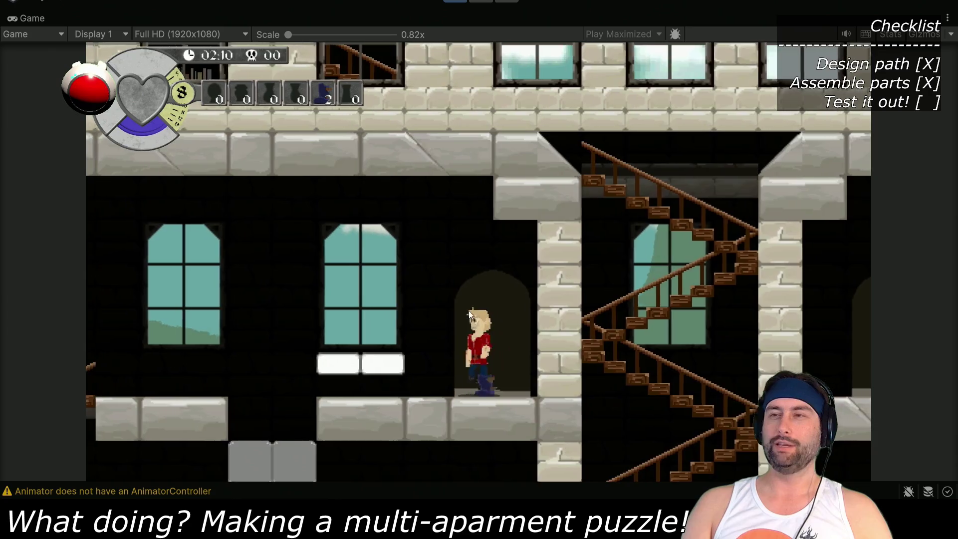
key(Left)
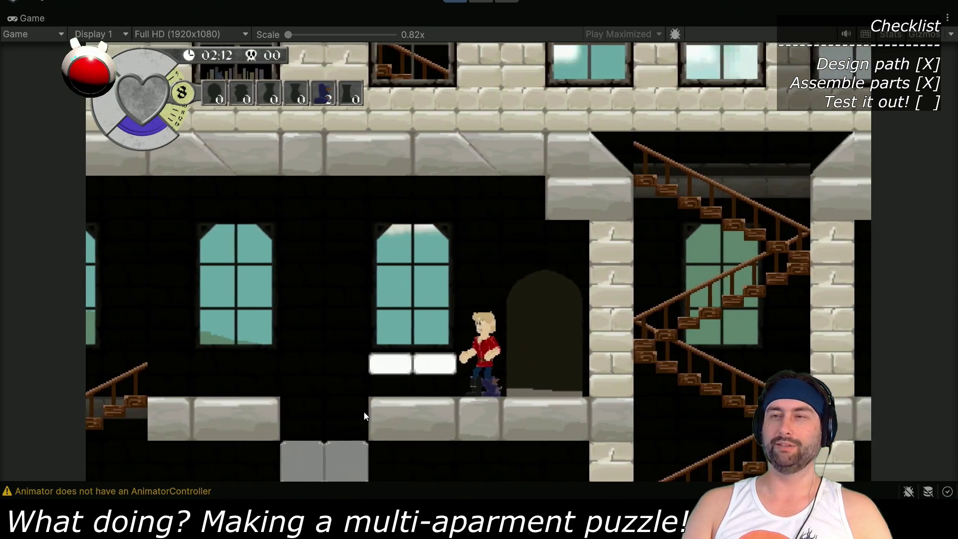
key(space)
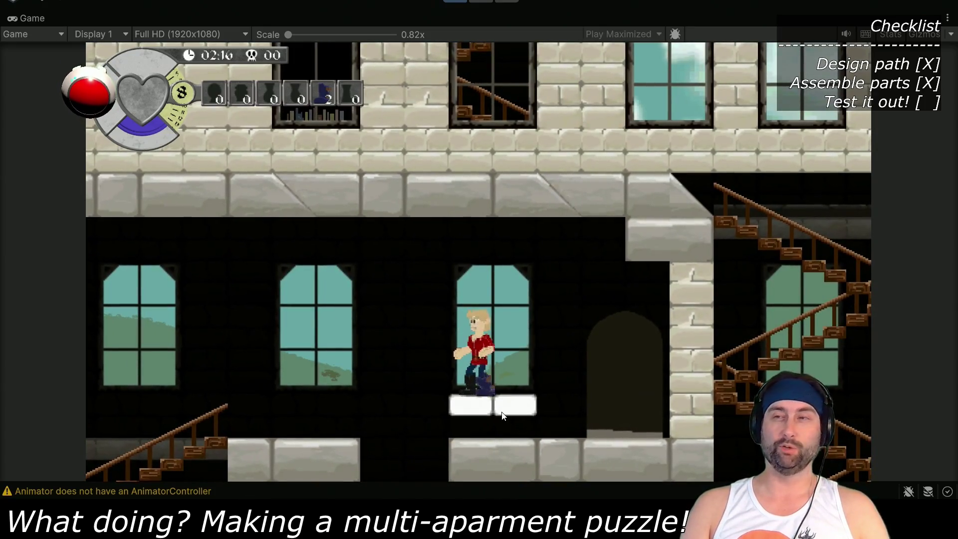
key(space)
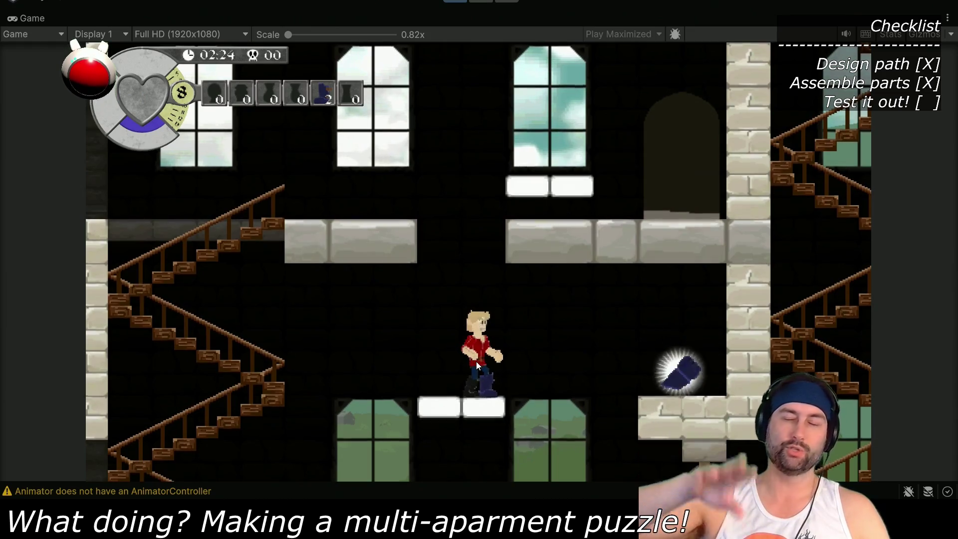
key(Left)
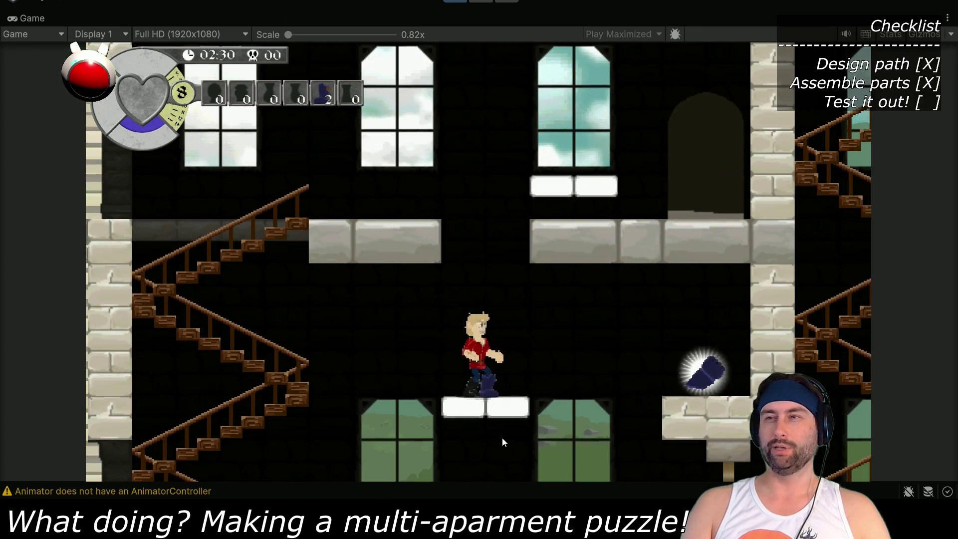
Jump across the gap to grab the glowing piece and drop to the lower floor facing the maid
key(Right)
key(space)
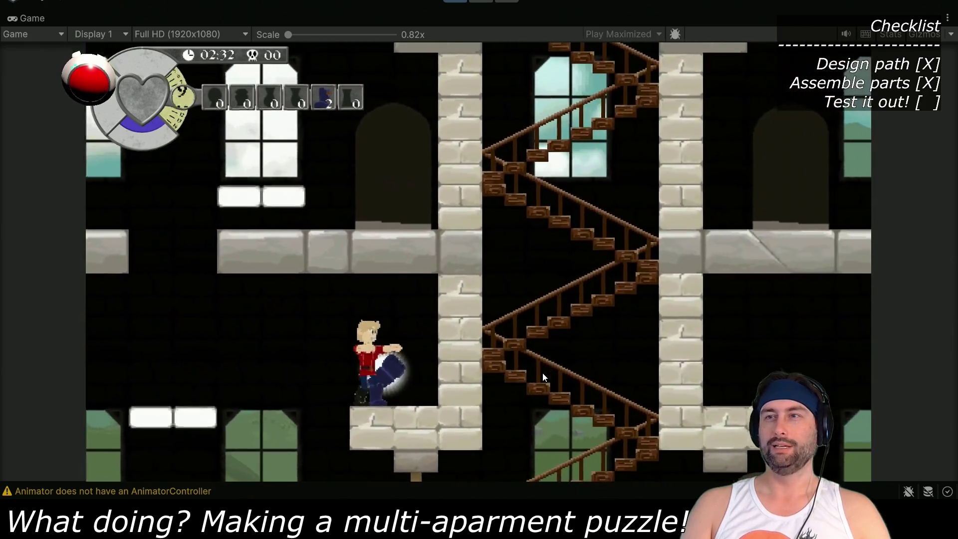
key(Right)
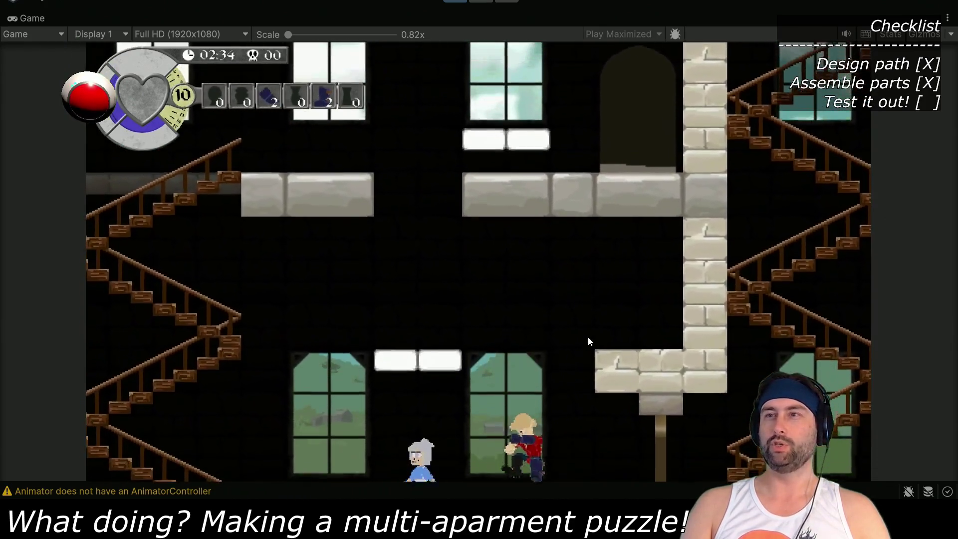
key(Right)
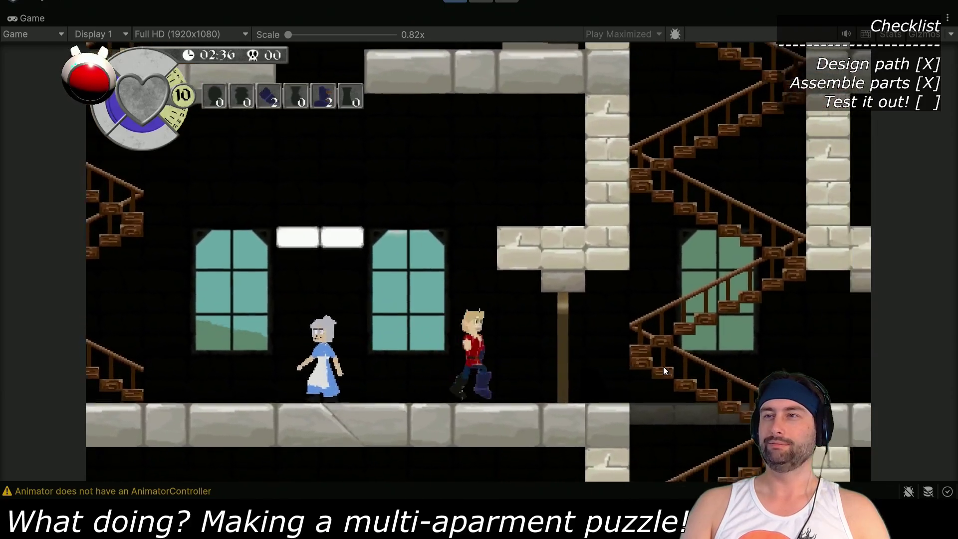
key(Left)
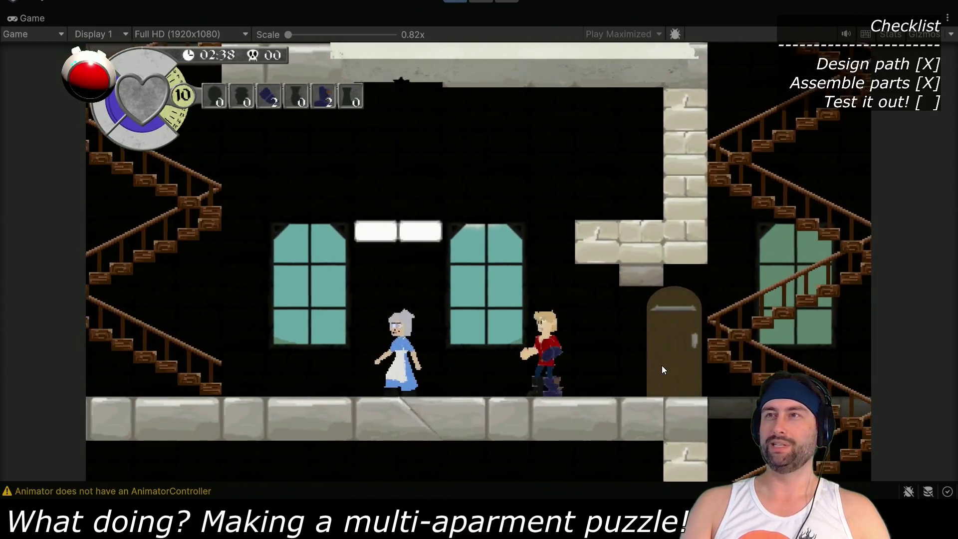
Drop a boot piece from the inventory near the maid, then walk down the staircase
key(i)
key(Left)
key(Right)
key(Right)
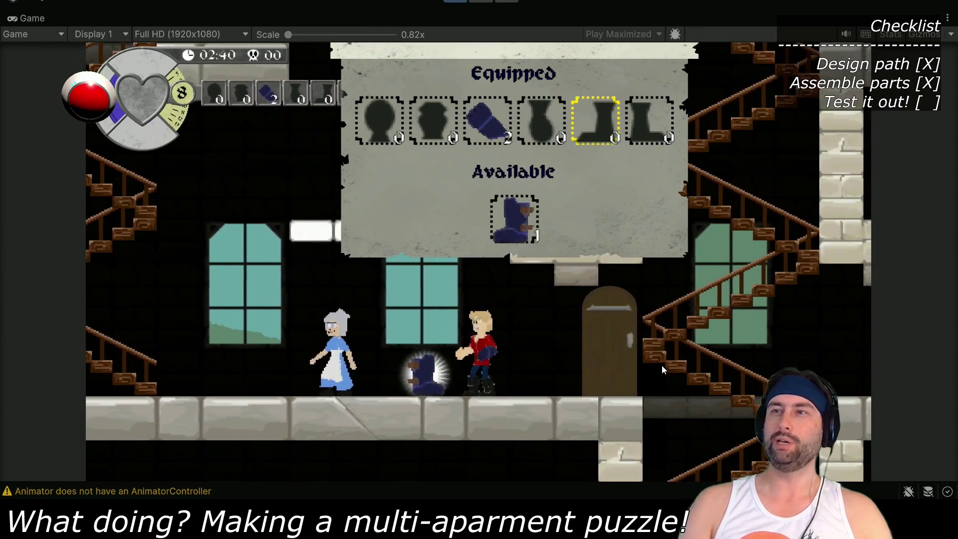
key(i)
key(Right)
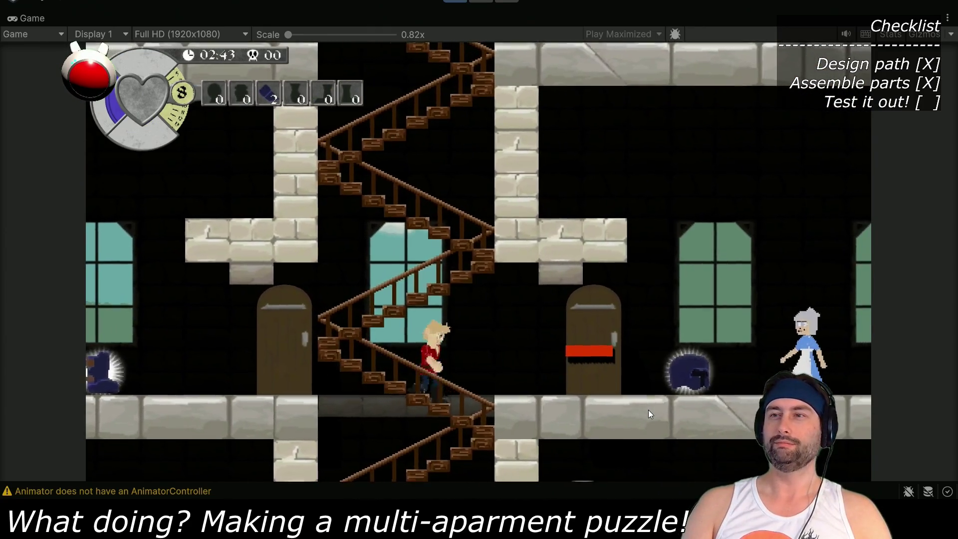
key(Down)
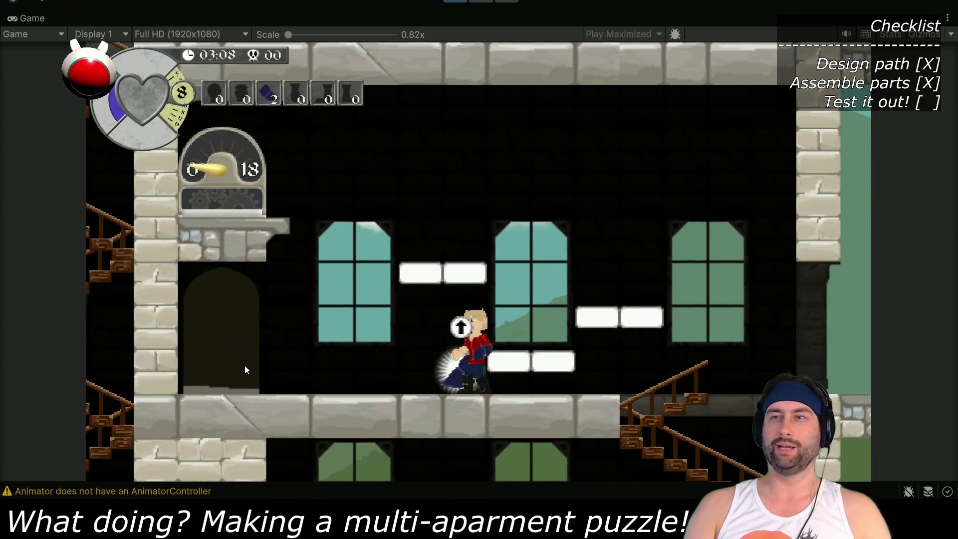
Step into and out of the doorway, then jump up across the white platforms
key(Left)
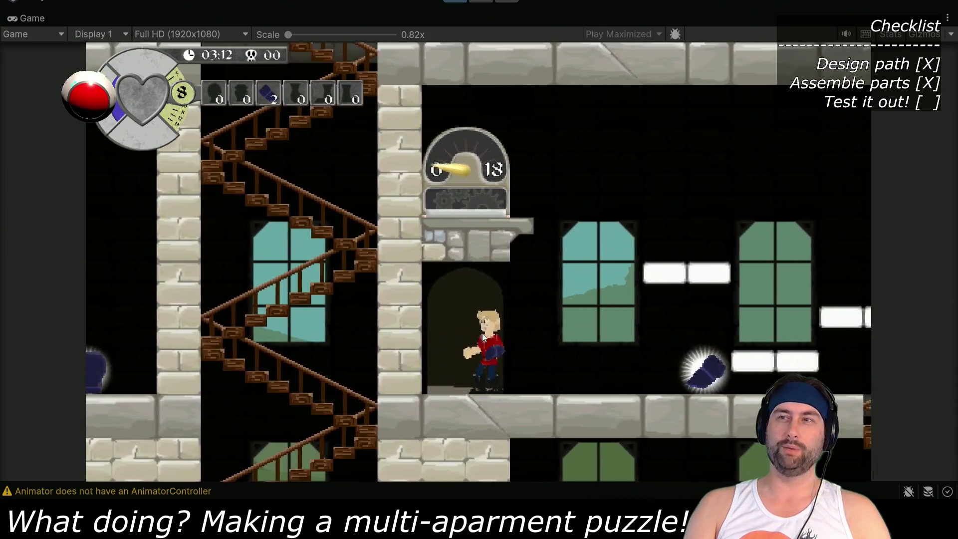
key(Right)
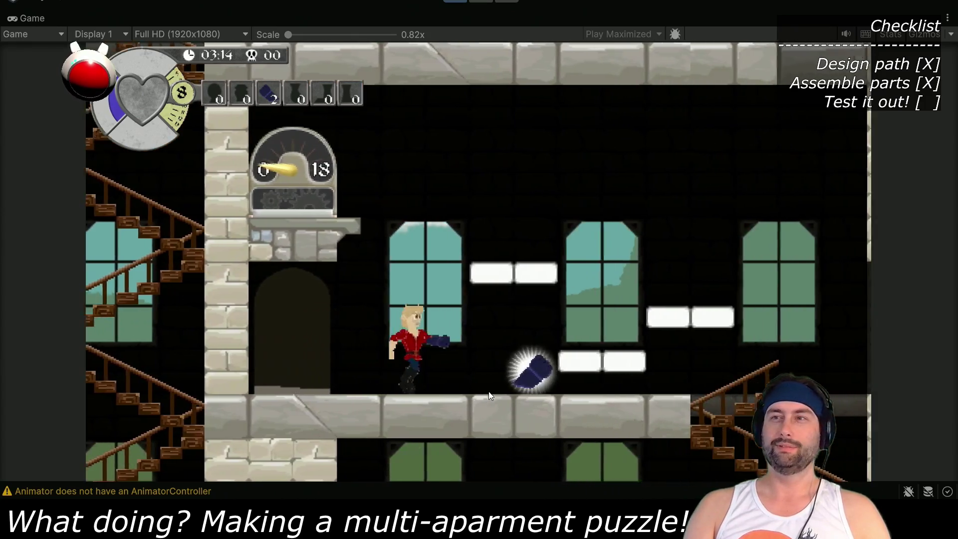
key(Right)
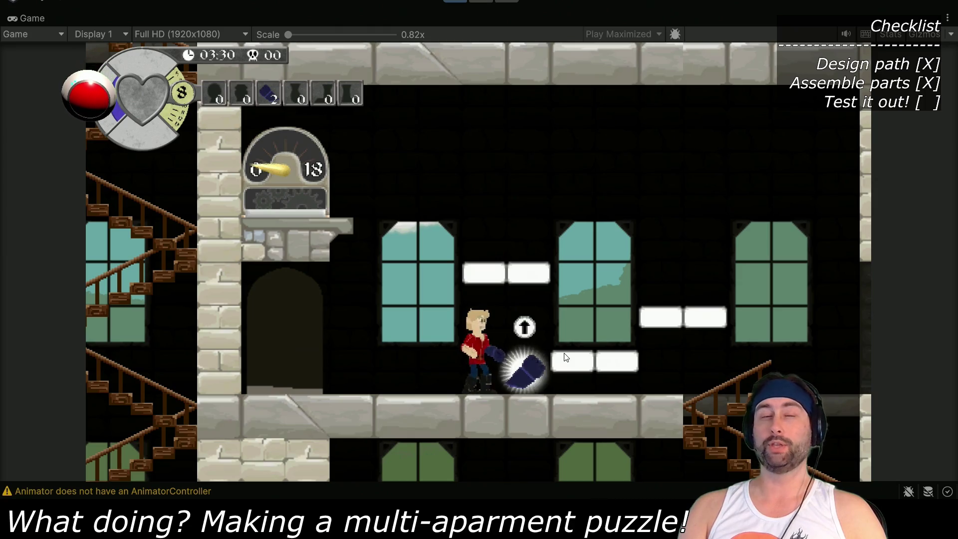
key(Left)
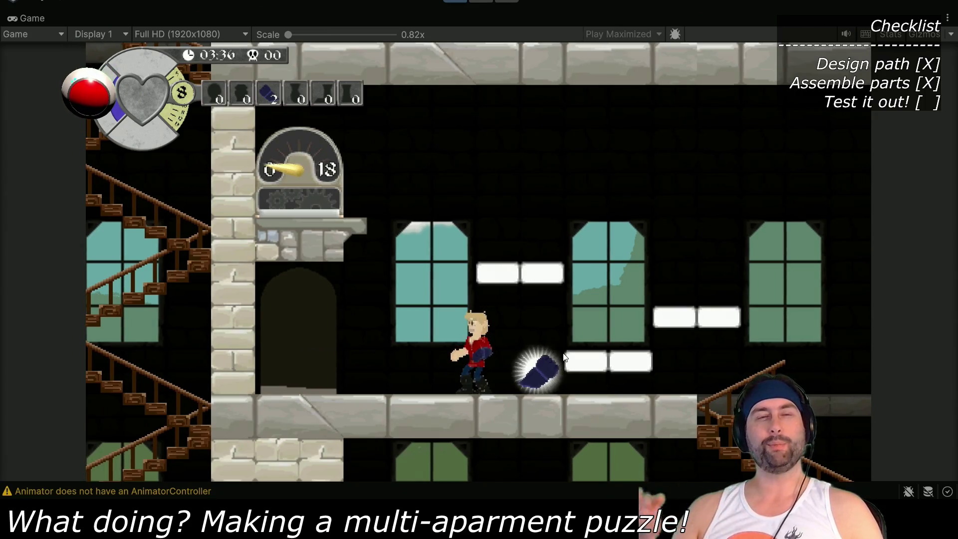
key(Right)
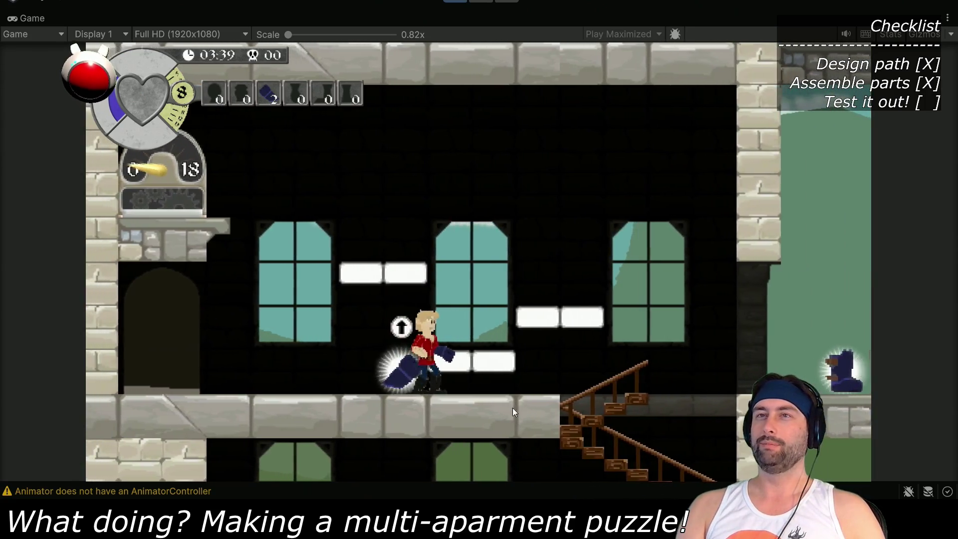
key(space)
key(space)
key(space)
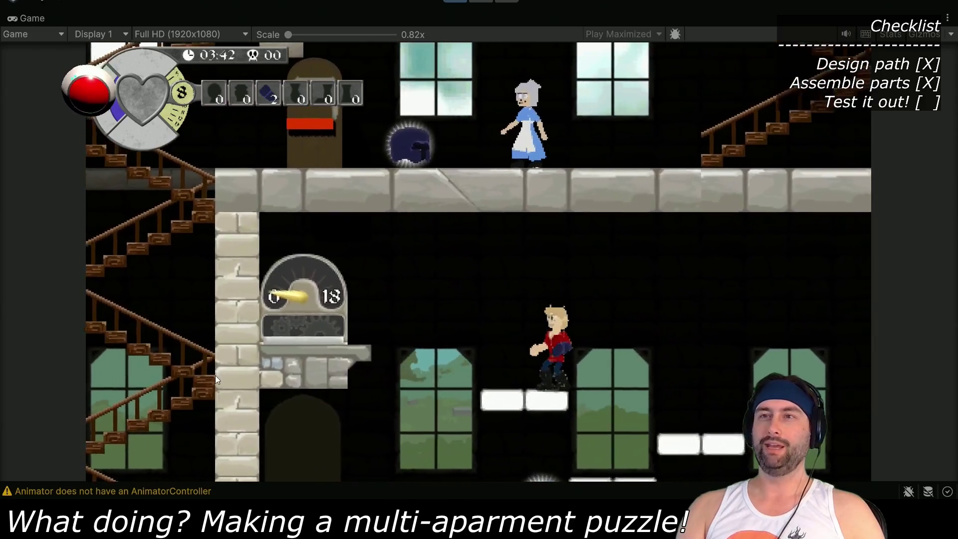
key(space)
Cross the gauge platform and drop down two floors out to the boot pedestal
key(Left)
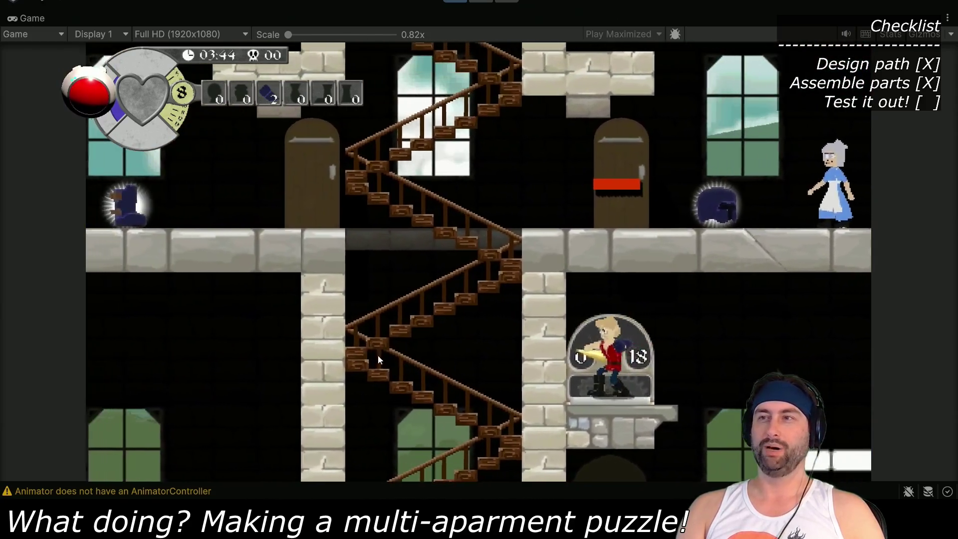
key(Left)
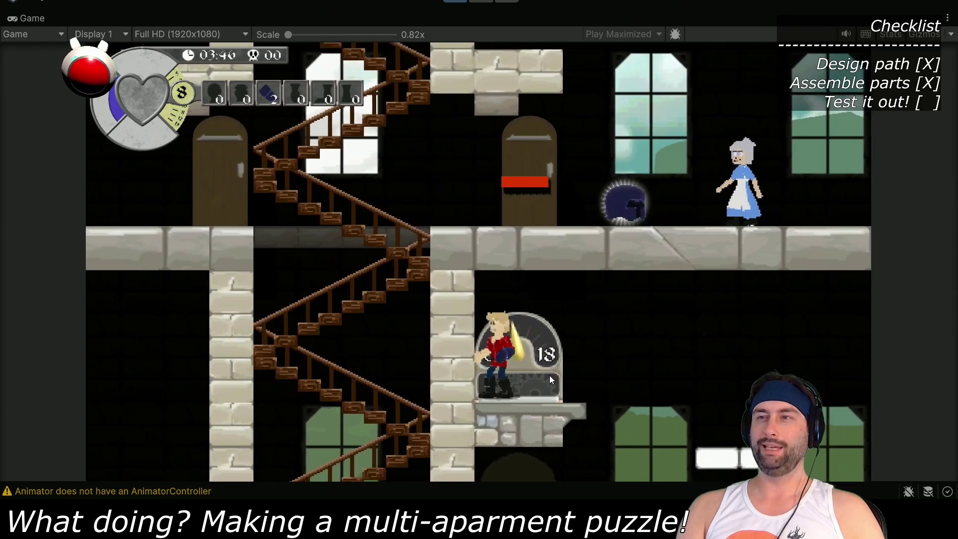
key(Right)
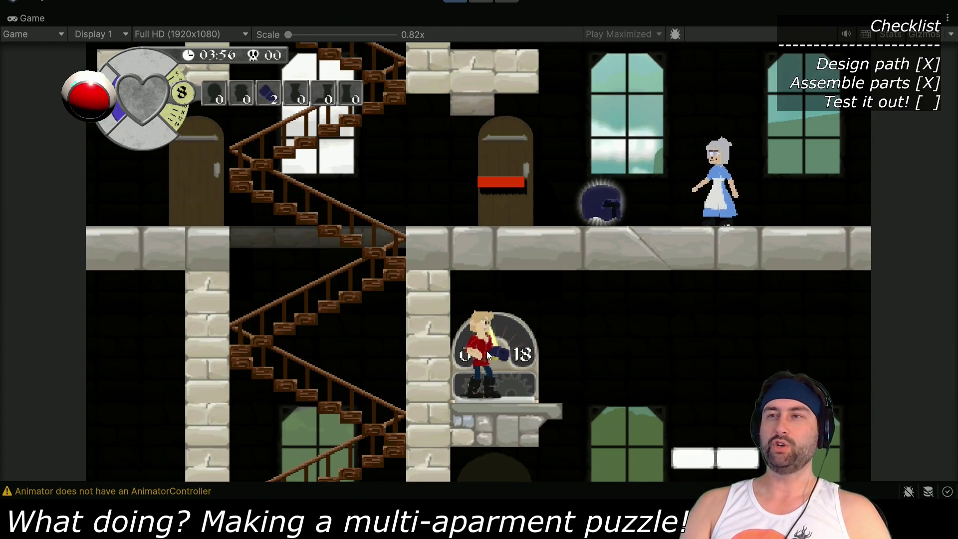
key(Right)
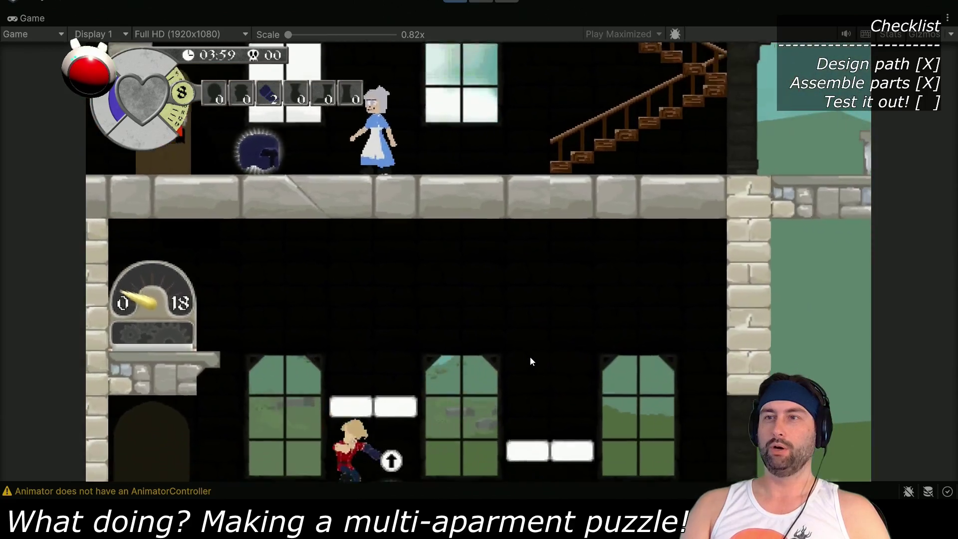
key(Right)
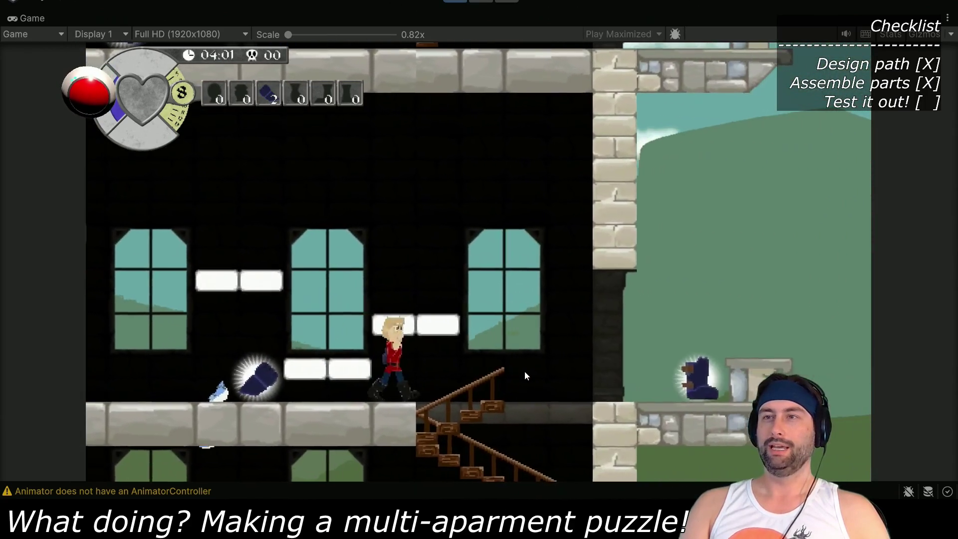
key(Right)
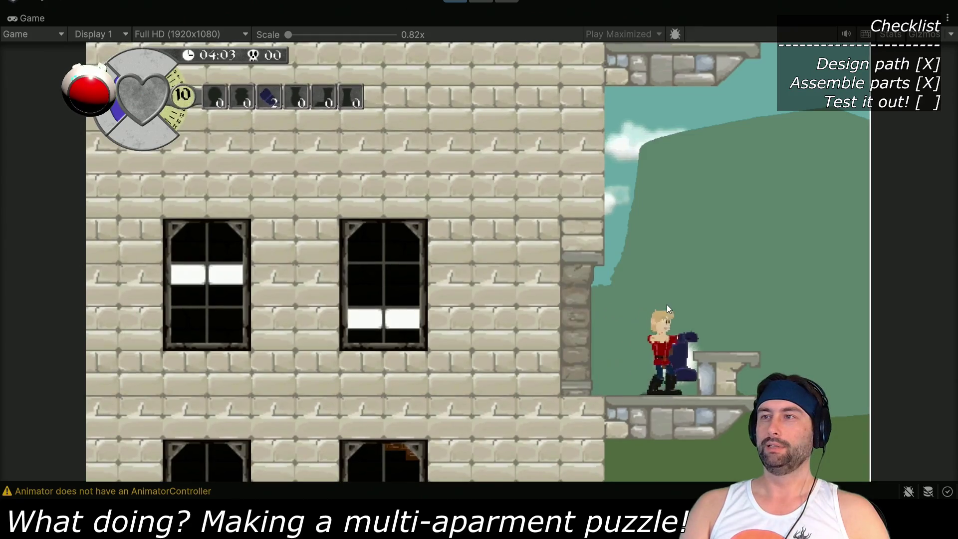
Pick up the boot, descend the stairs and collect another boot in the next room
key(Left)
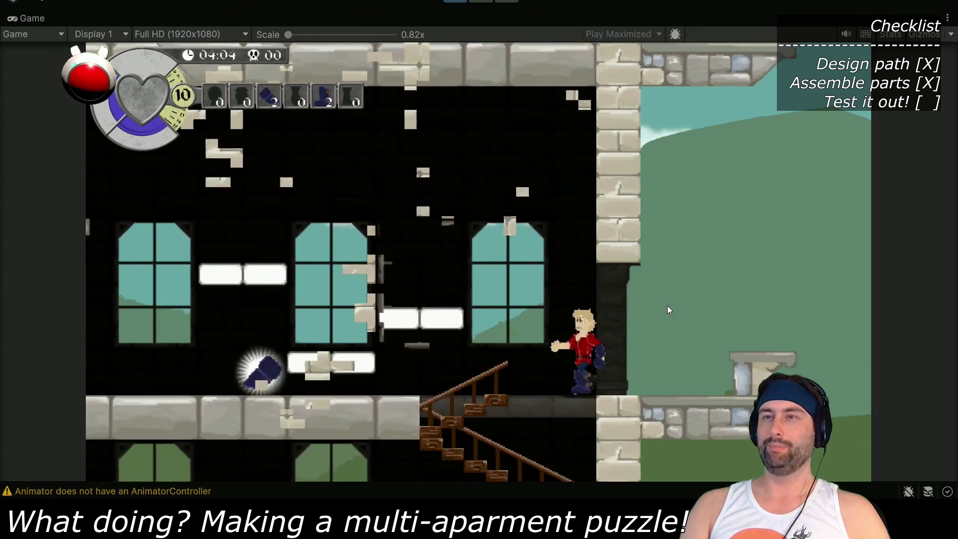
key(Right)
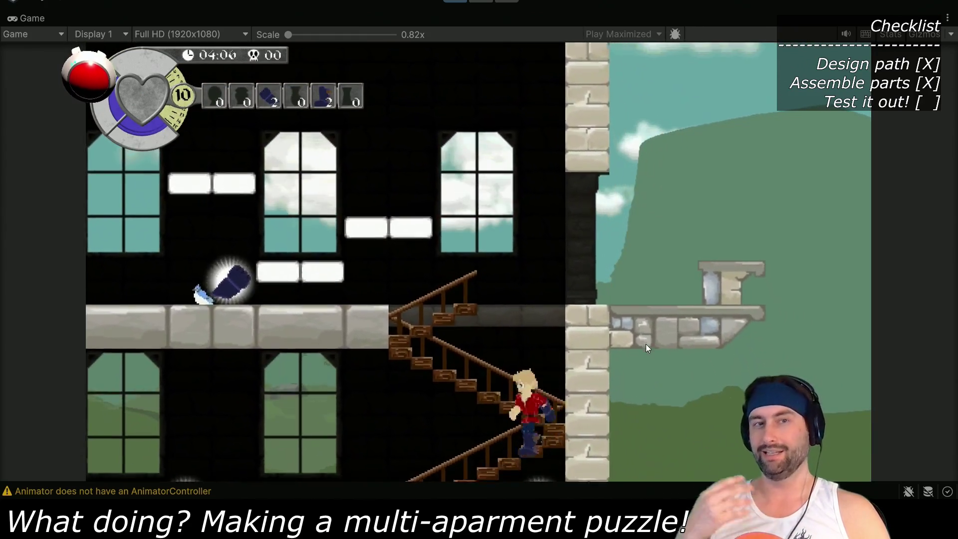
key(Left)
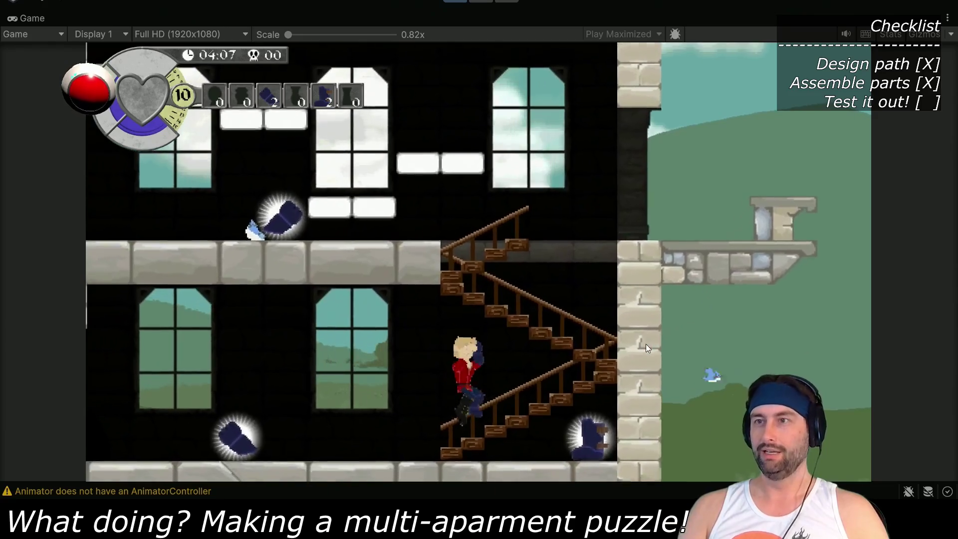
key(Right)
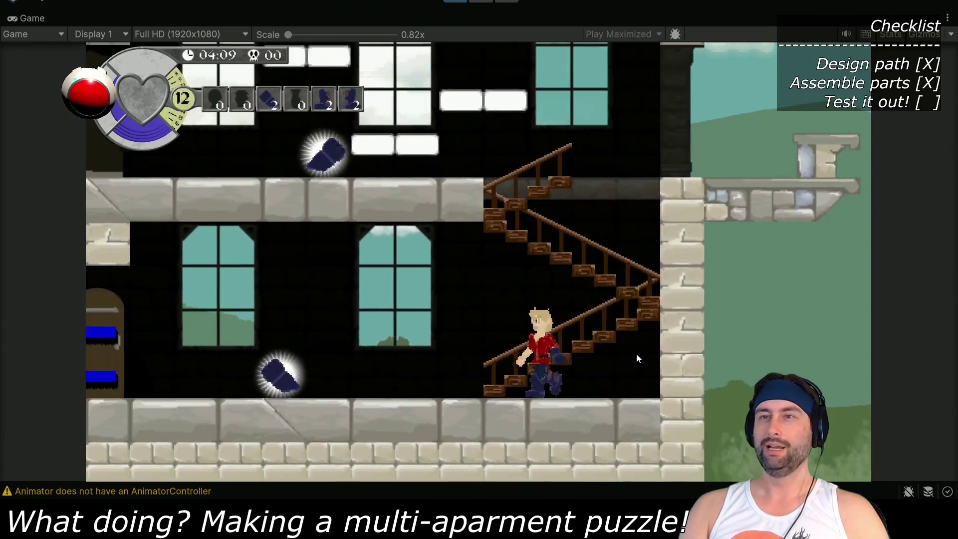
key(Right)
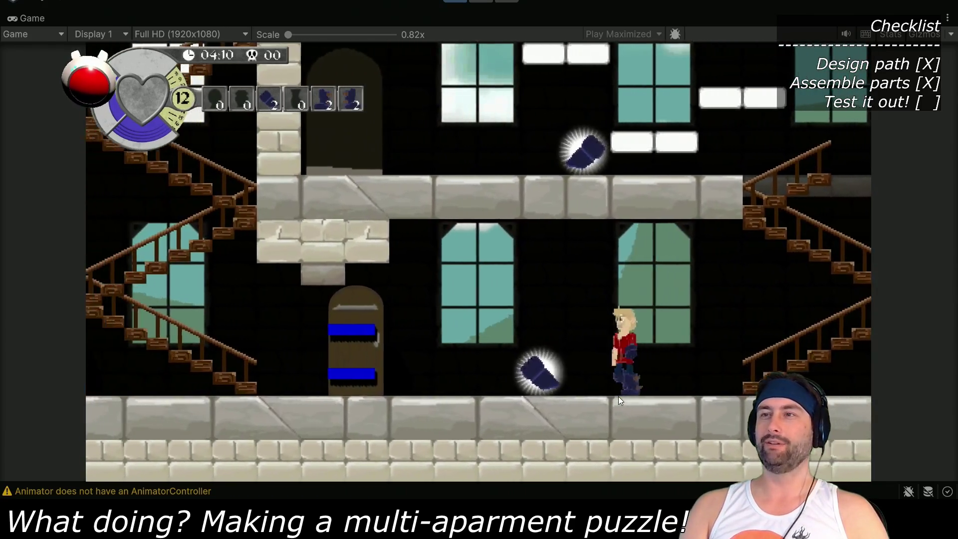
Walk left past the blue-lock door, climb upstairs and touch the dark enemy to take its form
key(Left)
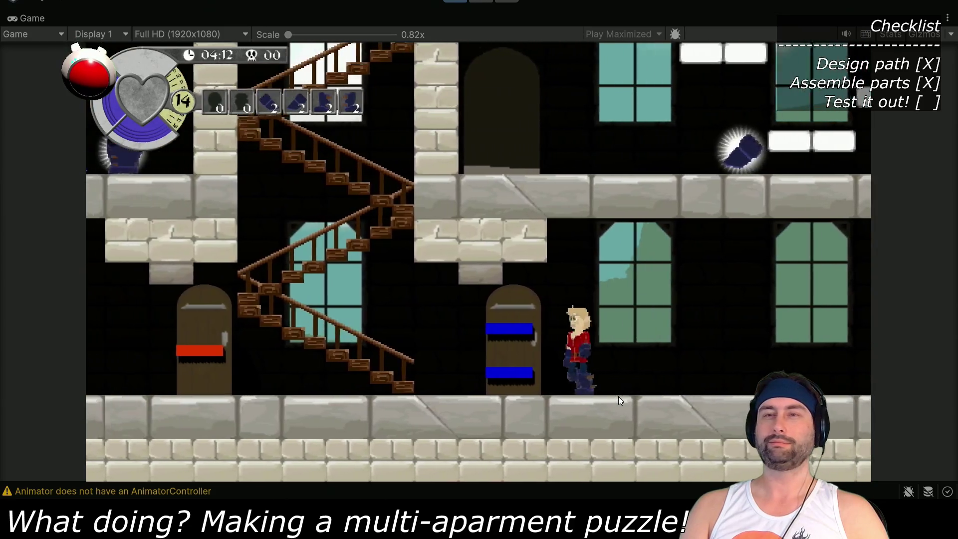
key(Left)
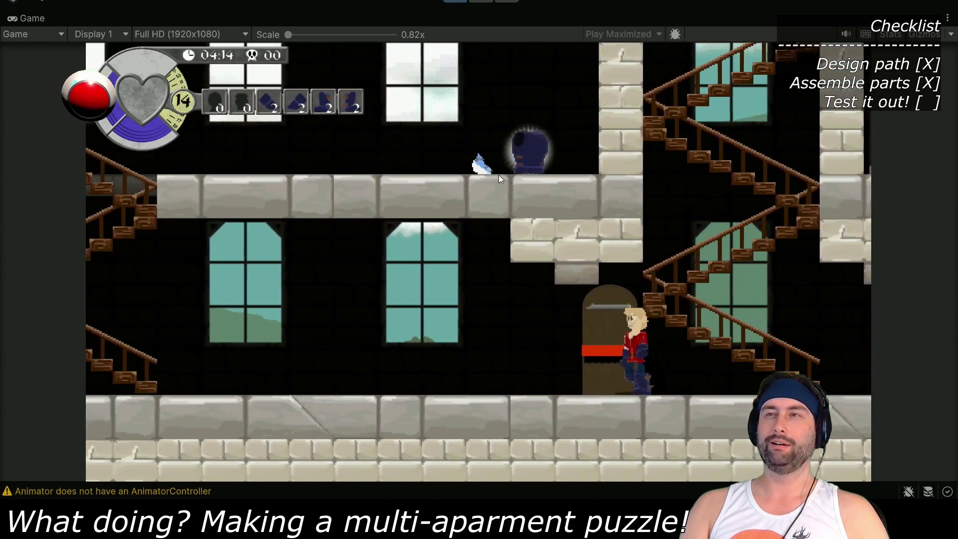
key(Left)
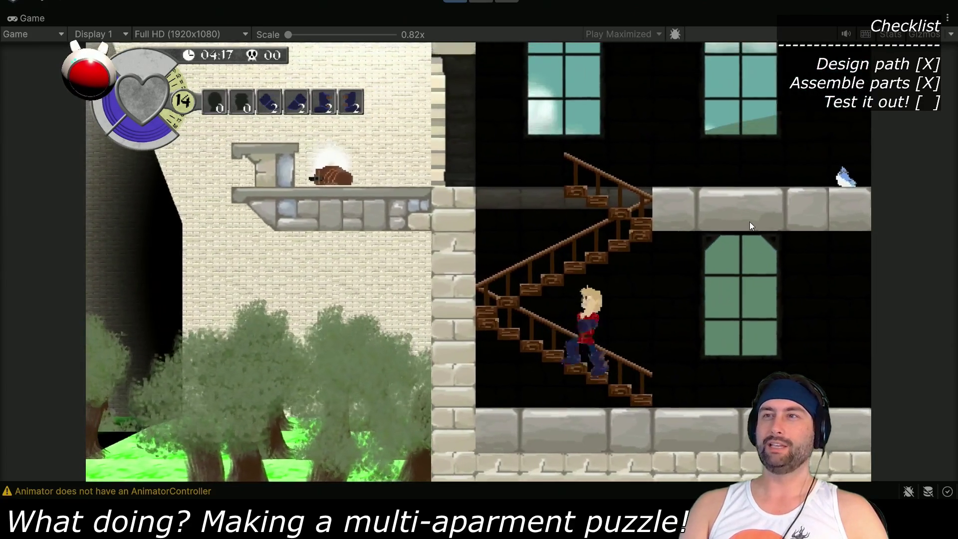
key(Left)
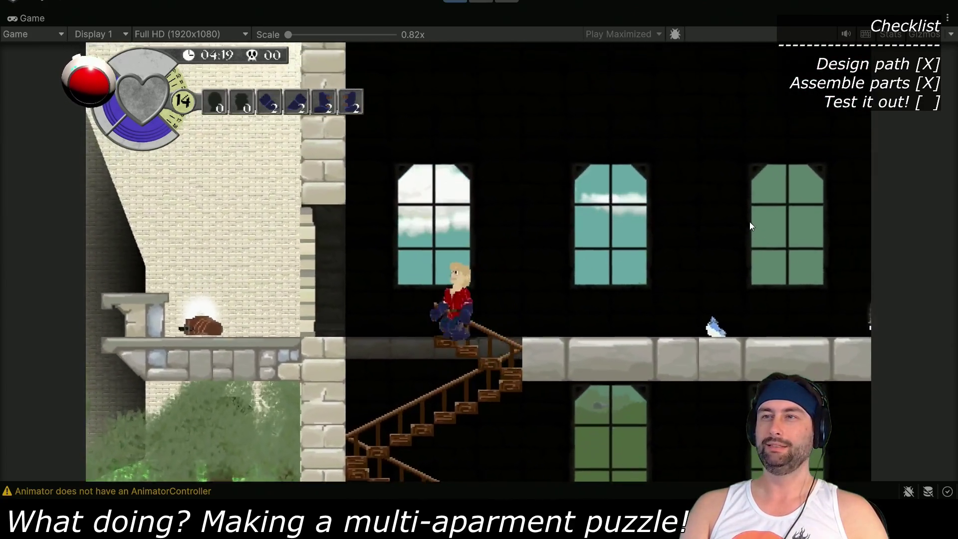
key(Right)
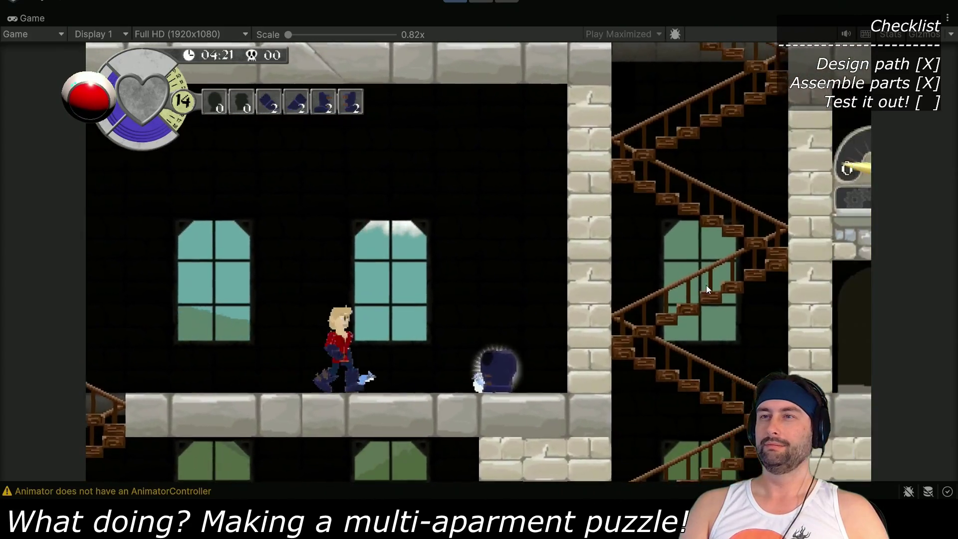
key(Right)
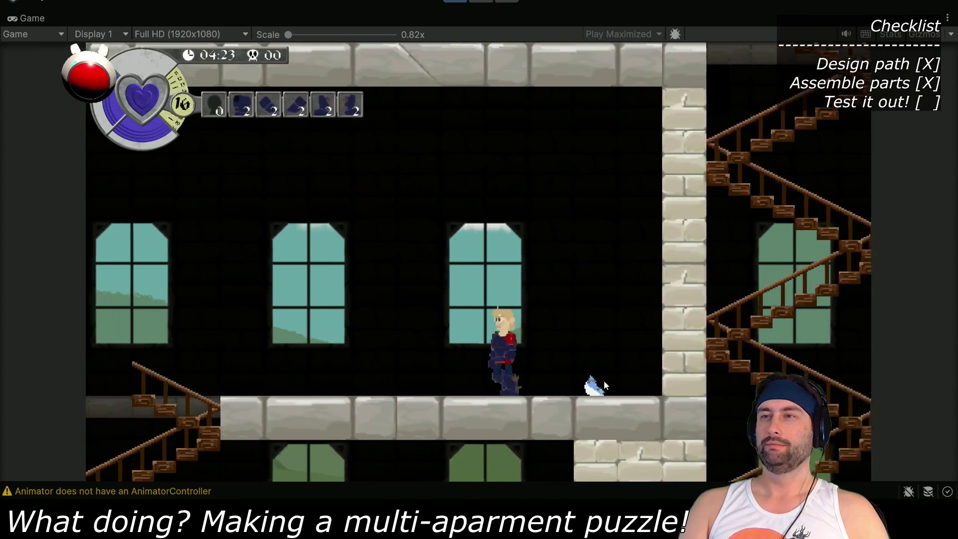
Descend the stairs, then climb to the maid's floor and walk right past the door
key(Left)
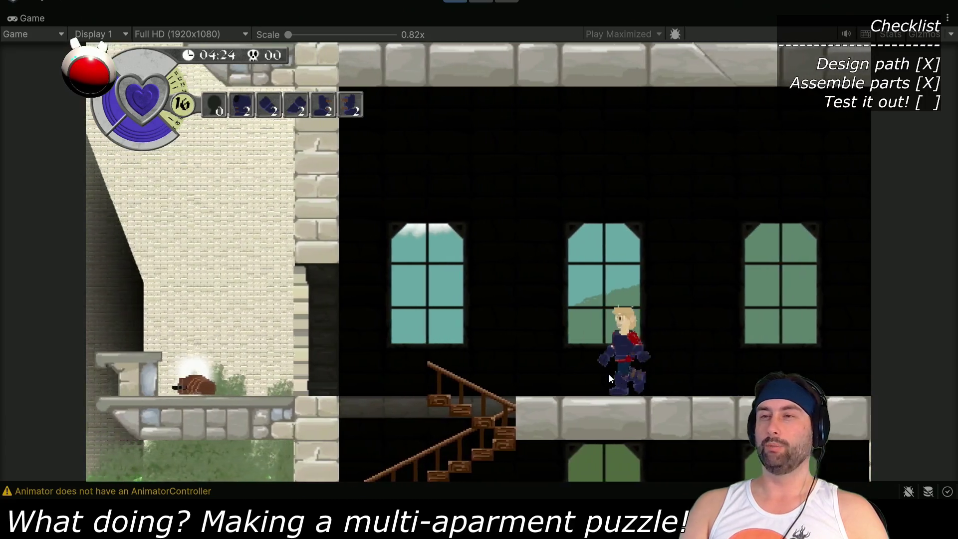
key(Left)
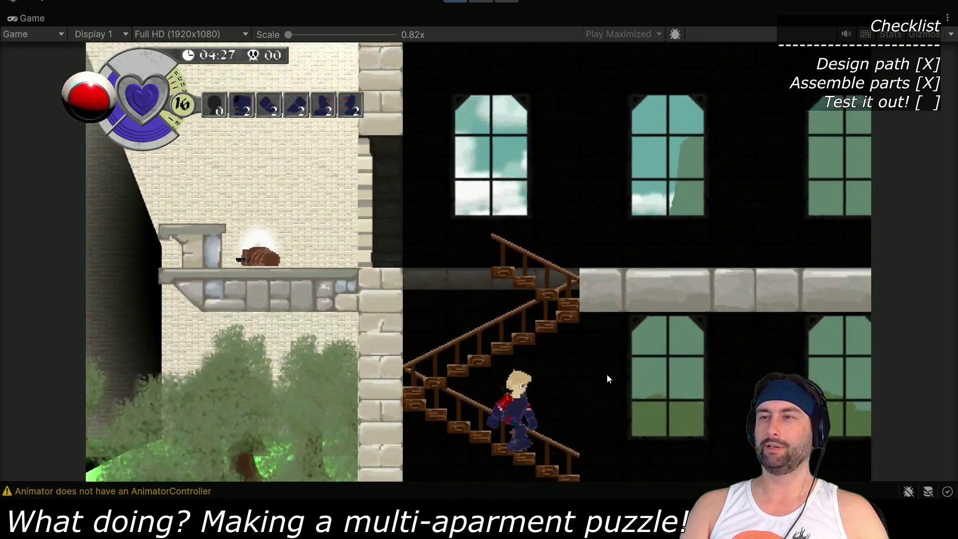
key(Left)
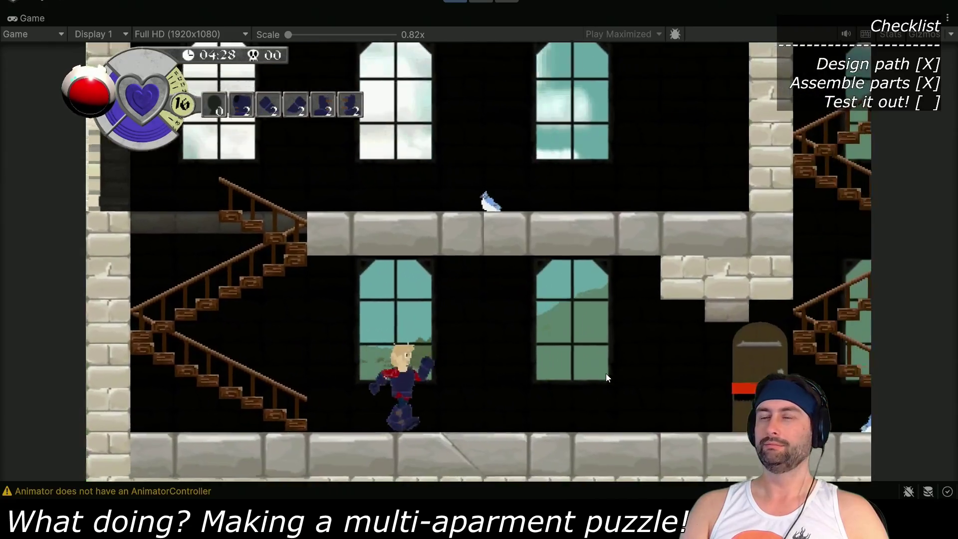
key(Right)
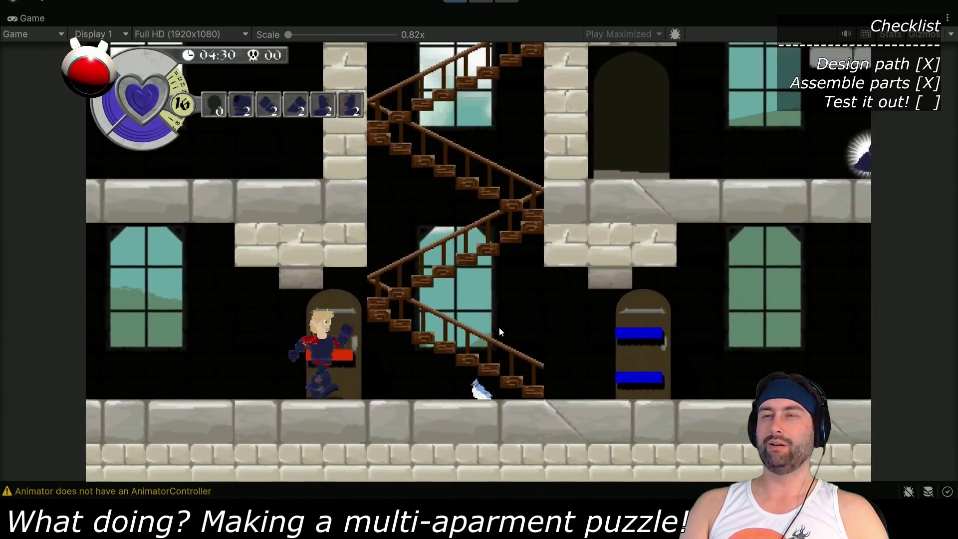
key(Up)
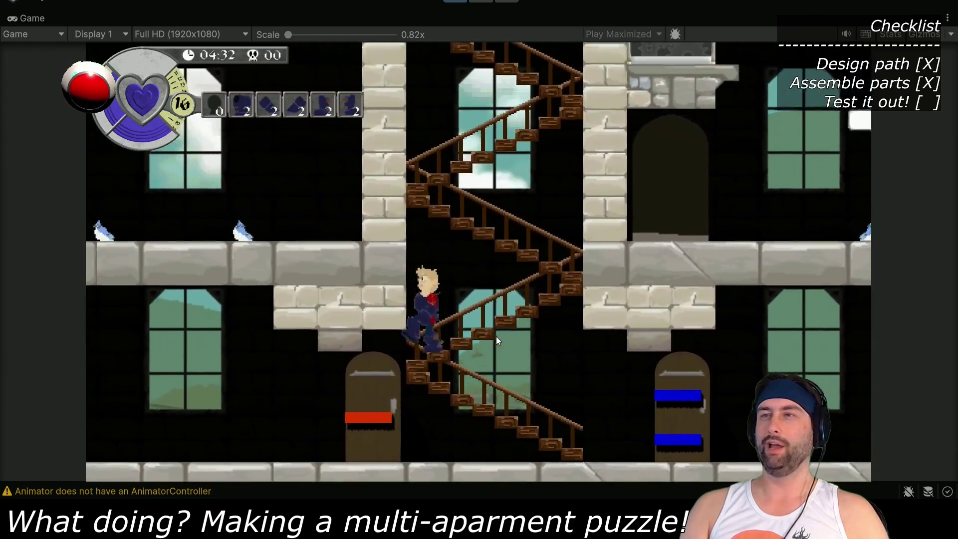
key(Up)
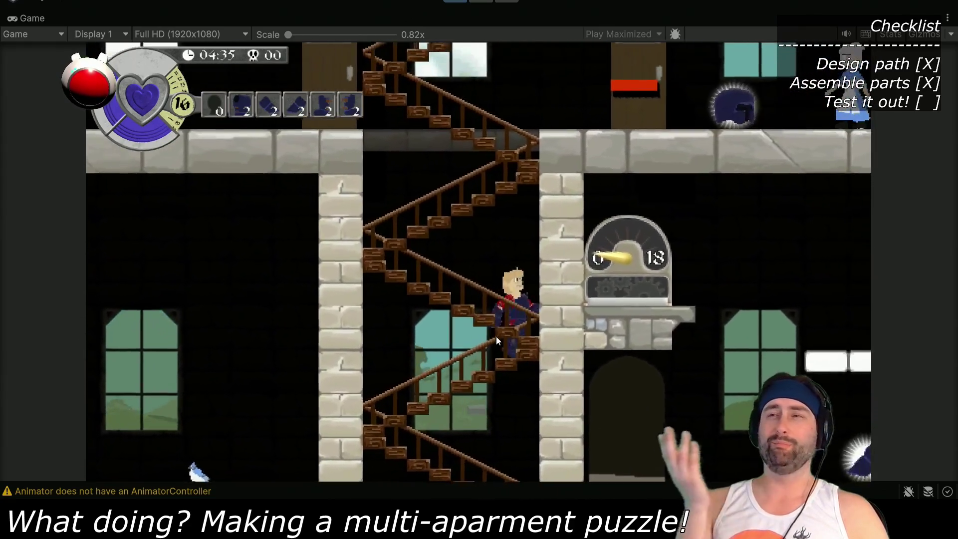
key(Up)
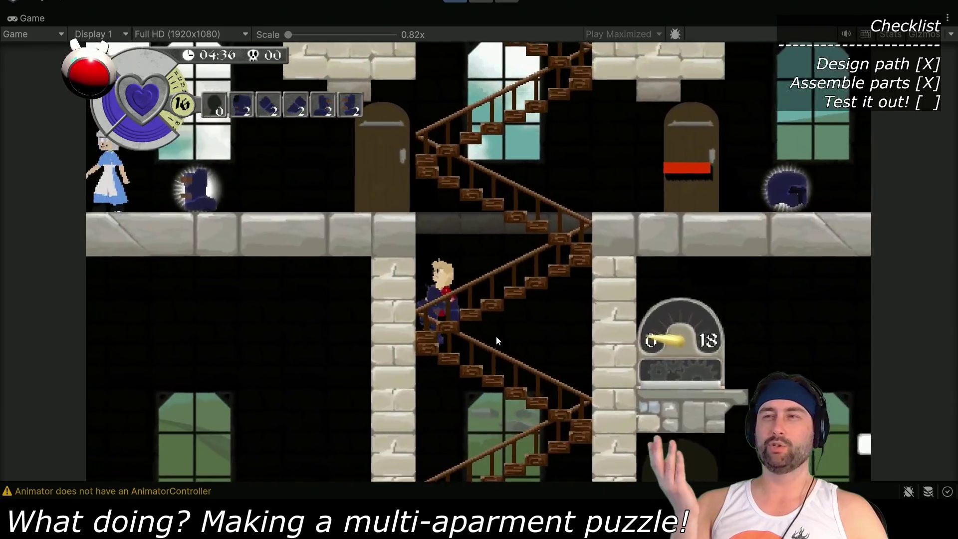
key(Up)
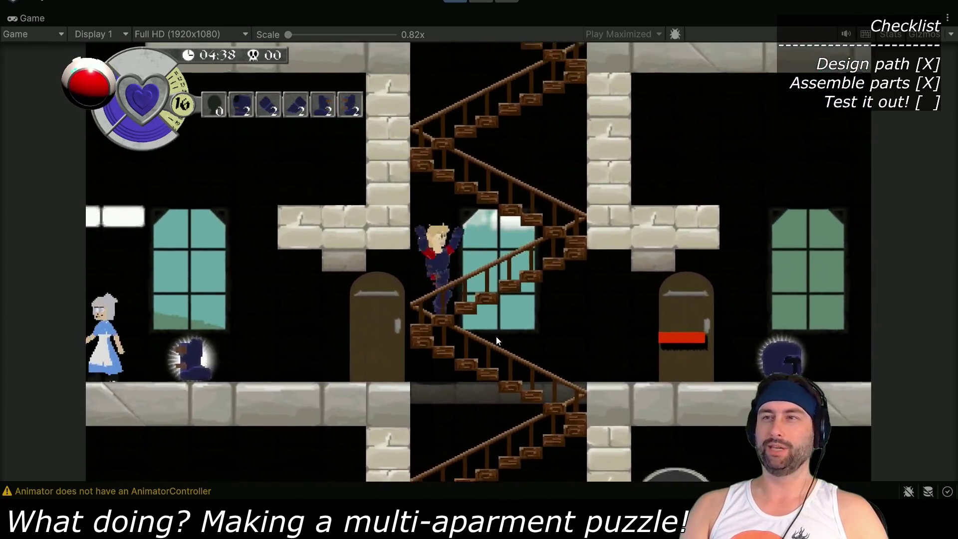
key(Right)
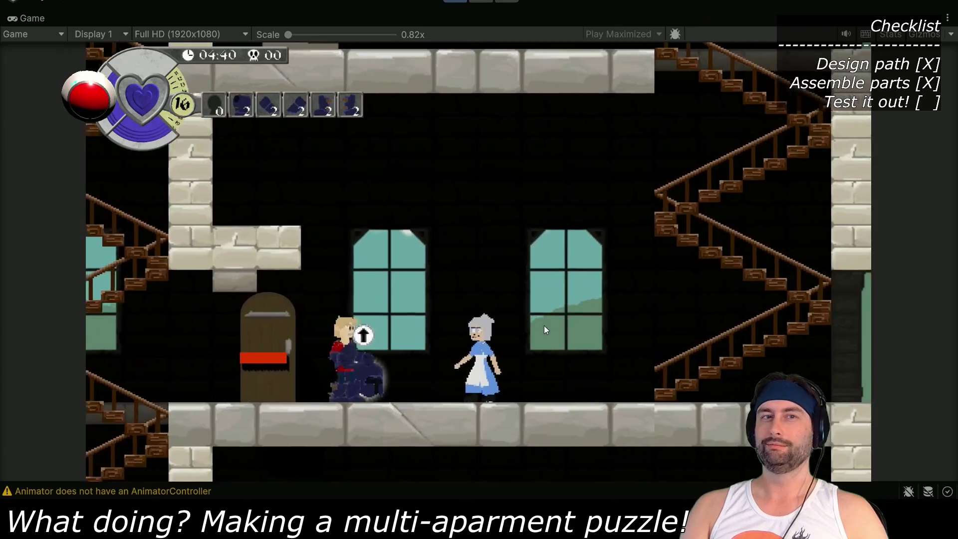
Descend the staircase to the lower doorway, then climb back up two floors
key(Left)
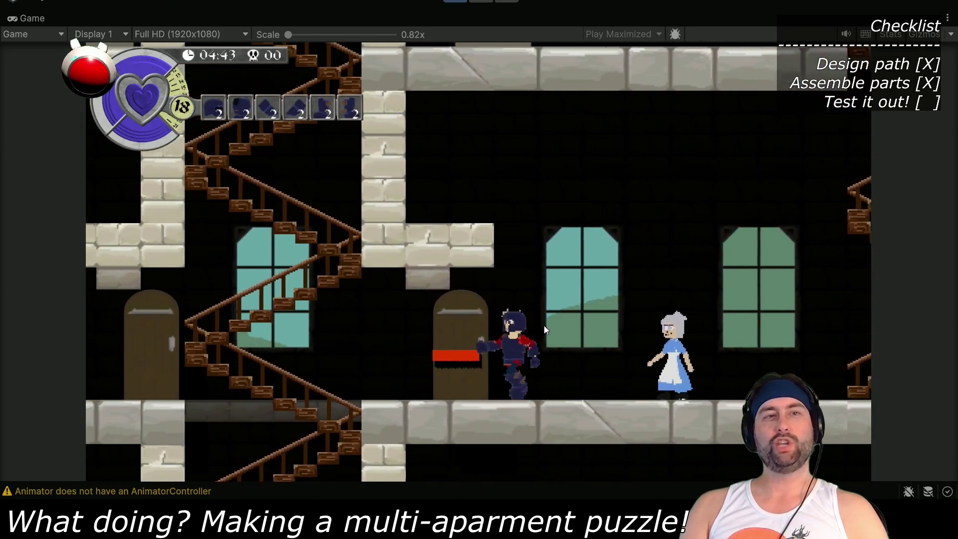
key(Down)
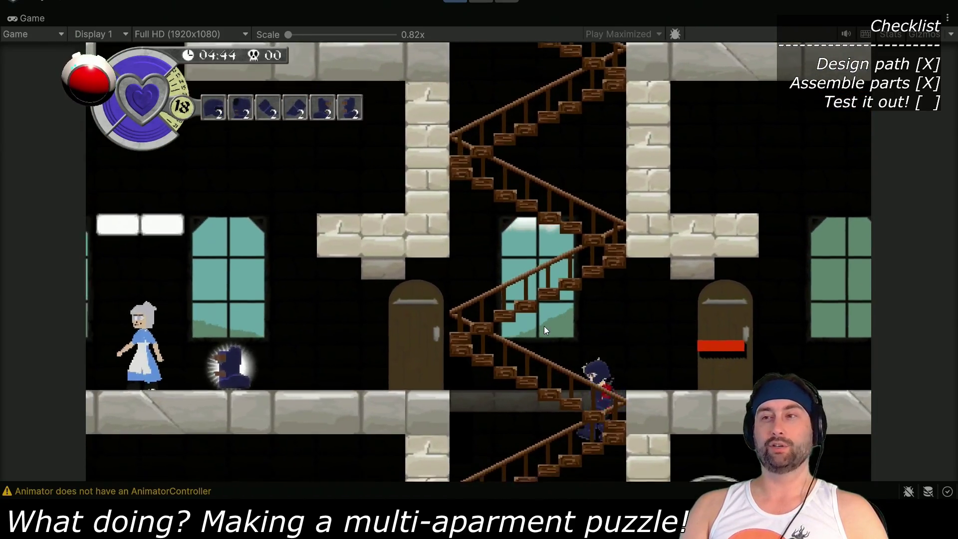
key(Down)
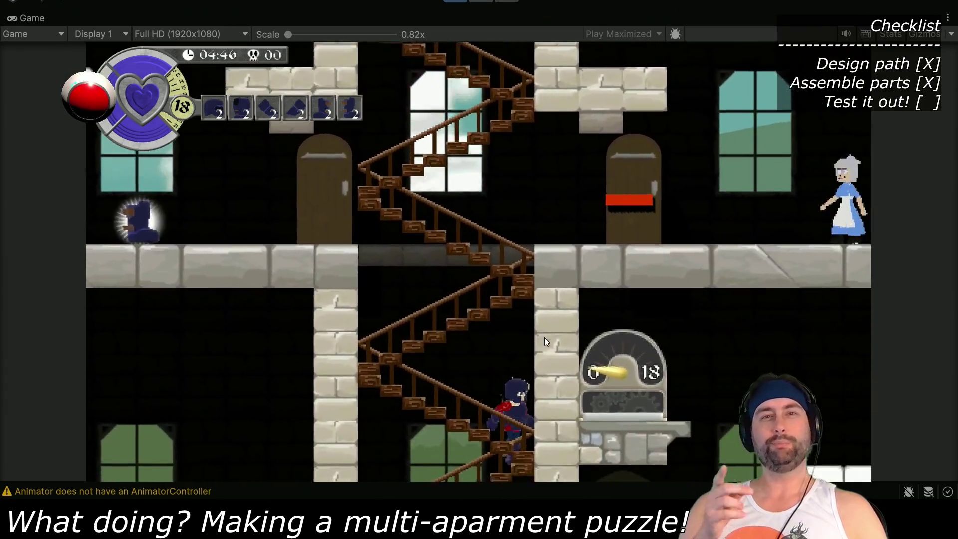
key(Down)
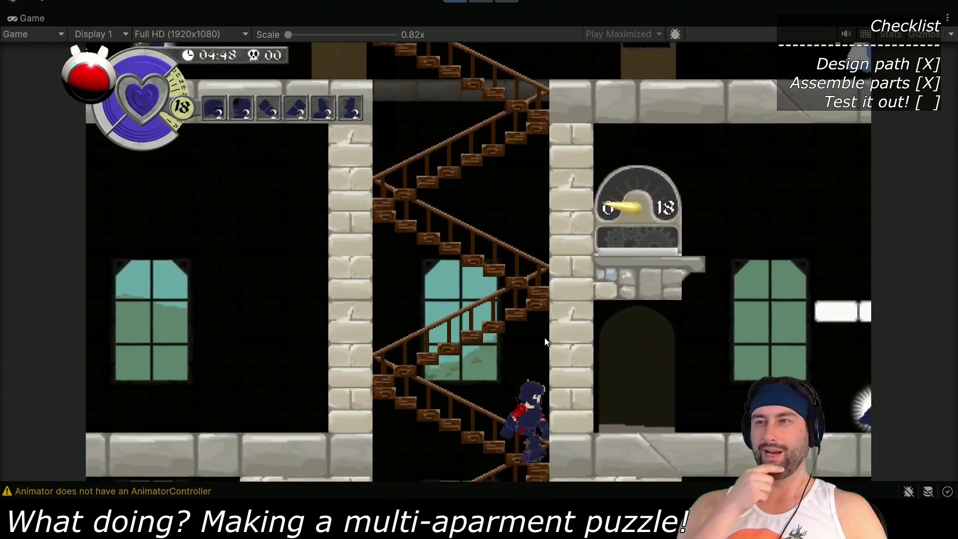
key(Down)
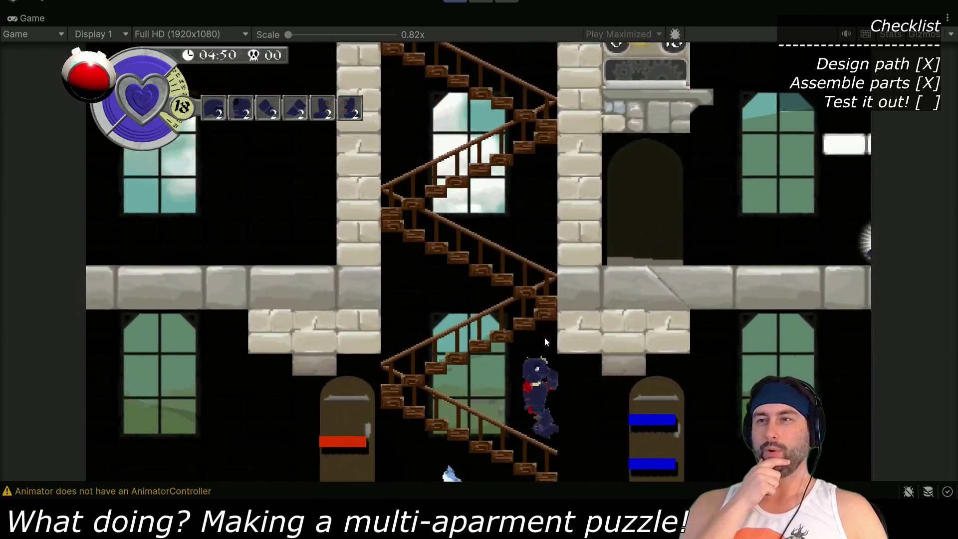
key(Right)
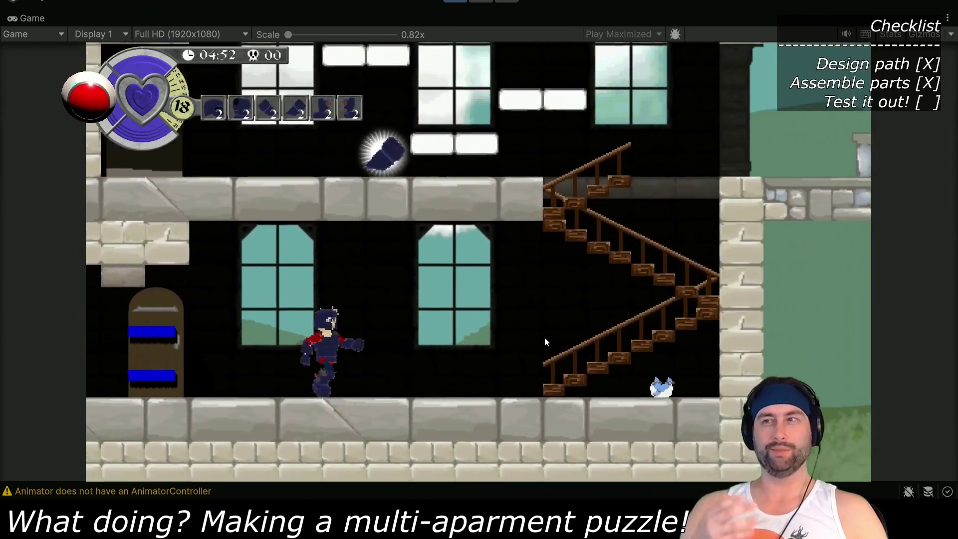
key(Up)
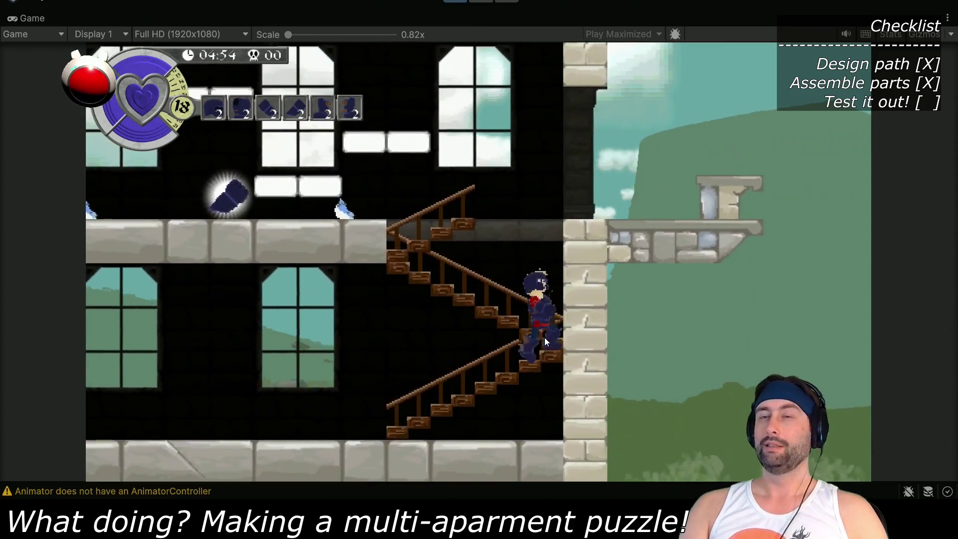
key(Up)
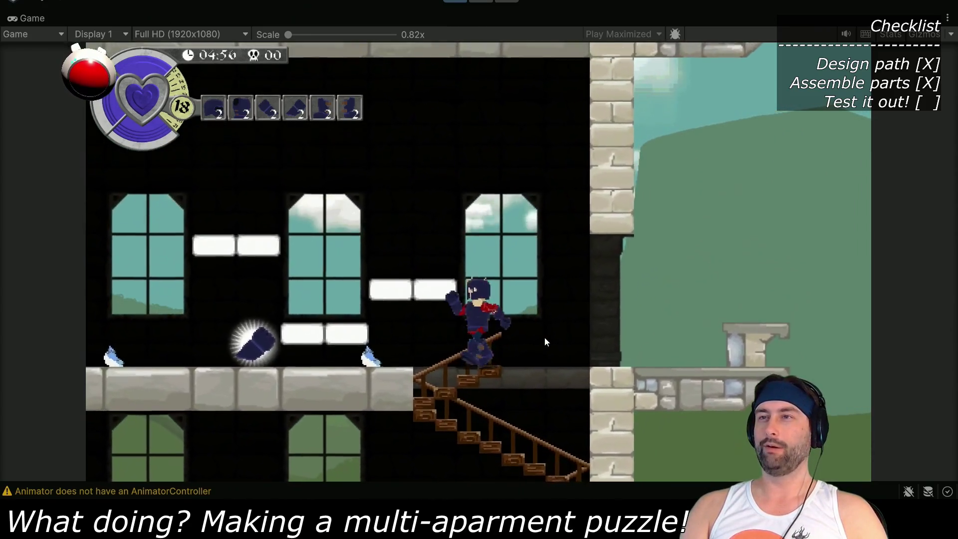
key(Left)
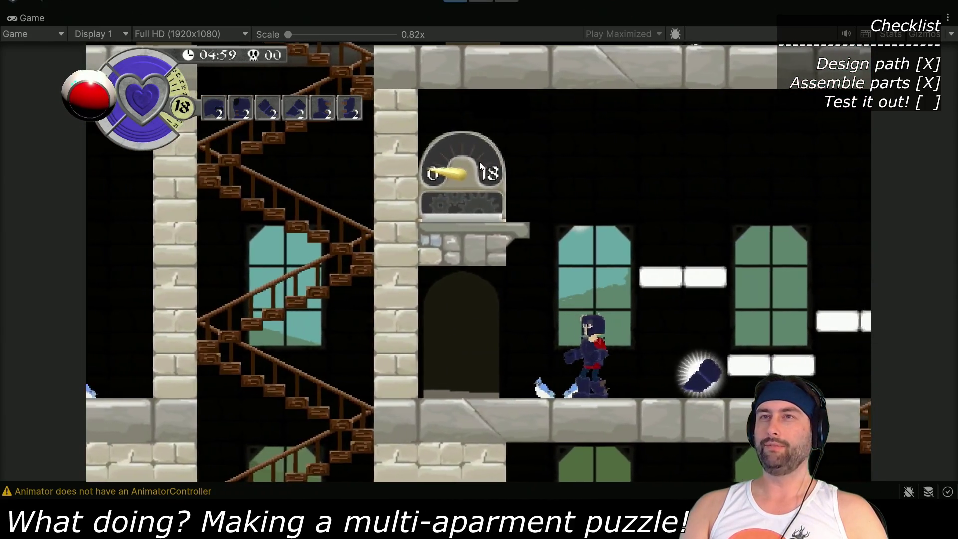
Jump across the white window platforms and walk into the 0–18 gauge machine
key(Right)
key(space)
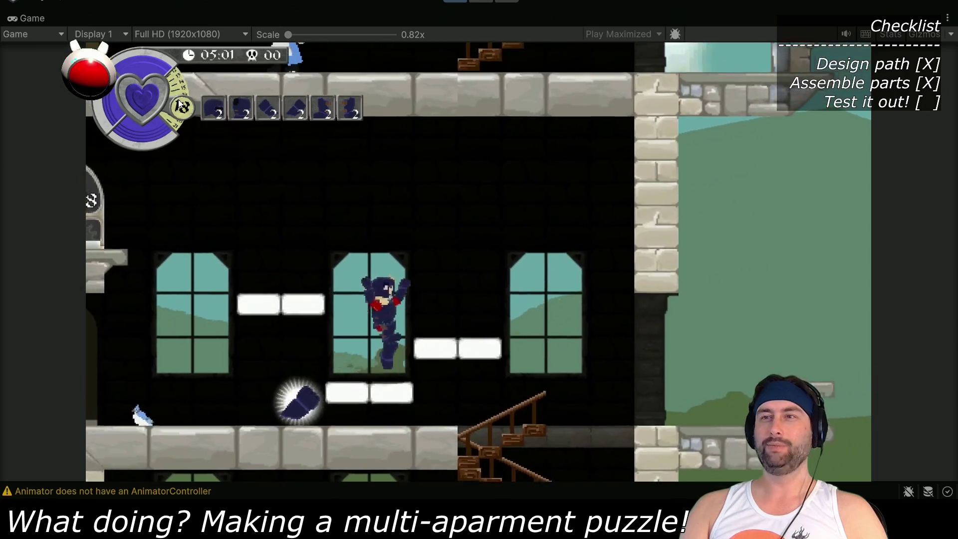
key(Right)
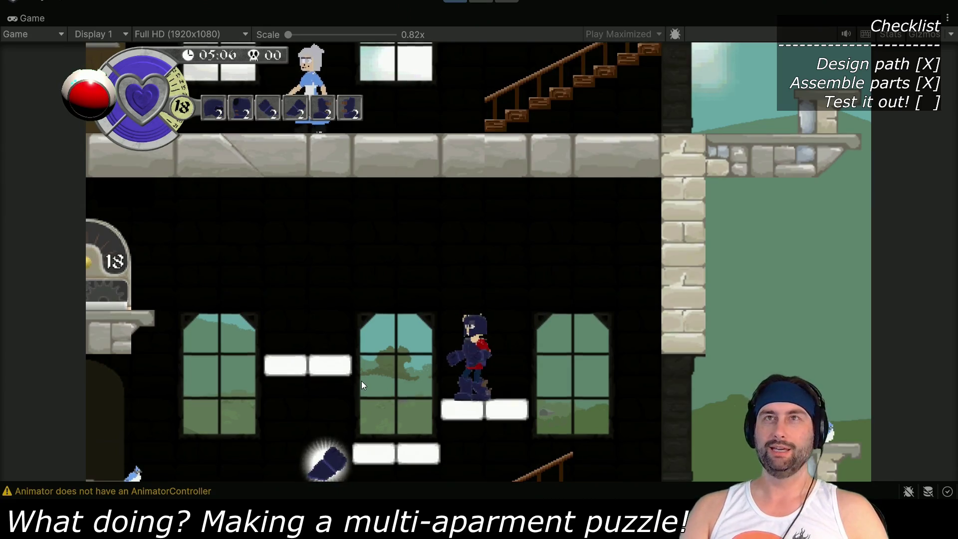
key(space)
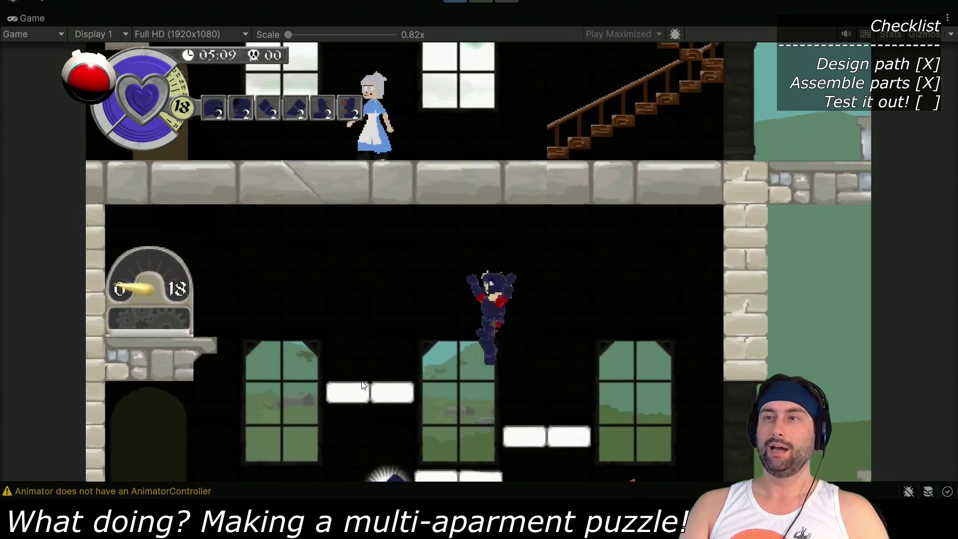
key(Left)
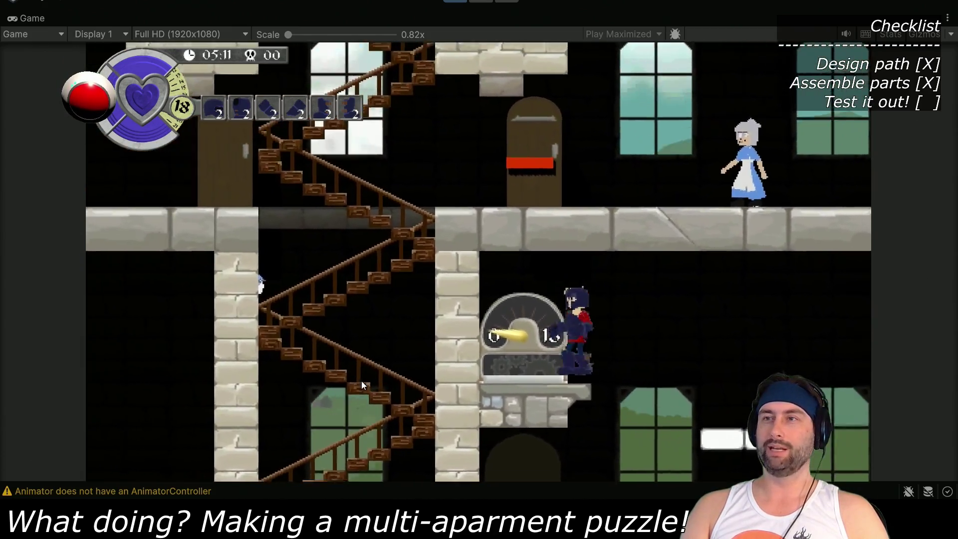
key(Left)
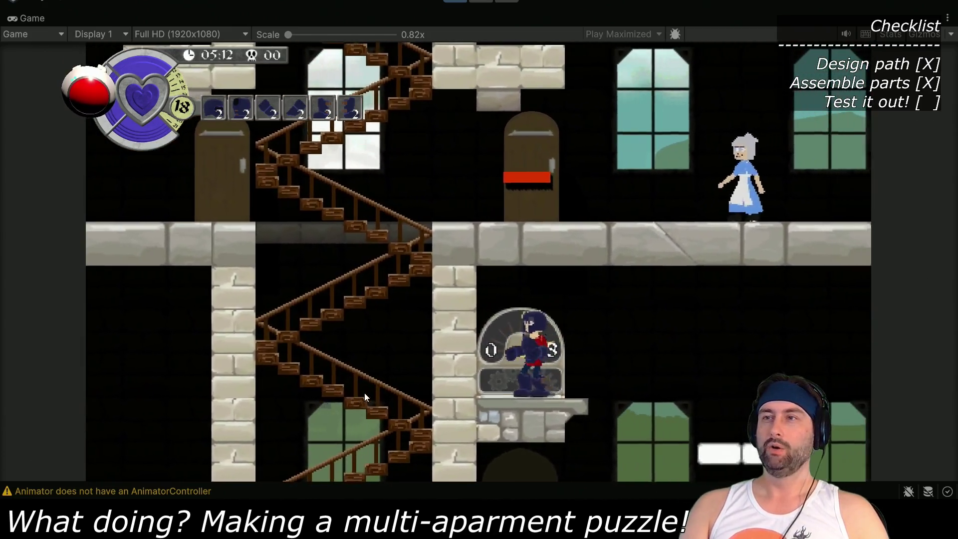
Leave the gauge, go through the gauge-room doorway into the torch-lit hall, and stop Play mode
key(Right)
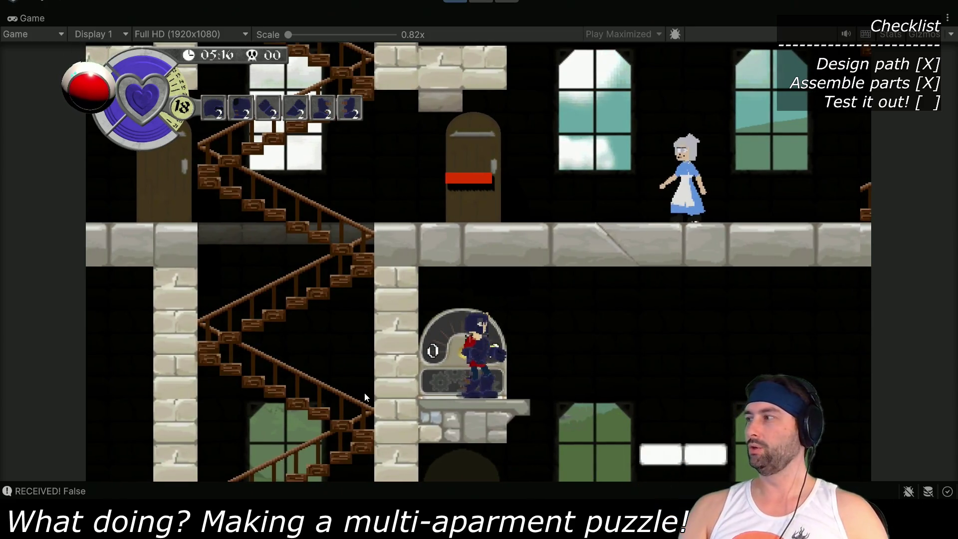
key(Right)
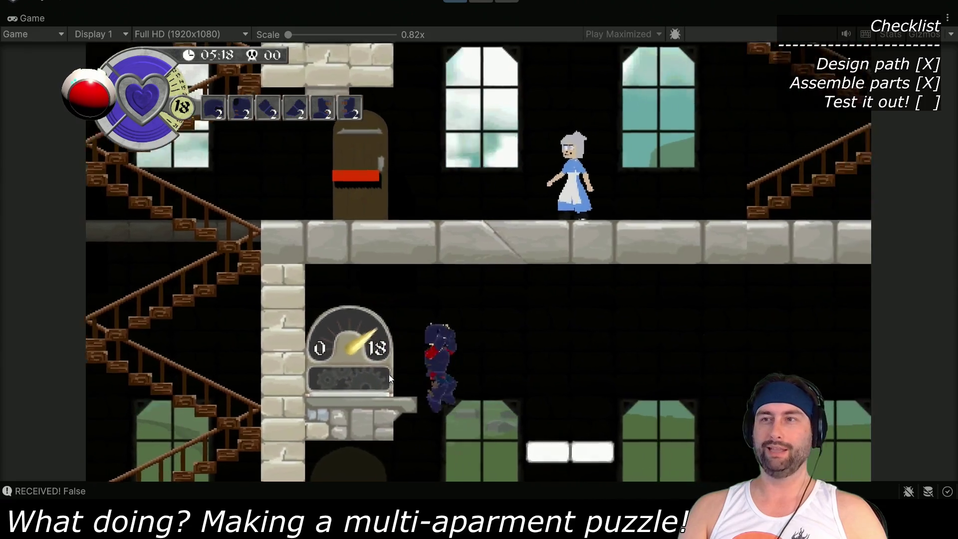
key(Left)
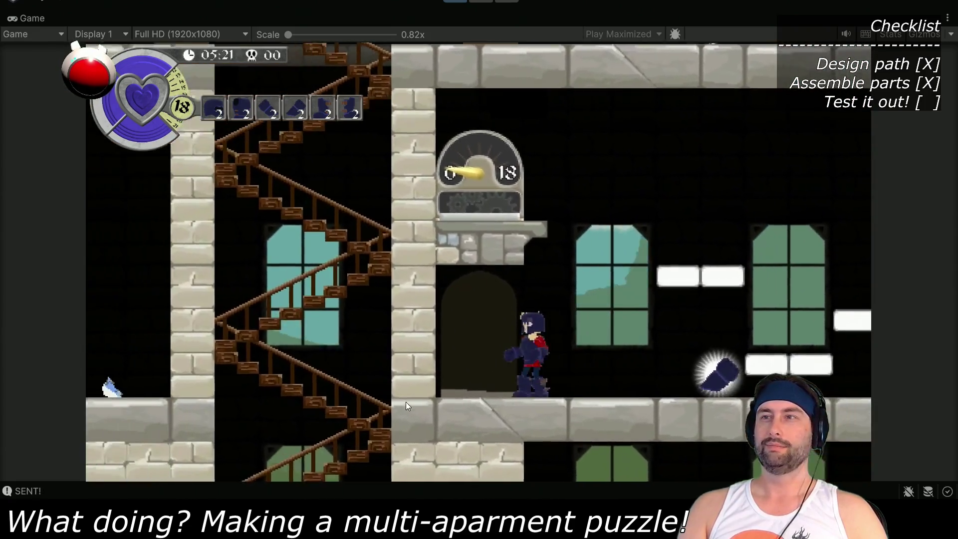
key(Left)
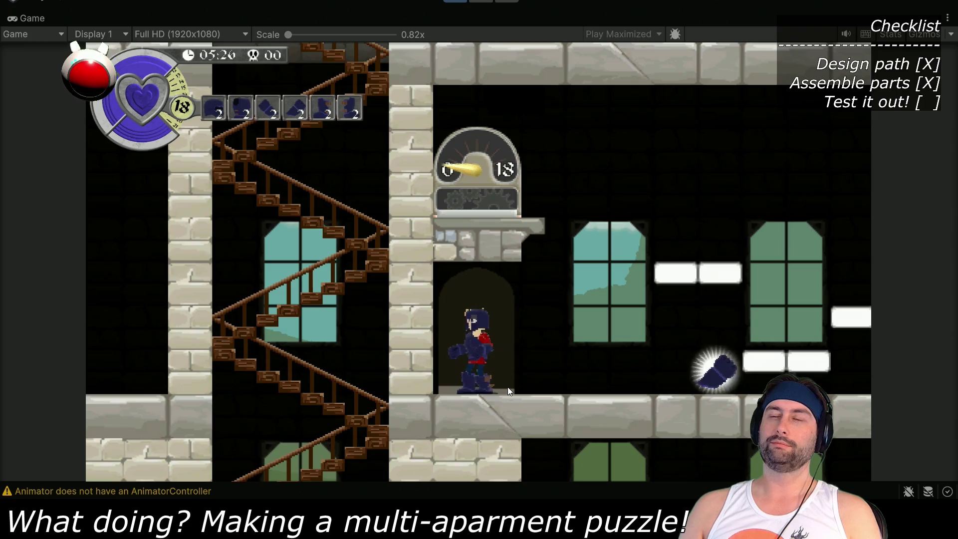
key(Up)
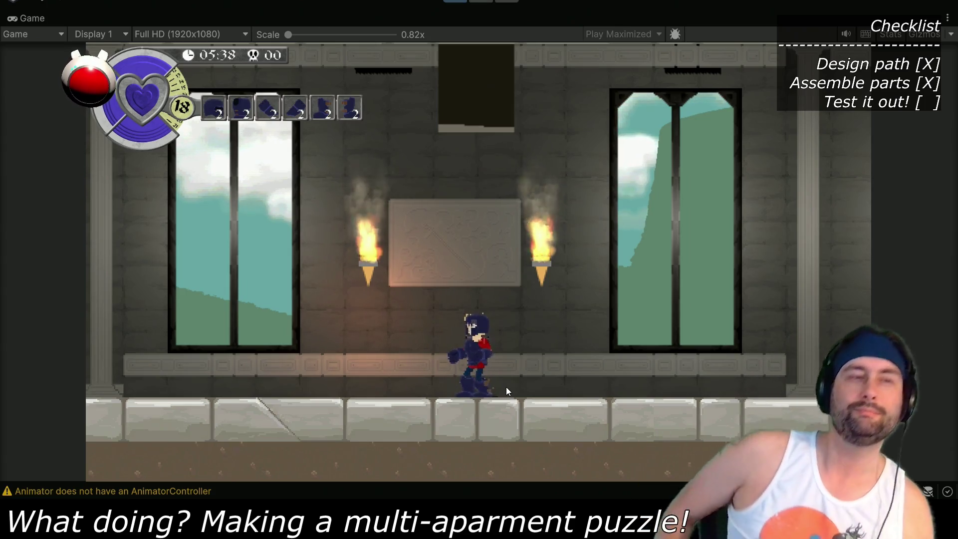
click(446, 1)
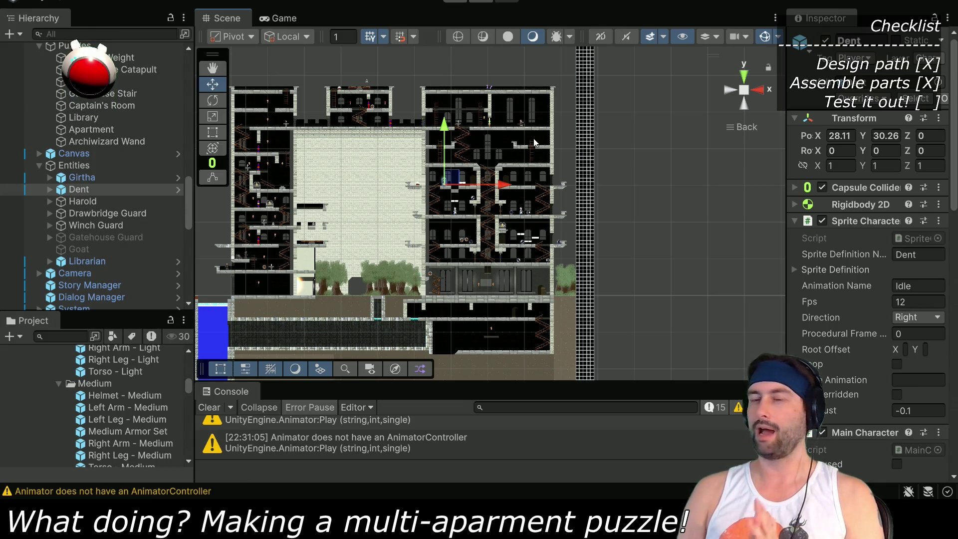
Move Dent into the lower-middle apartment room at X 47.11, Y 14.26
scroll(489, 214, up, 5)
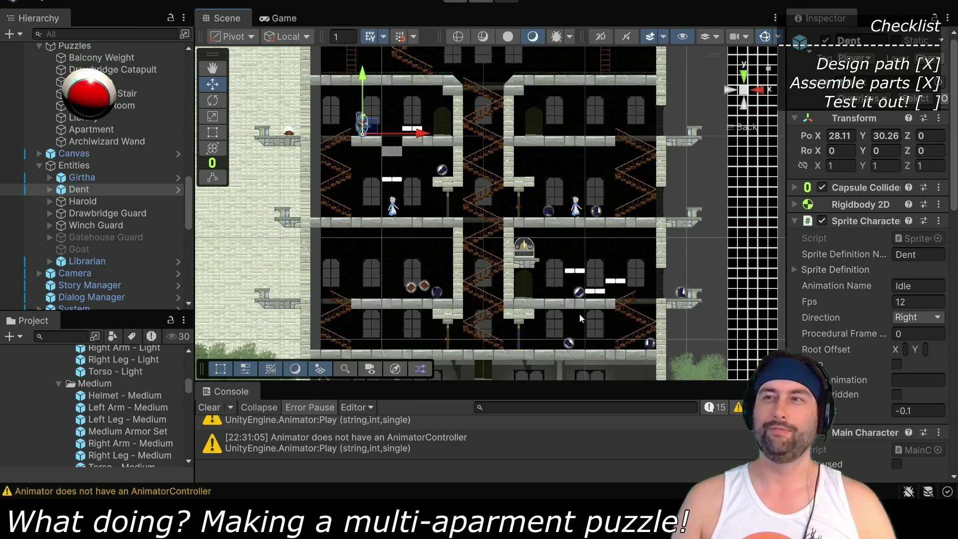
scroll(579, 313, up, 3)
scroll(504, 229, up, 3)
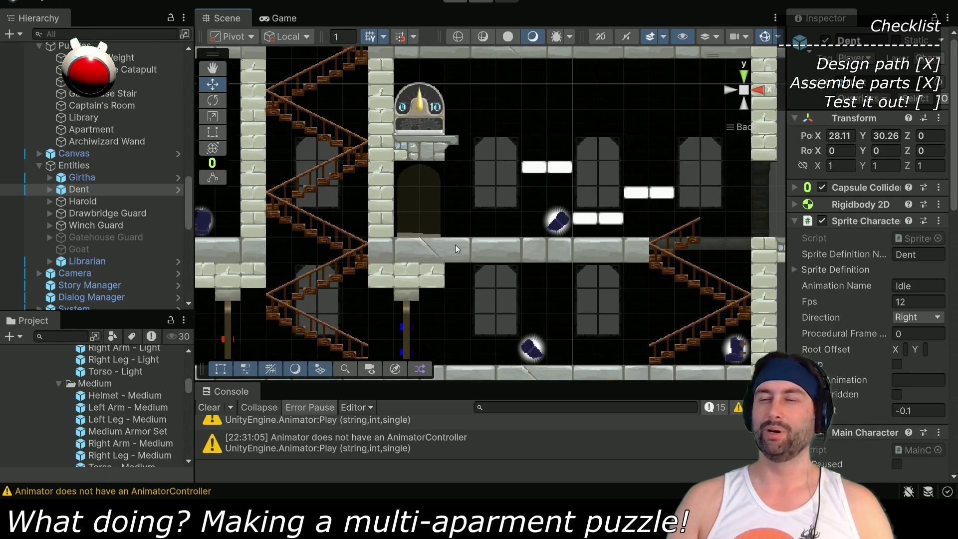
double_click(79, 189)
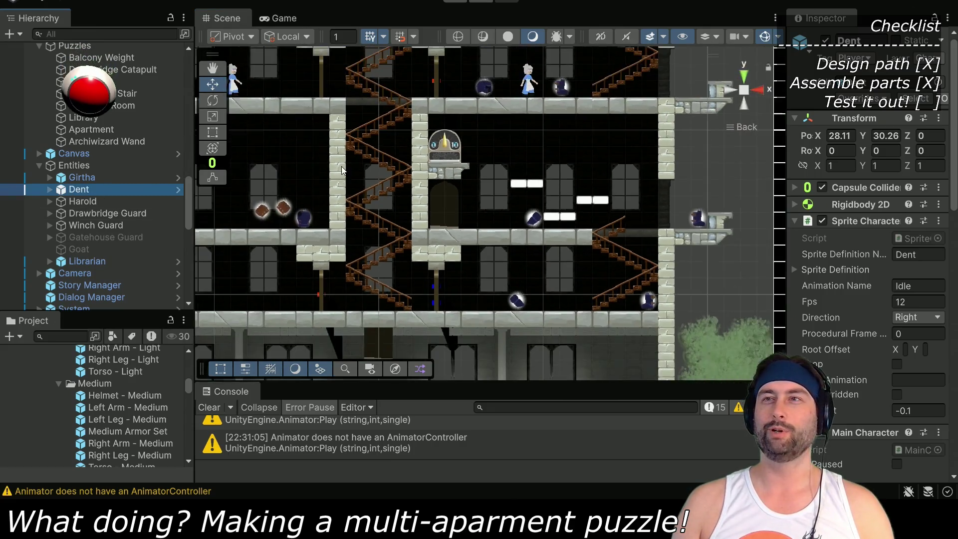
scroll(371, 234, down, 2)
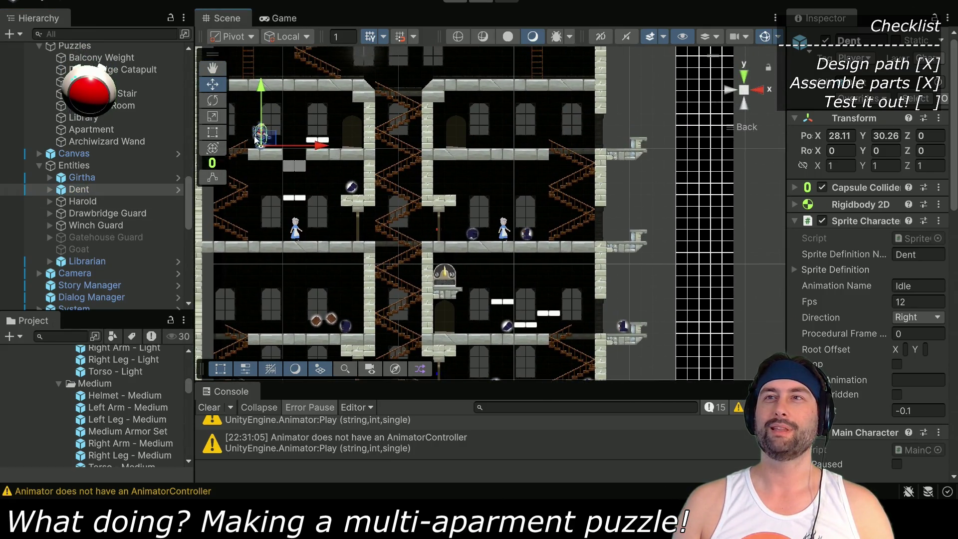
drag(298, 151, 493, 321)
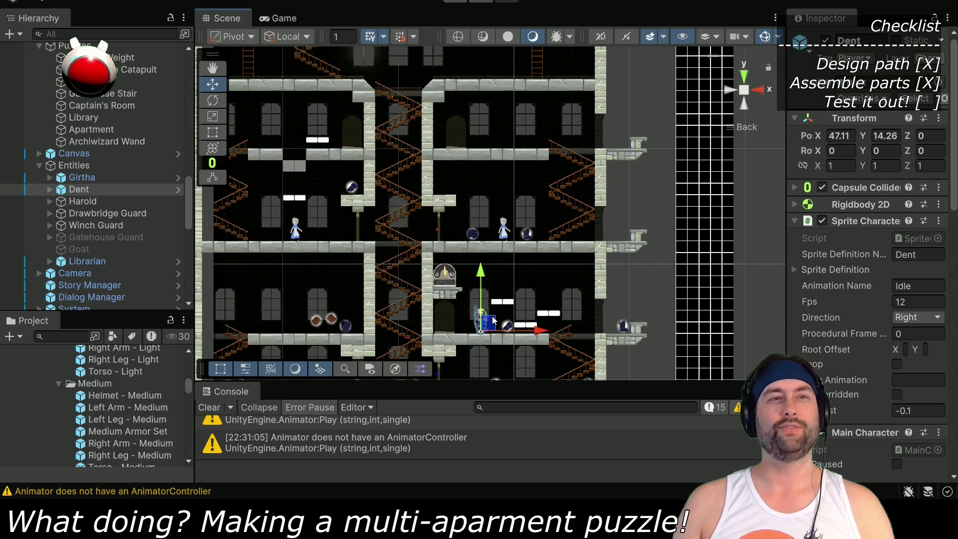
scroll(507, 316, up, 5)
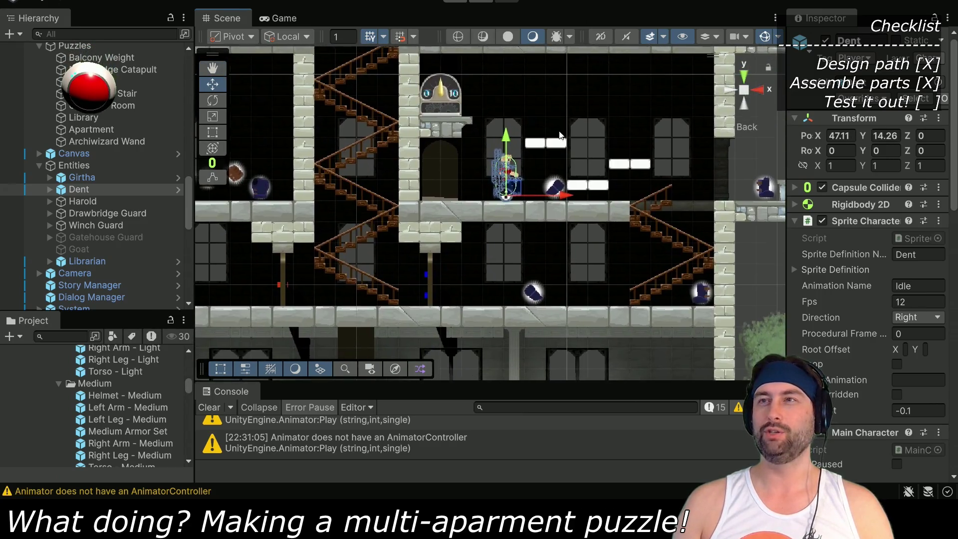
scroll(495, 159, up, 2)
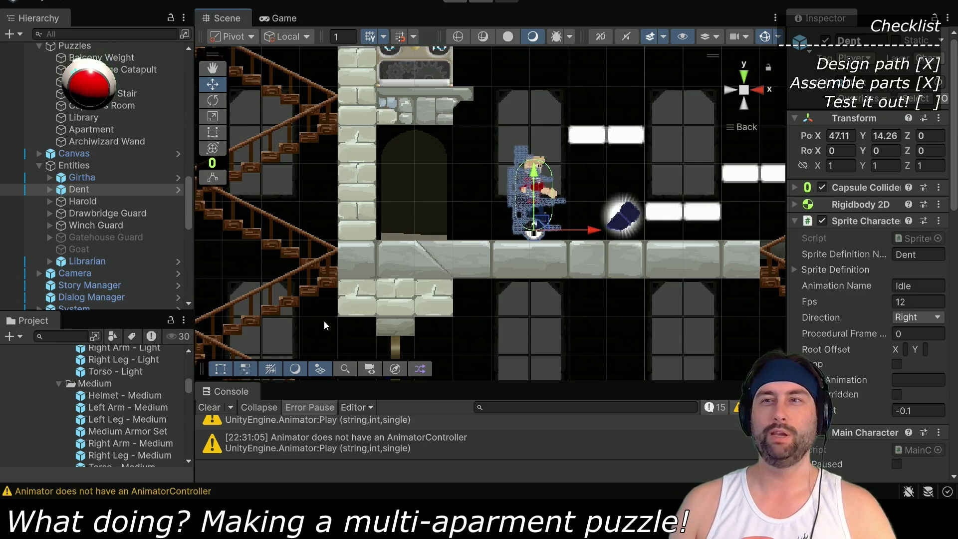
click(58, 340)
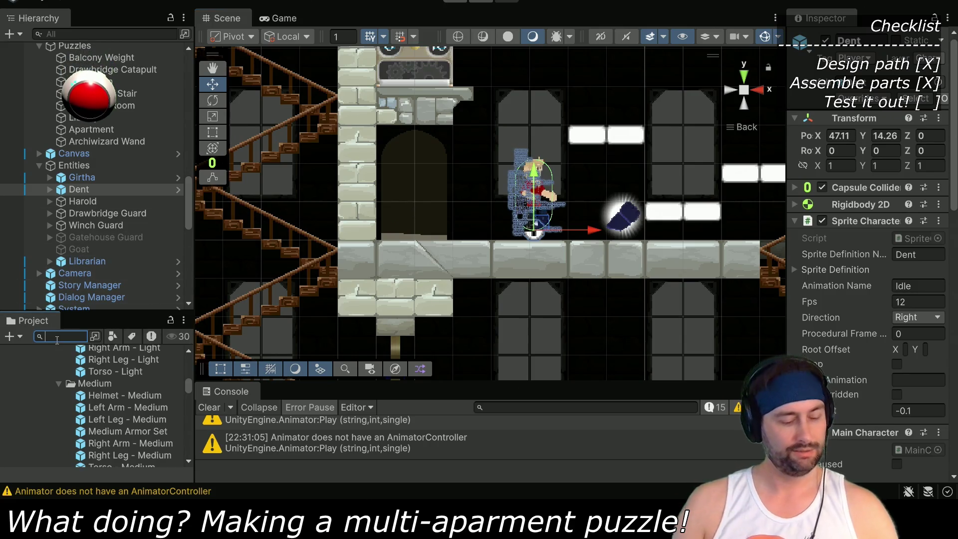
Place the Torch prefab from a 'torch' search beside the doorway left of Dent
text(torch)
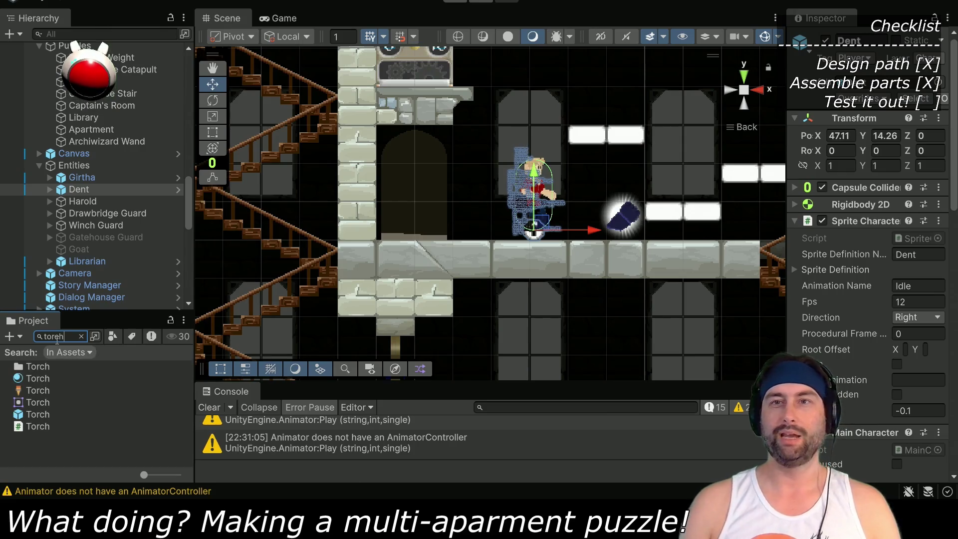
drag(36, 414, 454, 194)
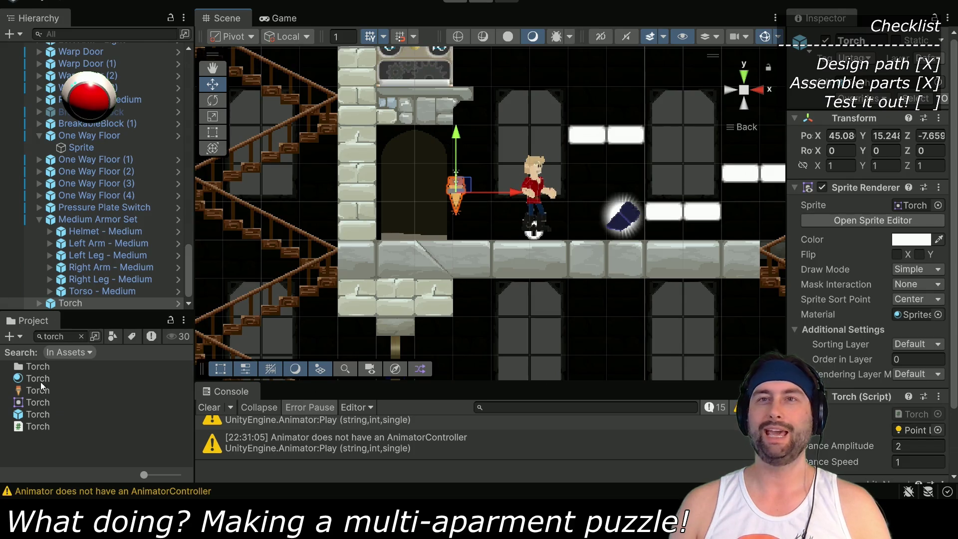
click(39, 301)
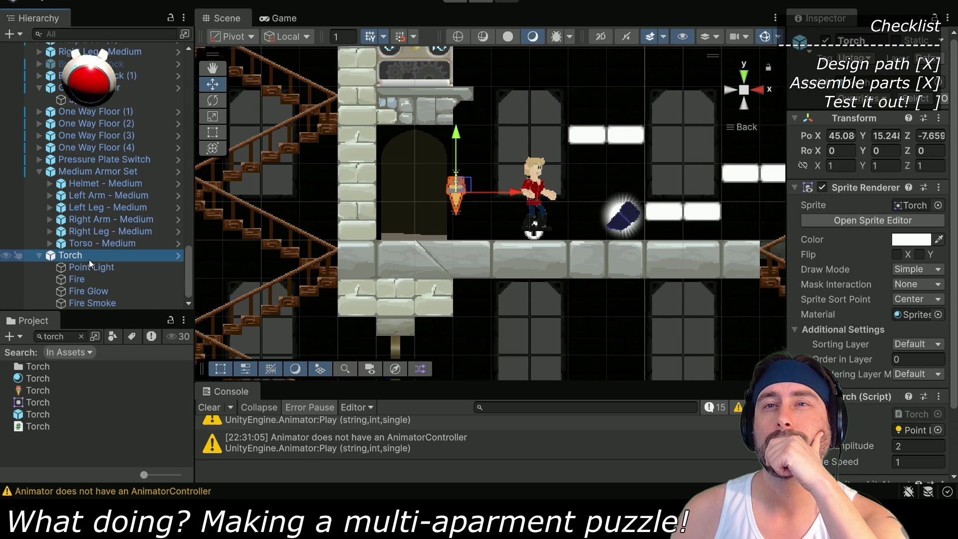
Unpack the Torch prefab, undoing an accidentally added empty child first
right_click(83, 256)
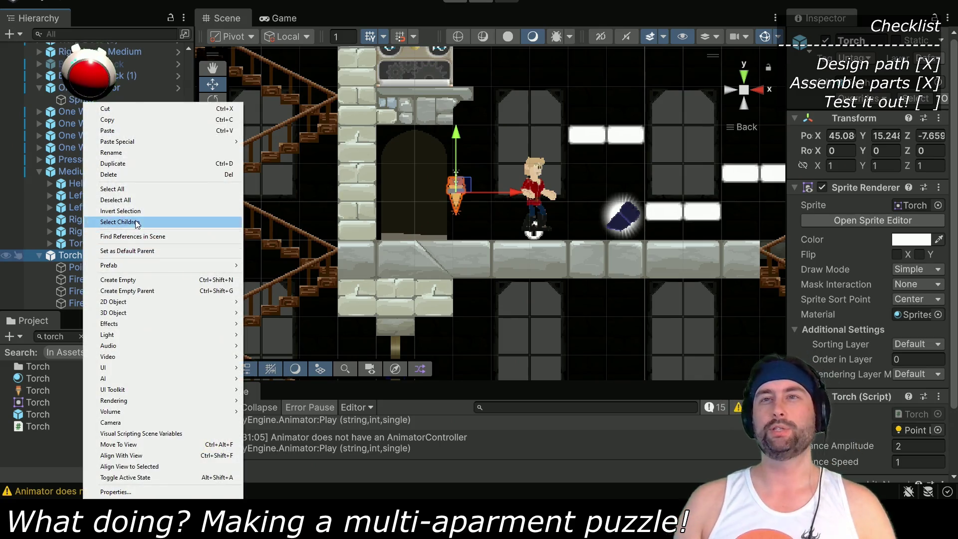
click(133, 283)
key(ctrl+z)
right_click(88, 255)
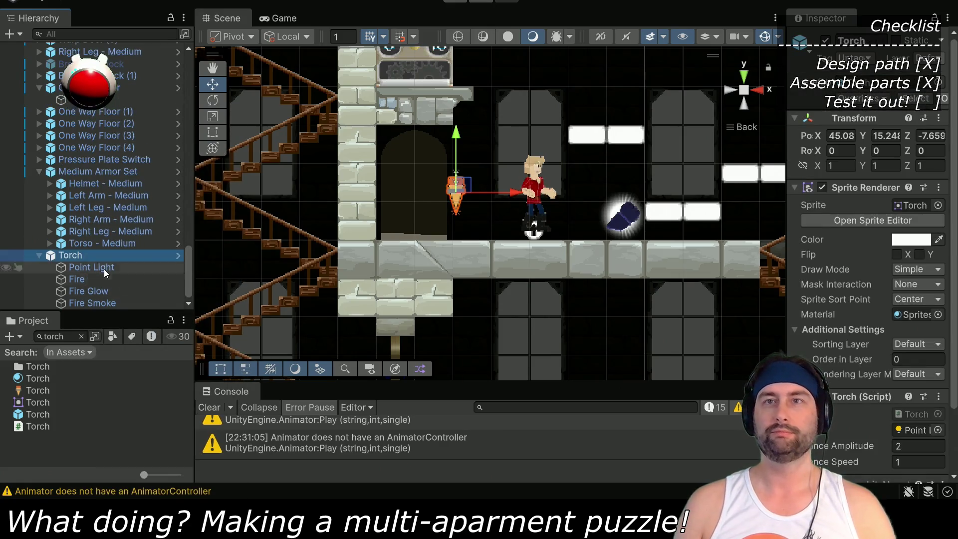
mouse_move(180, 265)
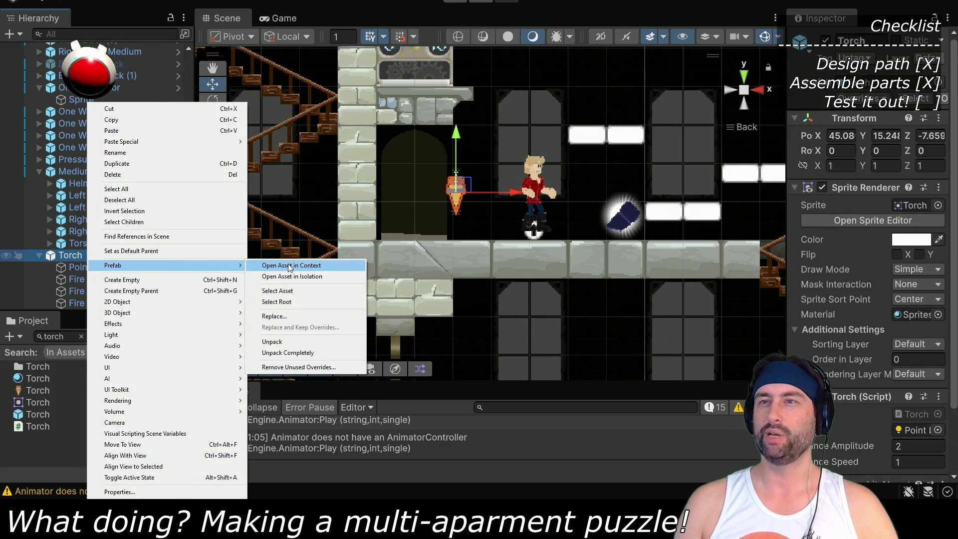
click(280, 341)
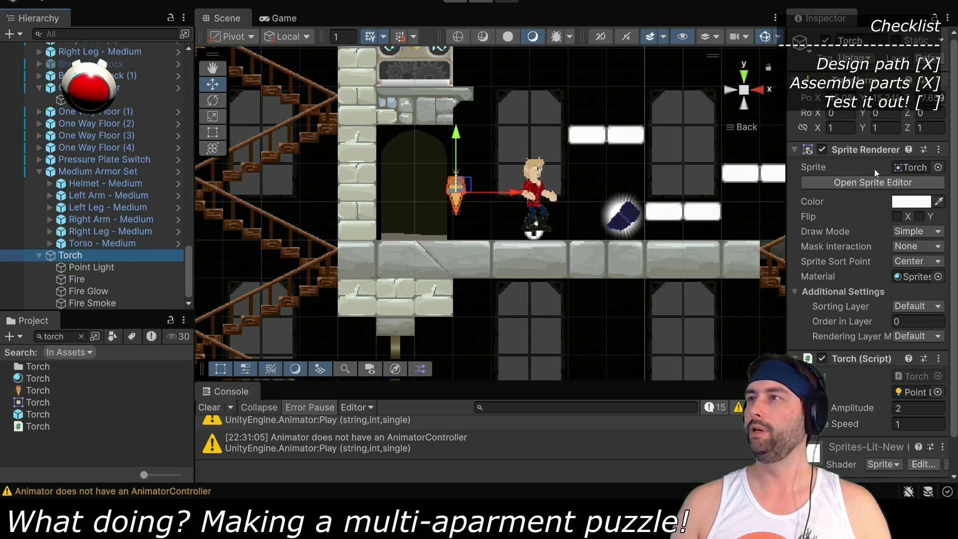
Remove the Sprite Renderer component from the Torch
scroll(846, 304, down, 2)
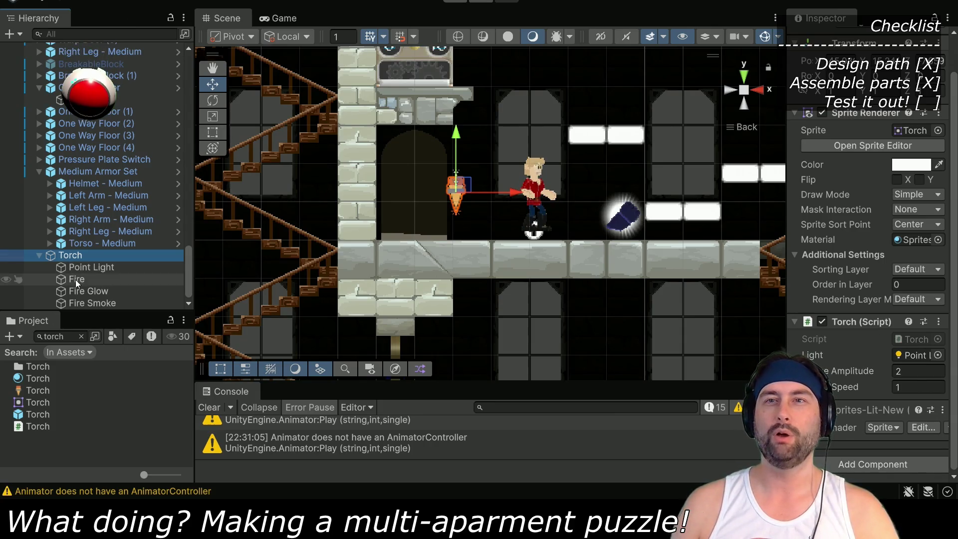
scroll(890, 208, up, 2)
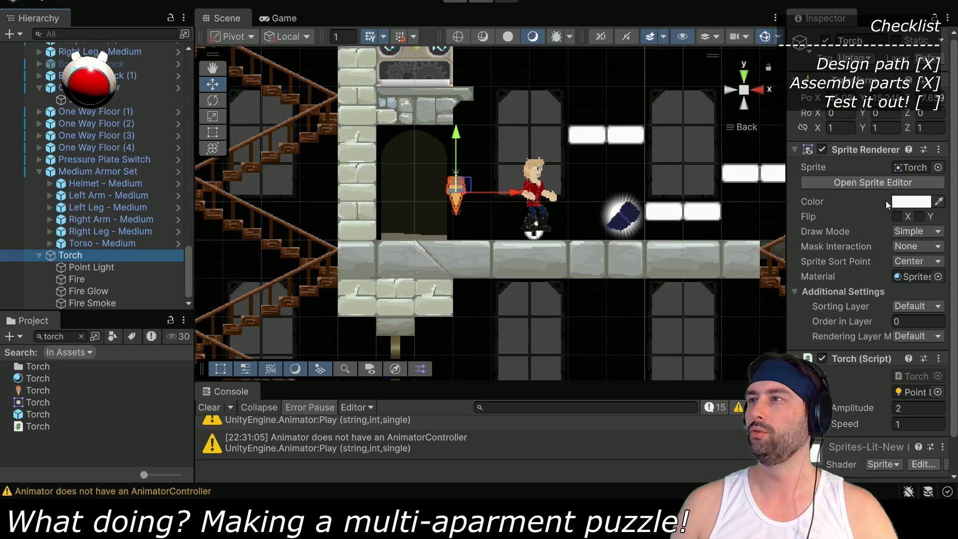
click(938, 150)
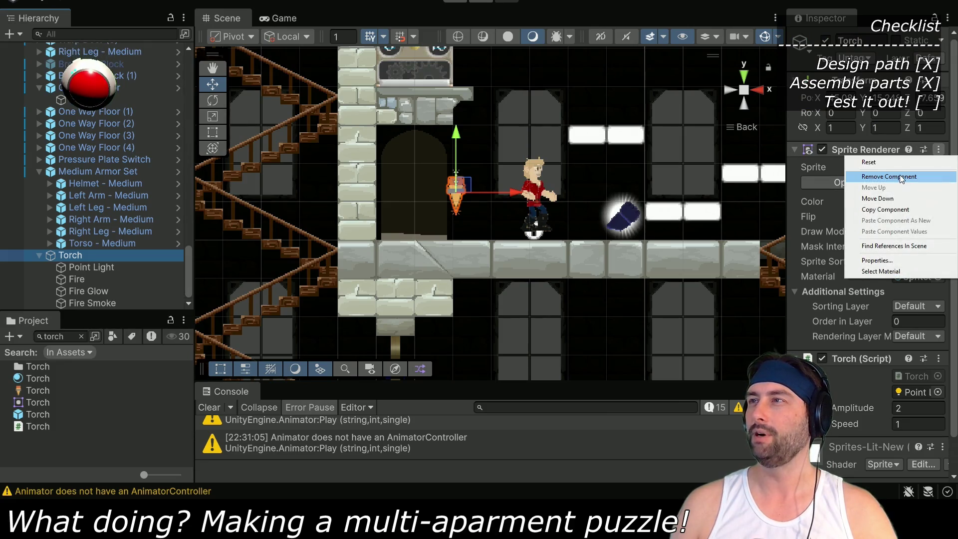
click(899, 176)
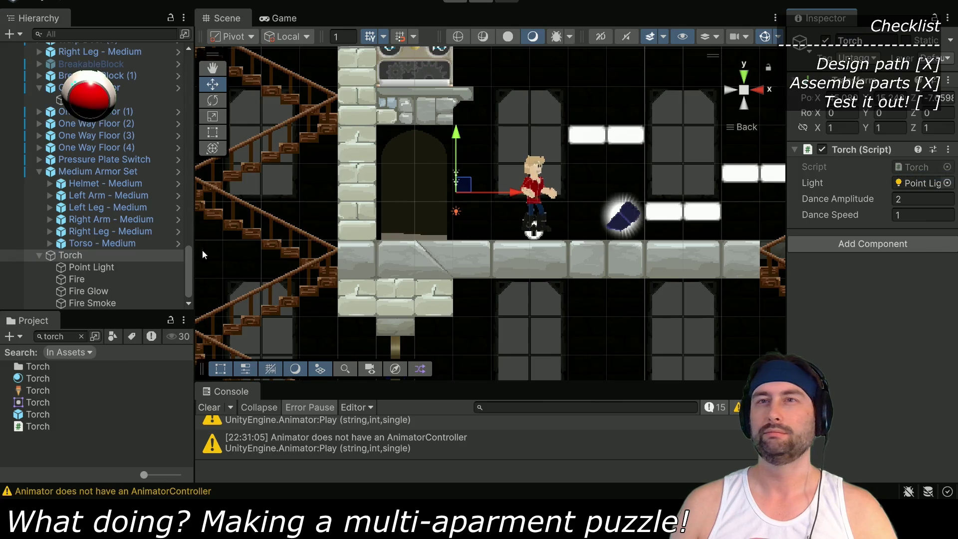
Move the whole Torch down onto the floor at the fireplace, with Position Z 0
click(97, 268)
shift+click(86, 304)
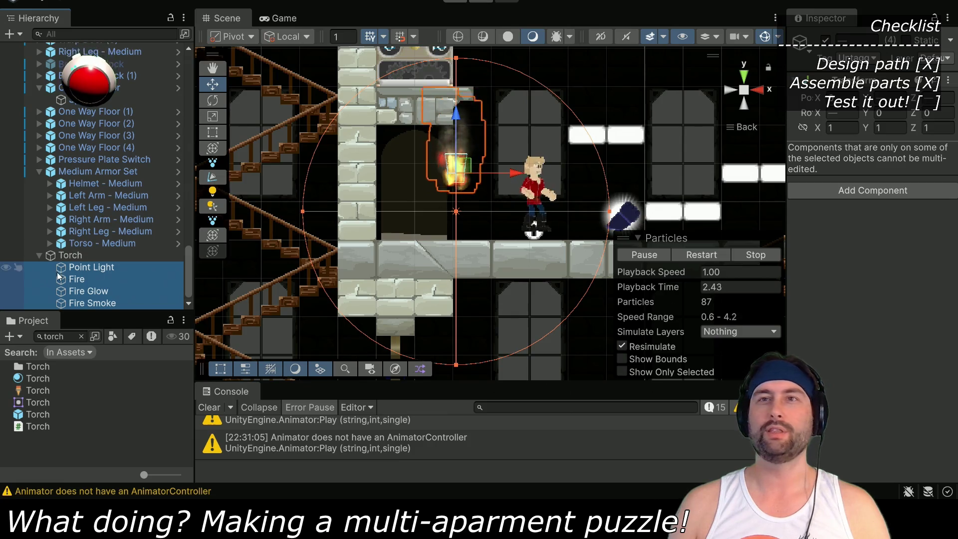
click(102, 269)
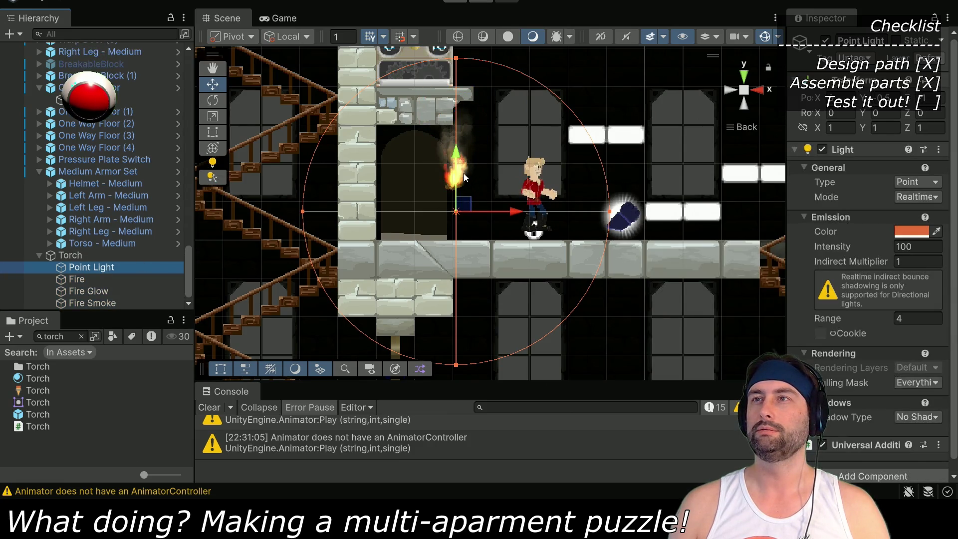
click(65, 257)
drag(464, 189, 420, 243)
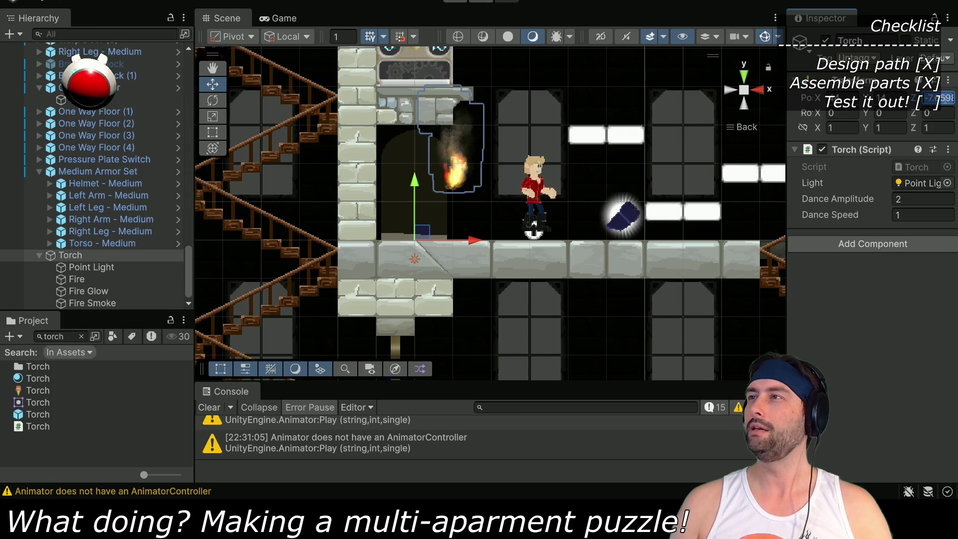
text(0)
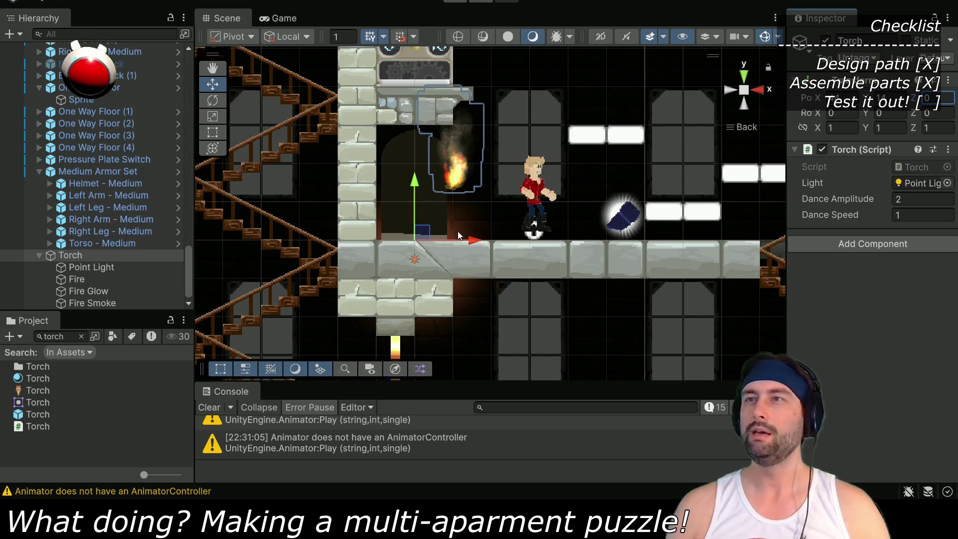
Raise the Torch's point light, review the Fire, Fire Glow and Fire Smoke particles, and playtest
click(100, 271)
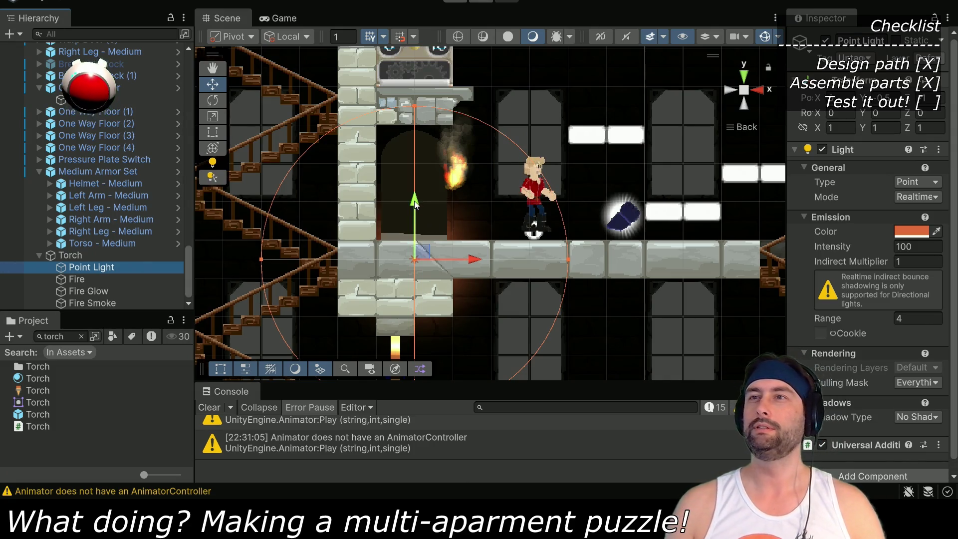
drag(414, 203, 415, 165)
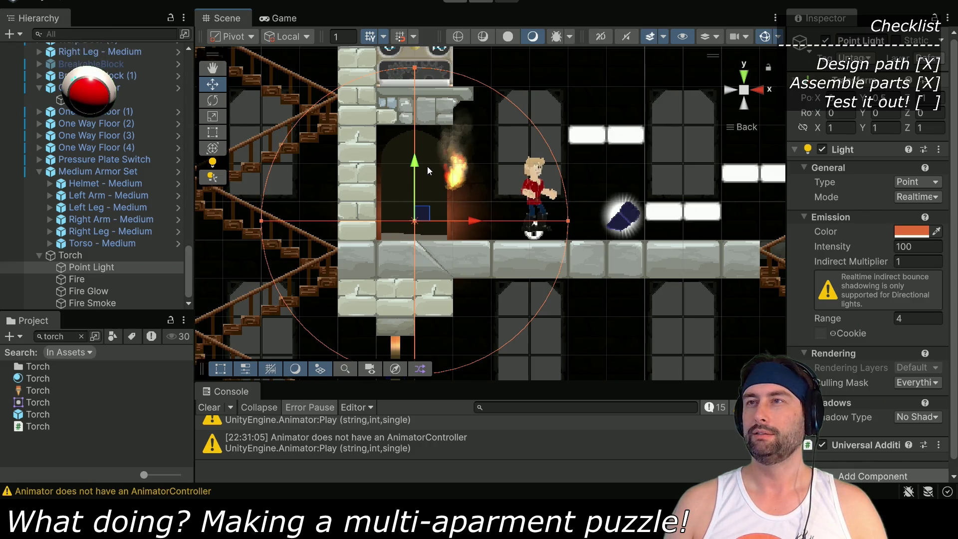
click(94, 279)
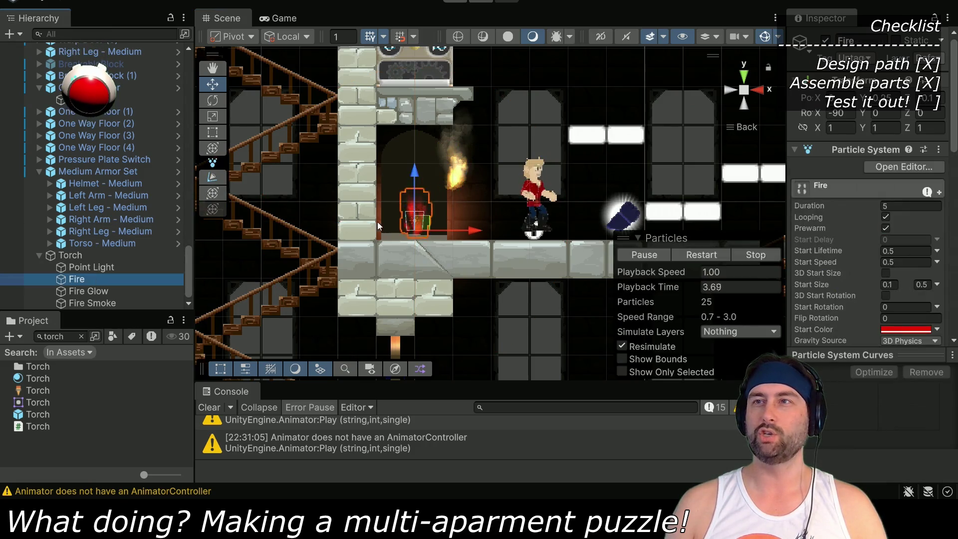
click(78, 291)
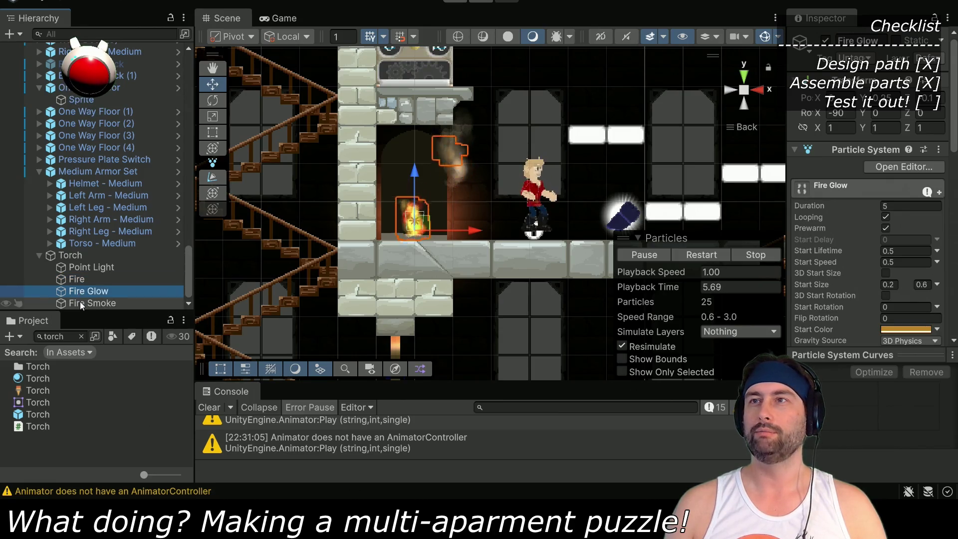
click(80, 303)
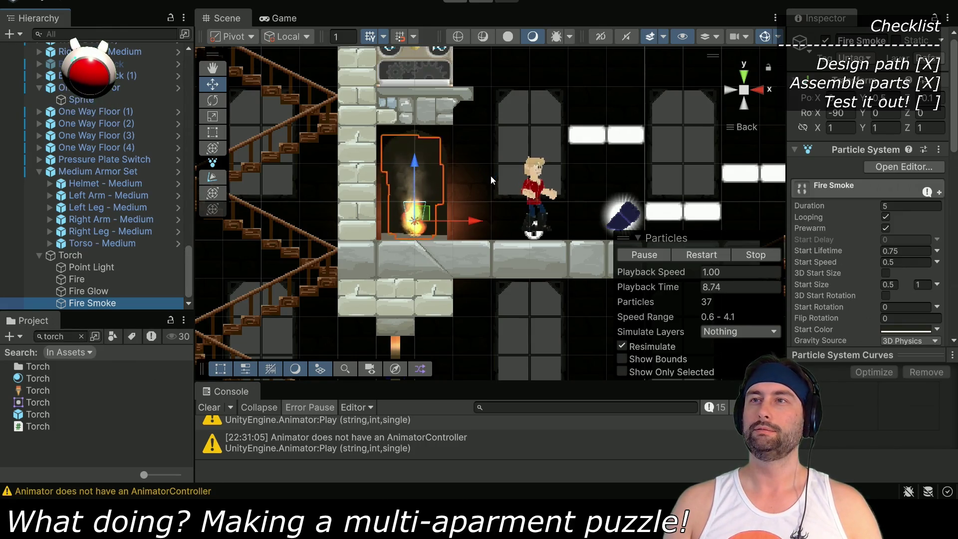
click(455, 1)
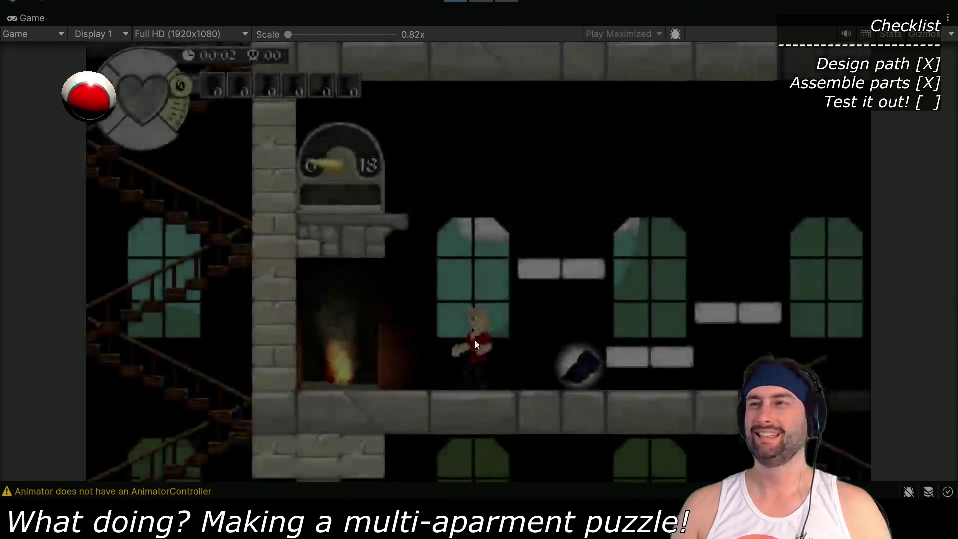
Walk the player left into the fireplace and back, then inspect the Fire particles
key(Left)
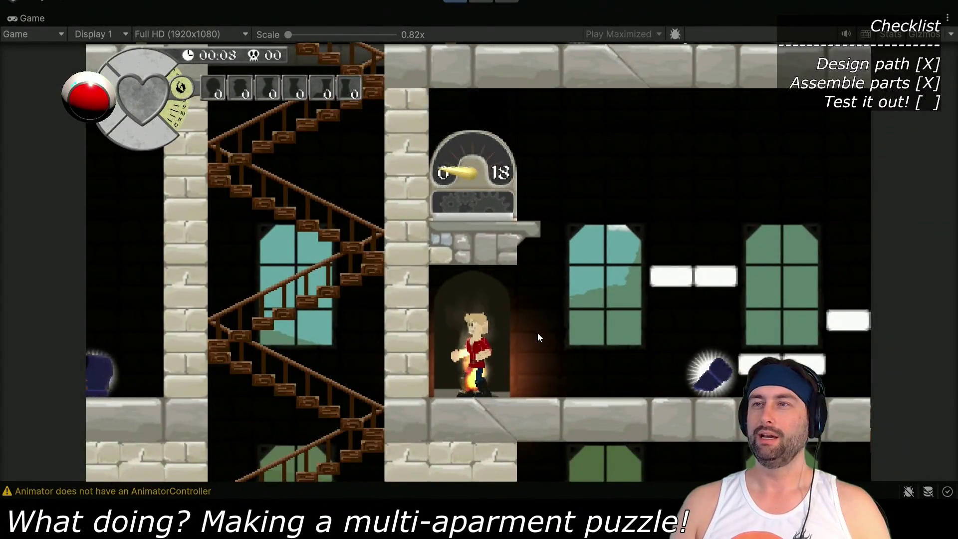
key(Right)
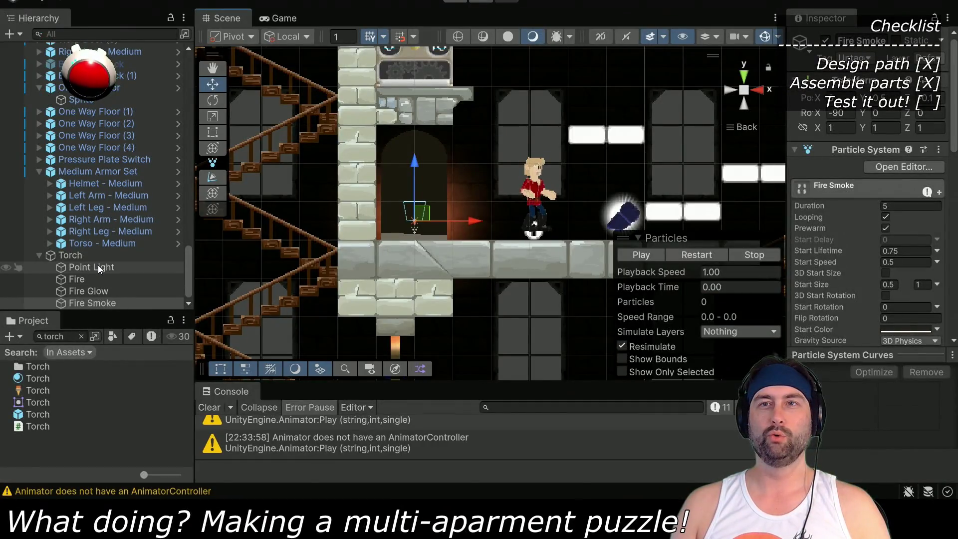
click(91, 290)
click(82, 279)
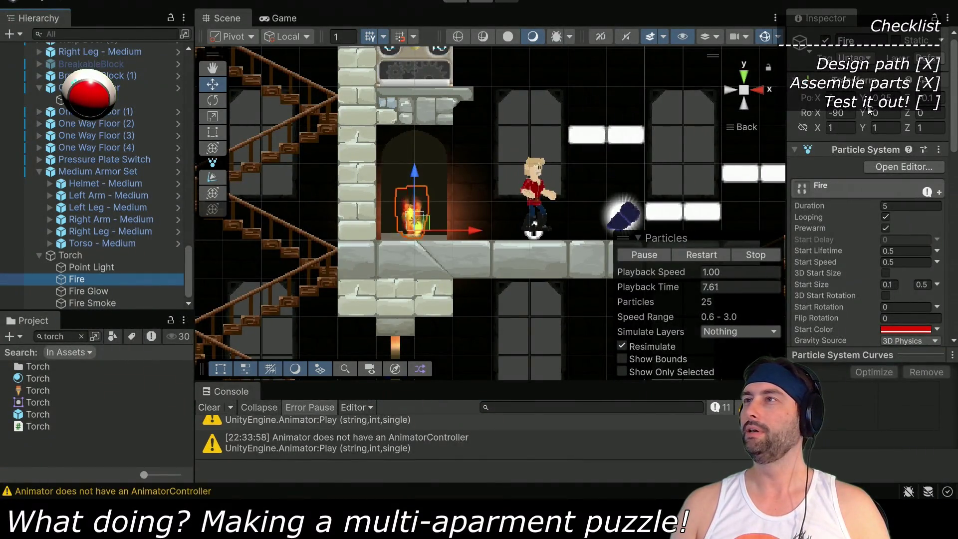
Clear the Fire particles' Position Z value and restart the playtest
click(942, 98)
key(BackSpace)
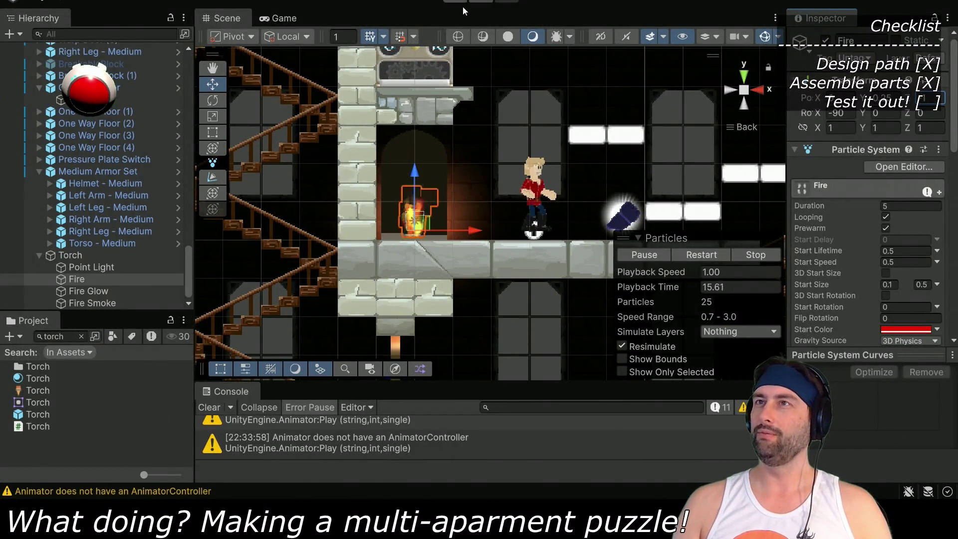
key(ctrl+p)
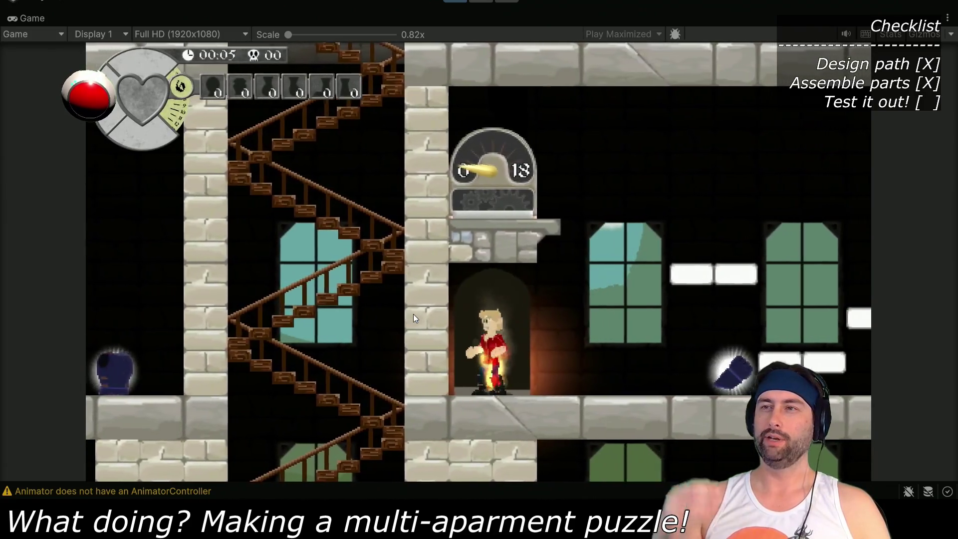
Restore the full editor layout and drag the Fire particles' Position Z to a new value
double_click(34, 23)
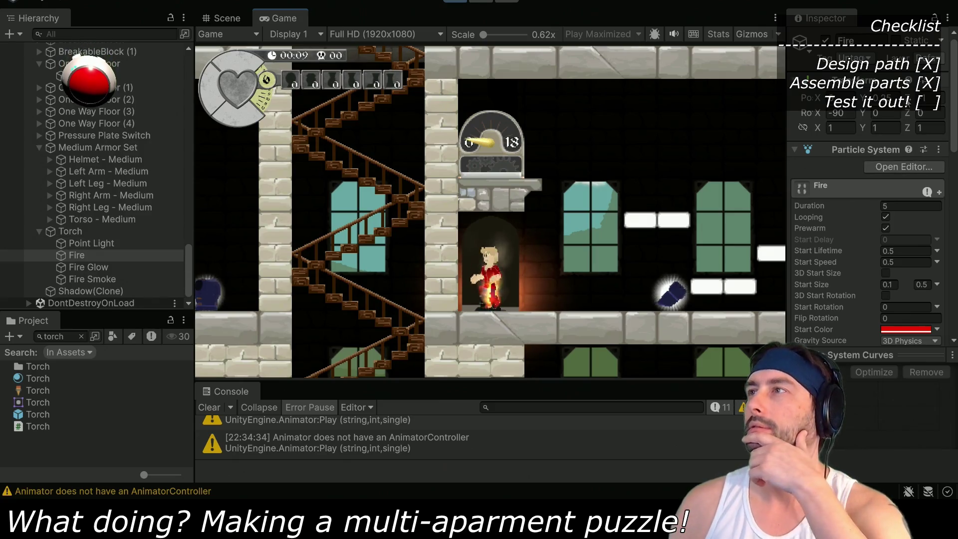
mouse_move(910, 97)
mouse_down()
mouse_move(928, 98)
mouse_move(400, 114)
mouse_move(760, 116)
mouse_up()
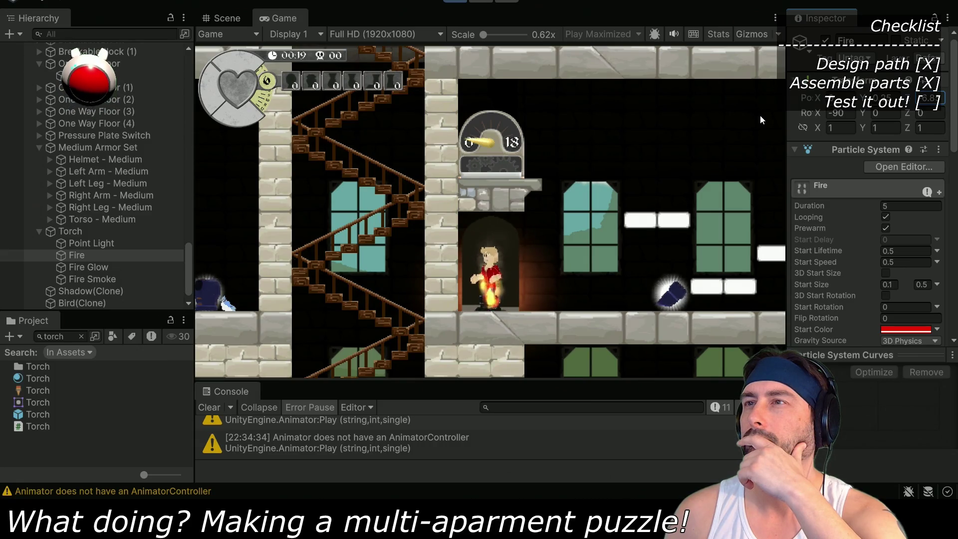
mouse_move(759, 116)
mouse_down()
mouse_move(749, 117)
mouse_move(845, 115)
mouse_up()
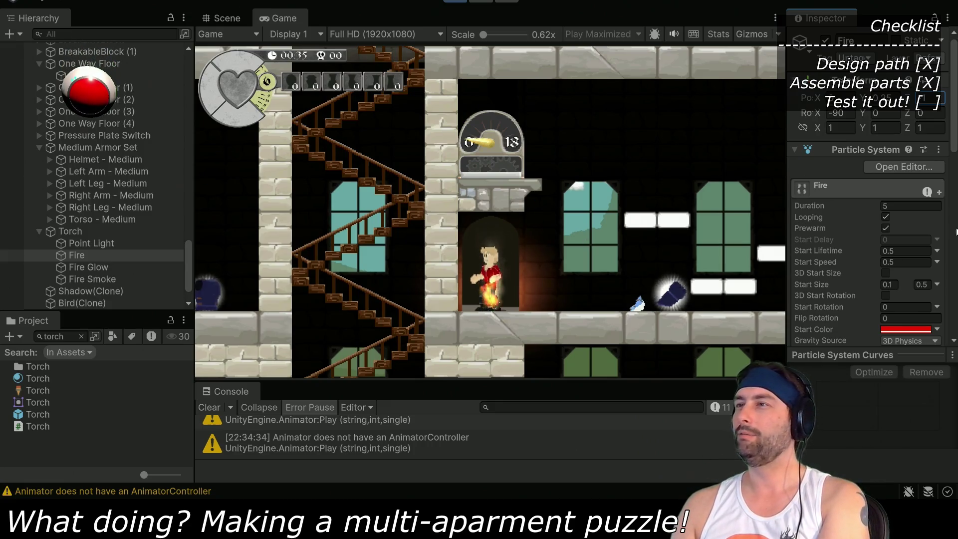
Scroll to the Fire particles' Renderer module and edit its Order in Layer
scroll(830, 269, down, 5)
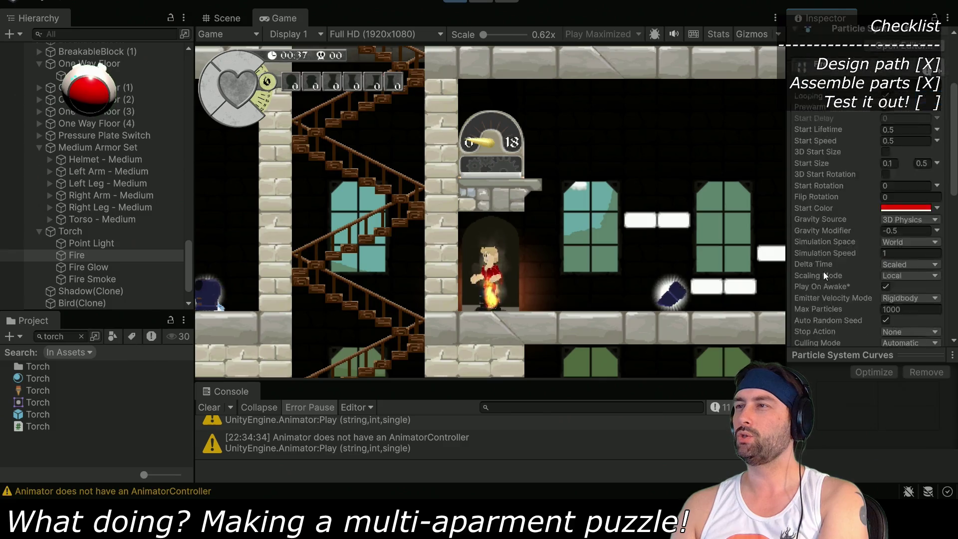
scroll(848, 220, down, 5)
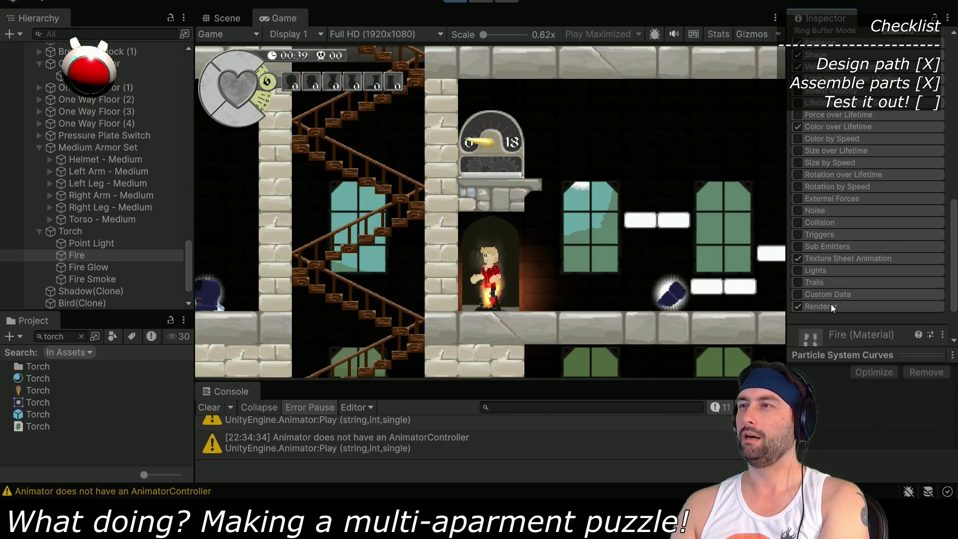
scroll(847, 271, down, 5)
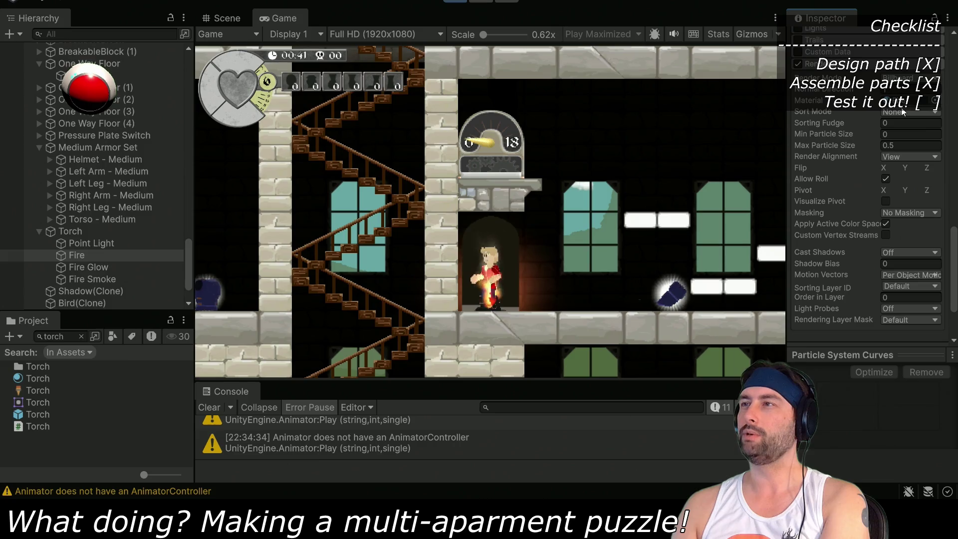
click(883, 298)
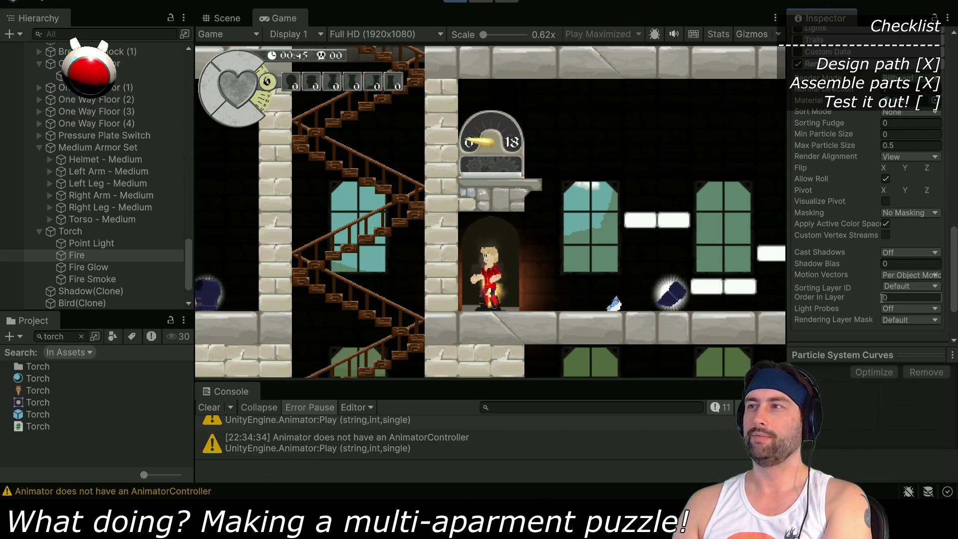